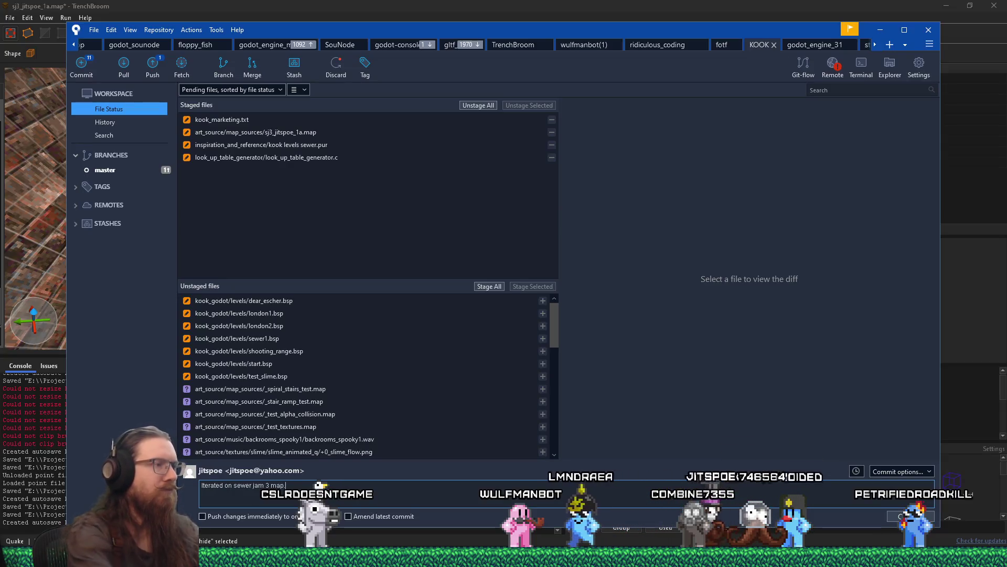
# Scroll the file list and commit the four staged files with the message 'Iterated on sewer jam 3 map.'.
pyautogui.moveTo(555, 329); pyautogui.dragTo(540, 438)
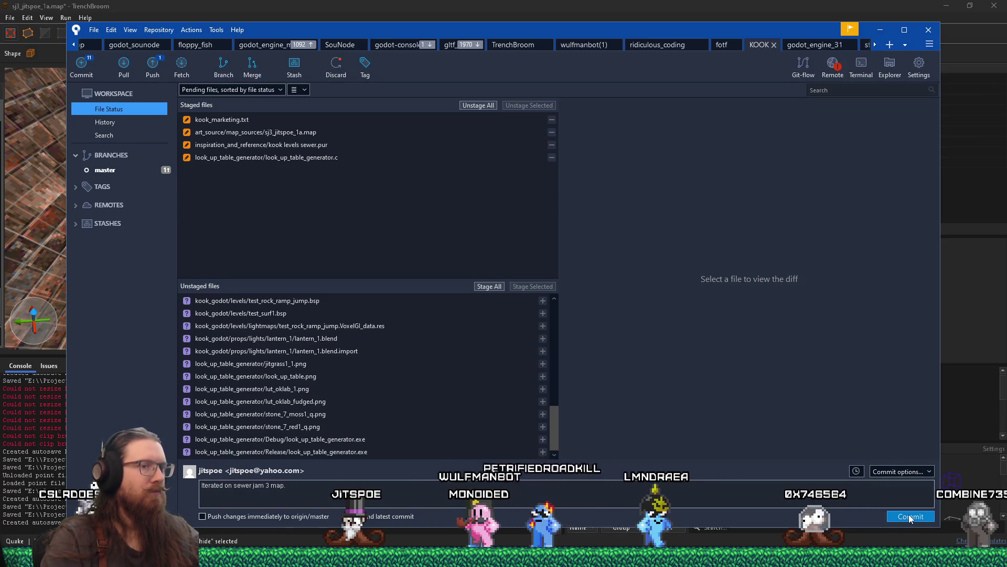
pyautogui.click(911, 517)
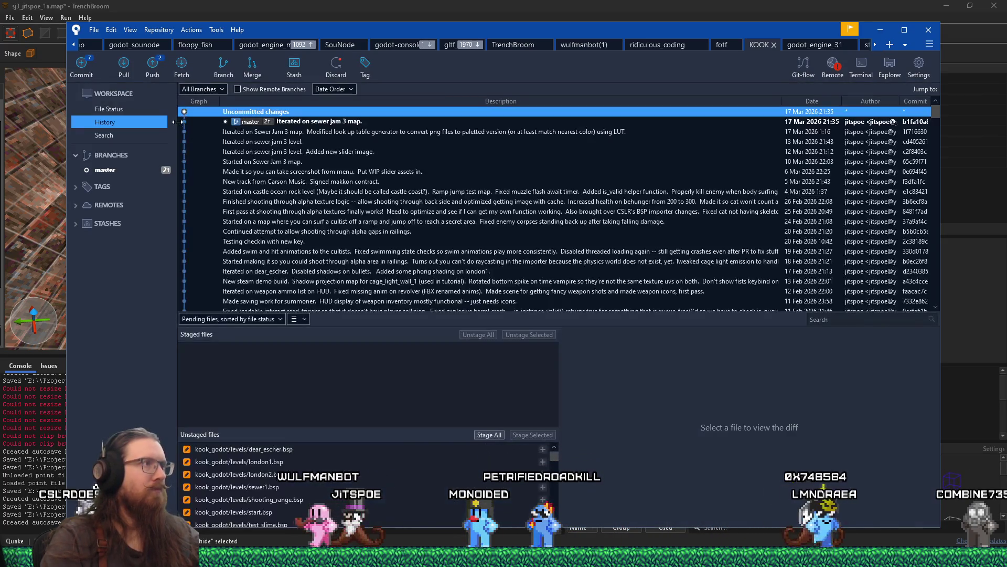
# Switch from Fork back to TrenchBroom showing sj3_jitspoe_1a.map.
pyautogui.hotkey('alt', 'Tab')
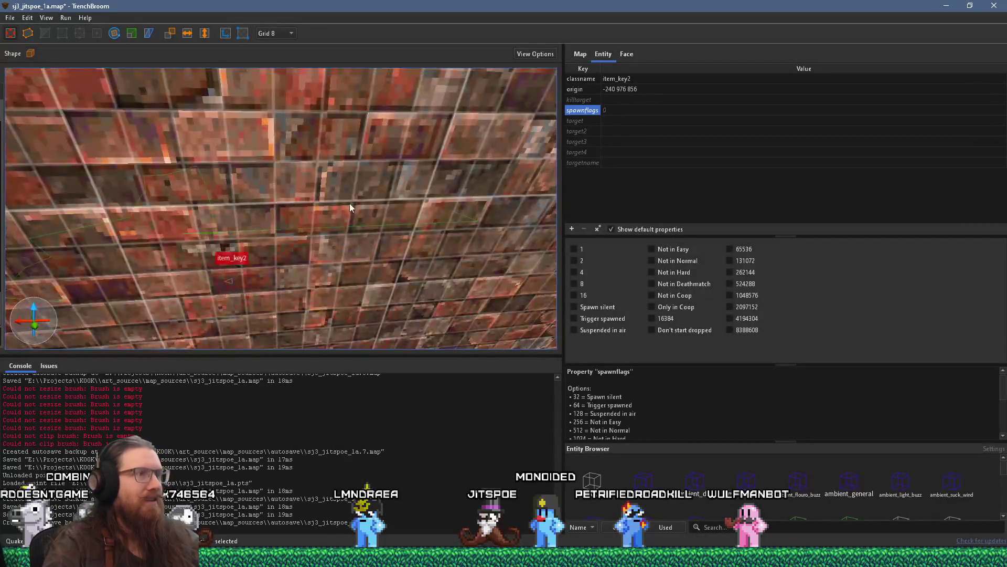
pyautogui.scroll(-5, 350, 203)
pyautogui.scroll(-3, 261, 213)
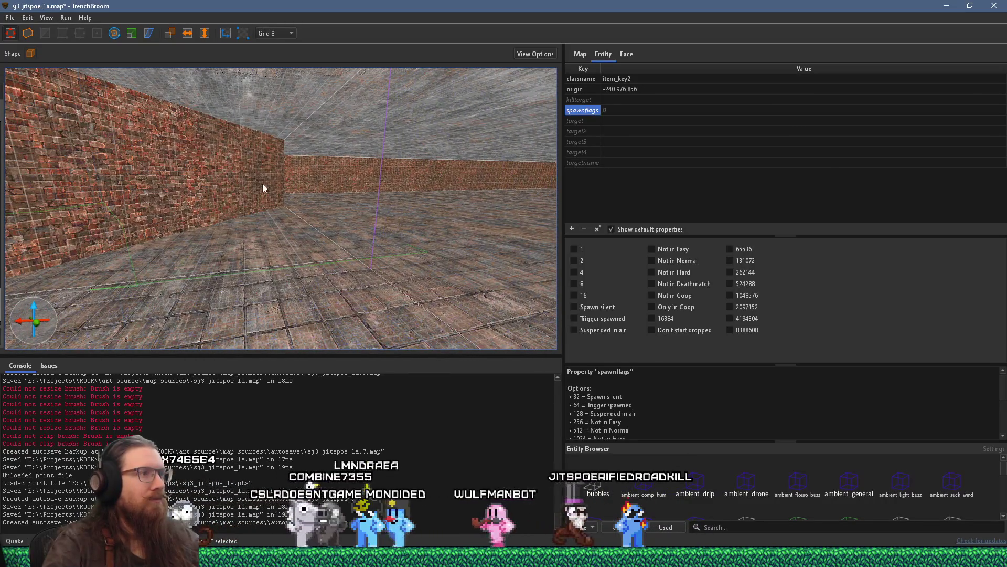
pyautogui.moveTo(263, 185)
pyautogui.mouseDown()
pyautogui.moveTo(357, 174)
pyautogui.moveTo(328, 208)
pyautogui.moveTo(388, 193)
pyautogui.moveTo(346, 225)
pyautogui.moveTo(364, 229)
pyautogui.moveTo(256, 184)
pyautogui.moveTo(384, 189)
pyautogui.moveTo(166, 145)
pyautogui.moveTo(245, 147)
pyautogui.moveTo(379, 202)
pyautogui.moveTo(244, 95)
pyautogui.moveTo(311, 143)
pyautogui.mouseUp()
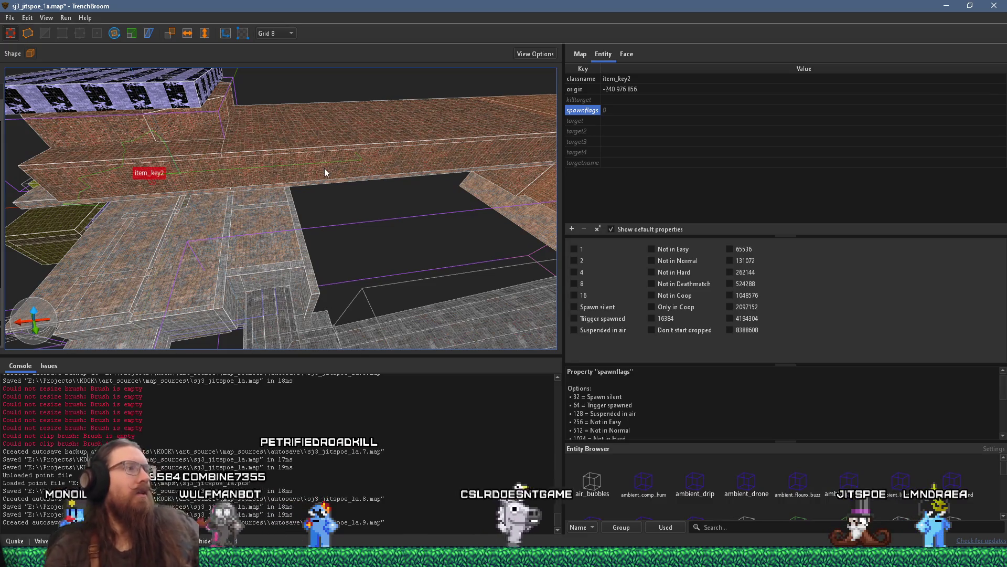
pyautogui.moveTo(265, 182)
pyautogui.mouseDown()
pyautogui.moveTo(341, 178)
pyautogui.moveTo(303, 167)
pyautogui.moveTo(307, 249)
pyautogui.moveTo(357, 87)
pyautogui.moveTo(315, 212)
pyautogui.mouseUp()
pyautogui.scroll(-1, 317, 215)
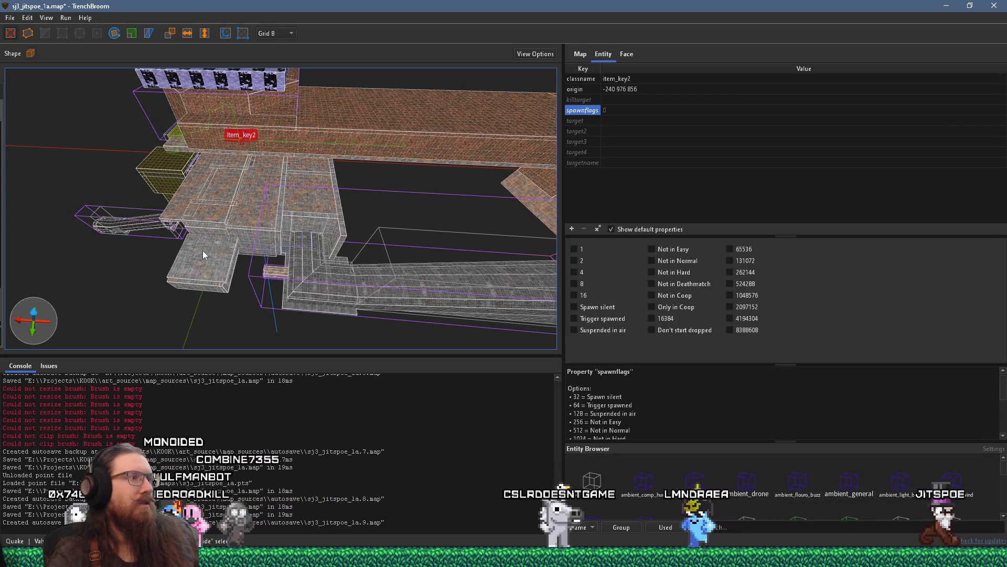
pyautogui.moveTo(175, 260); pyautogui.dragTo(284, 249)
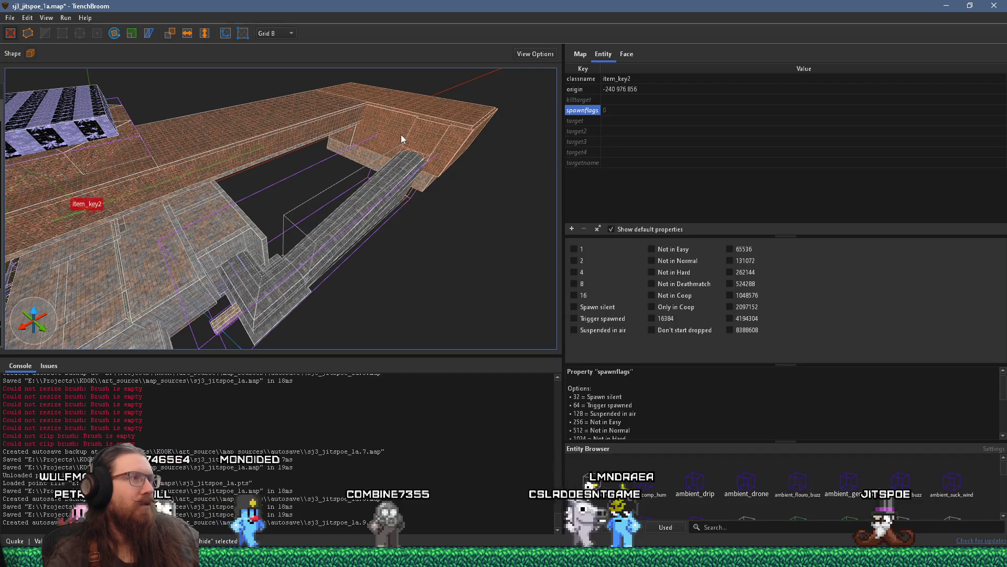
pyautogui.scroll(-3, 401, 134)
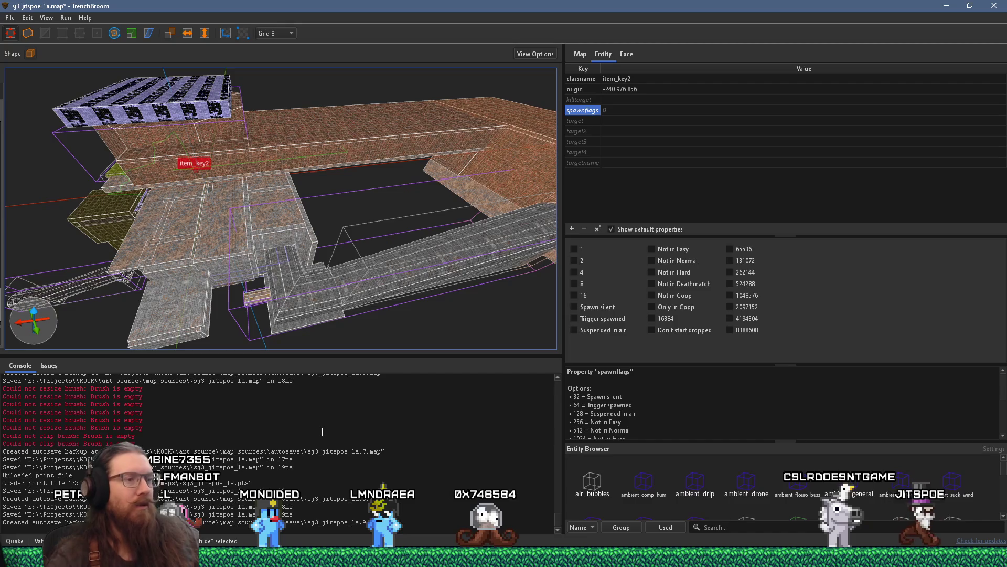
pyautogui.scroll(10, 254, 273)
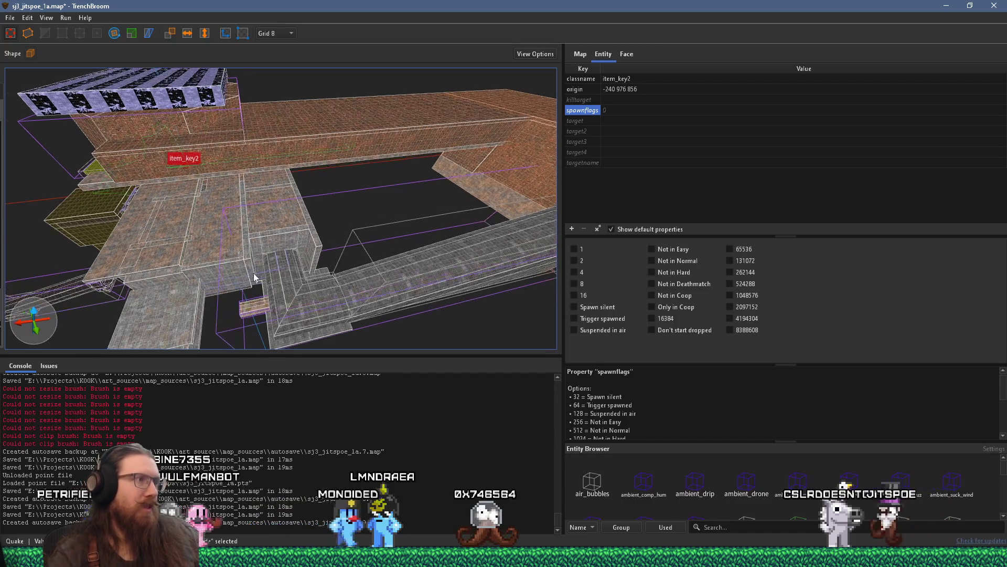
pyautogui.scroll(8, 397, 244)
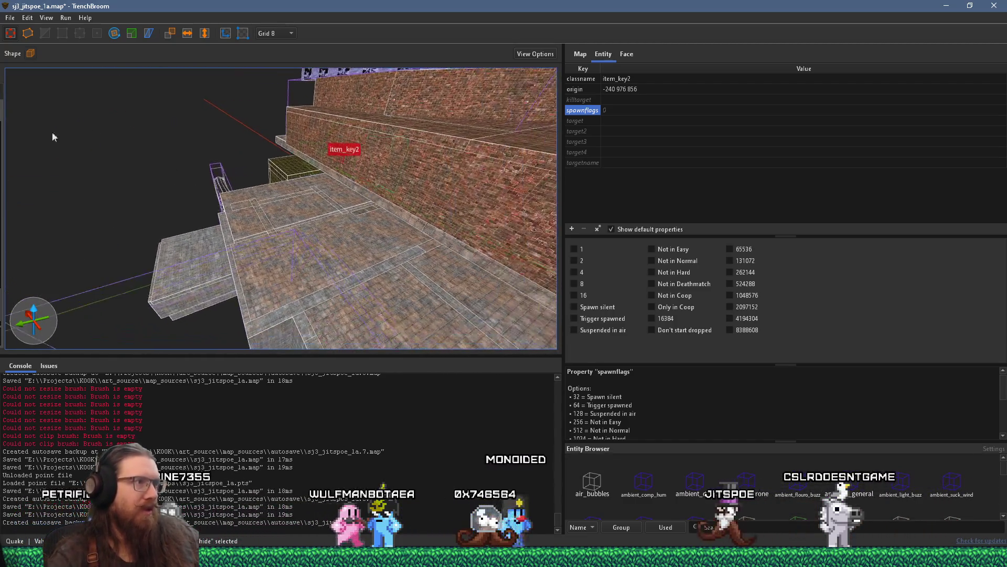
pyautogui.scroll(10, 322, 214)
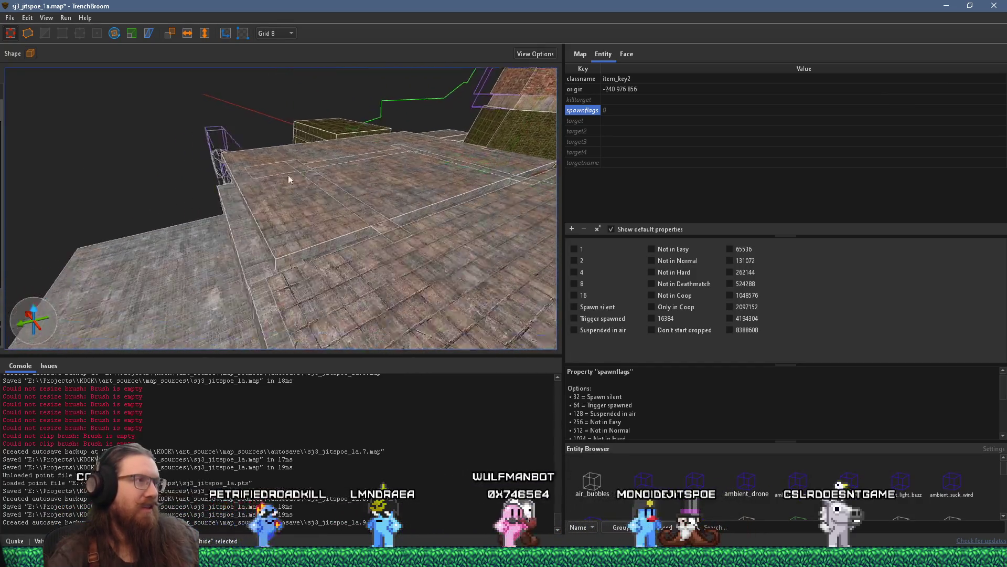
pyautogui.scroll(10, 191, 161)
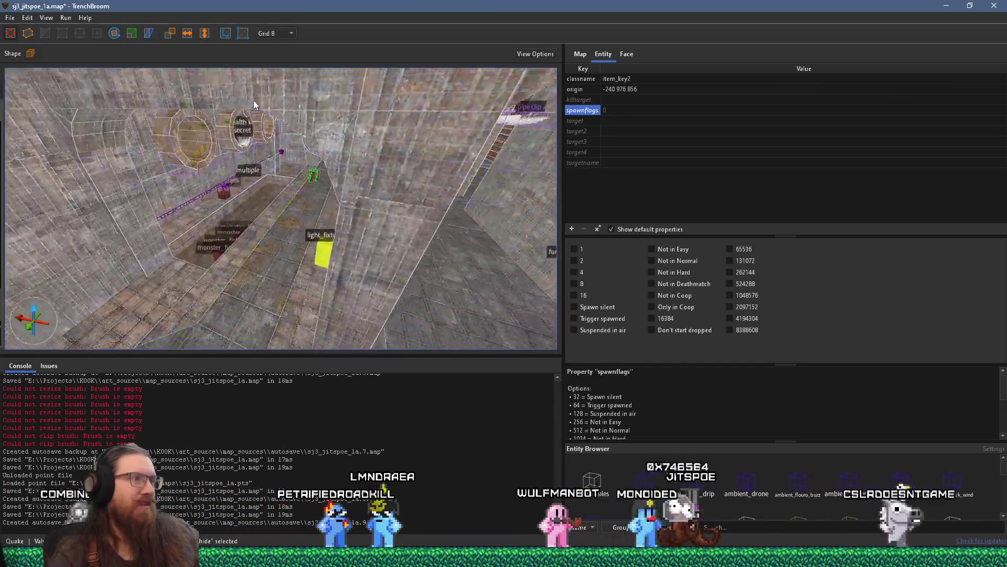
pyautogui.scroll(10, 267, 153)
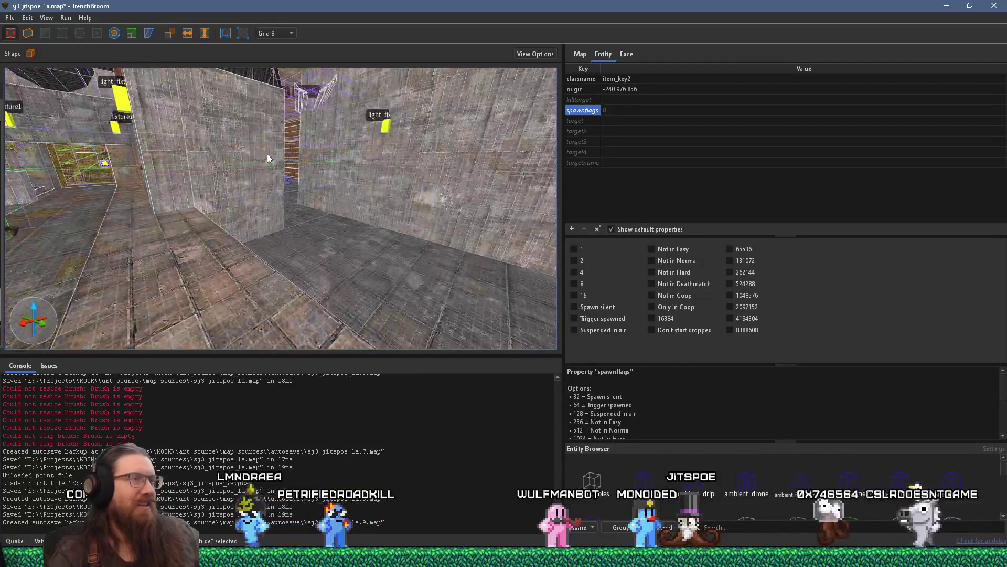
pyautogui.scroll(10, 417, 174)
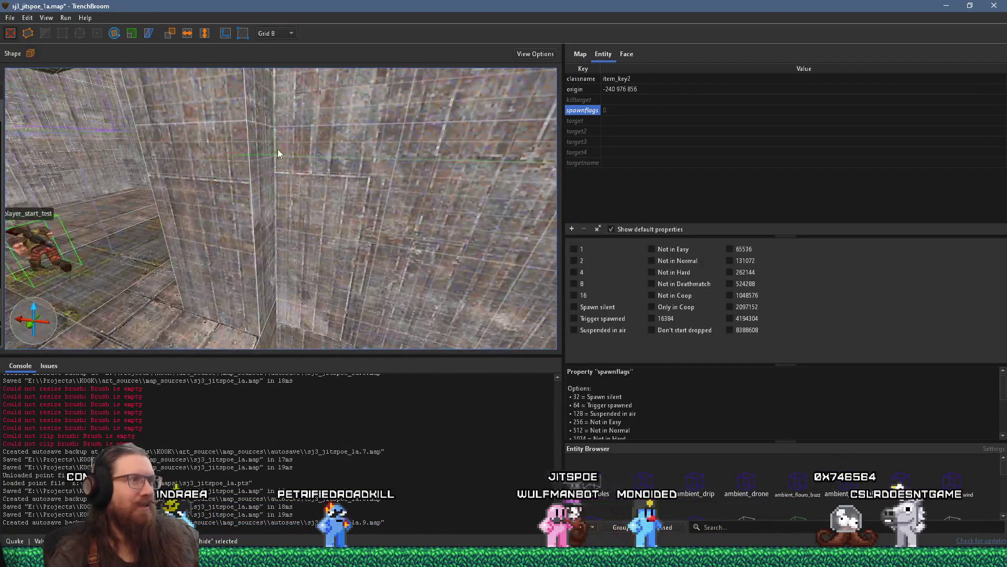
pyautogui.scroll(-10, 258, 145)
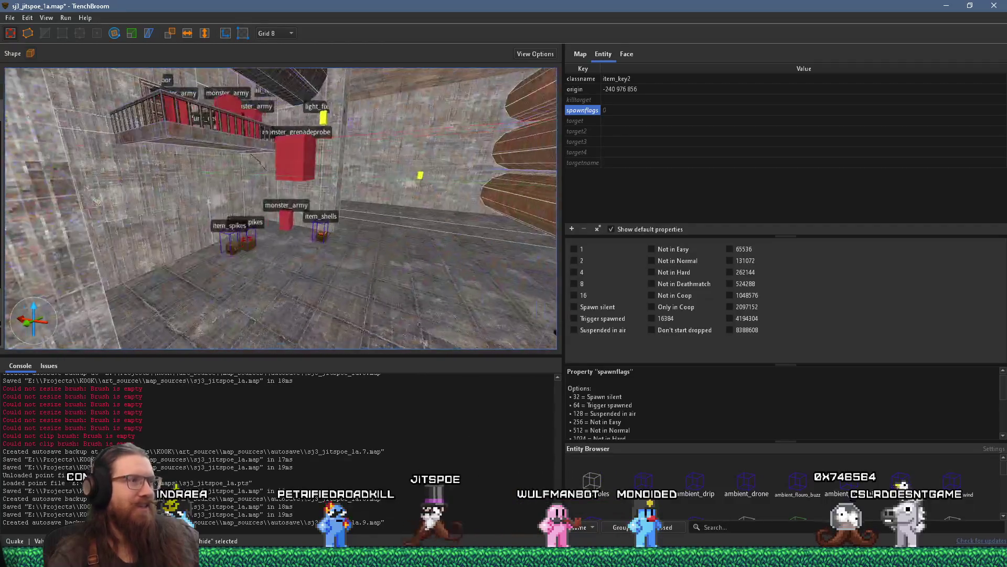
pyautogui.scroll(10, 283, 171)
pyautogui.scroll(-10, 287, 171)
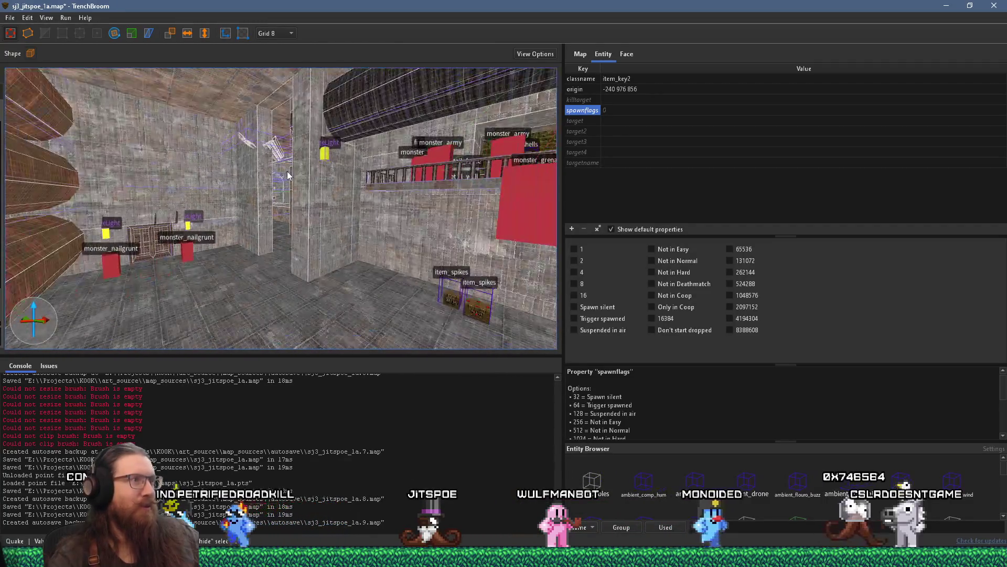
pyautogui.scroll(10, 314, 205)
pyautogui.scroll(-8, 315, 206)
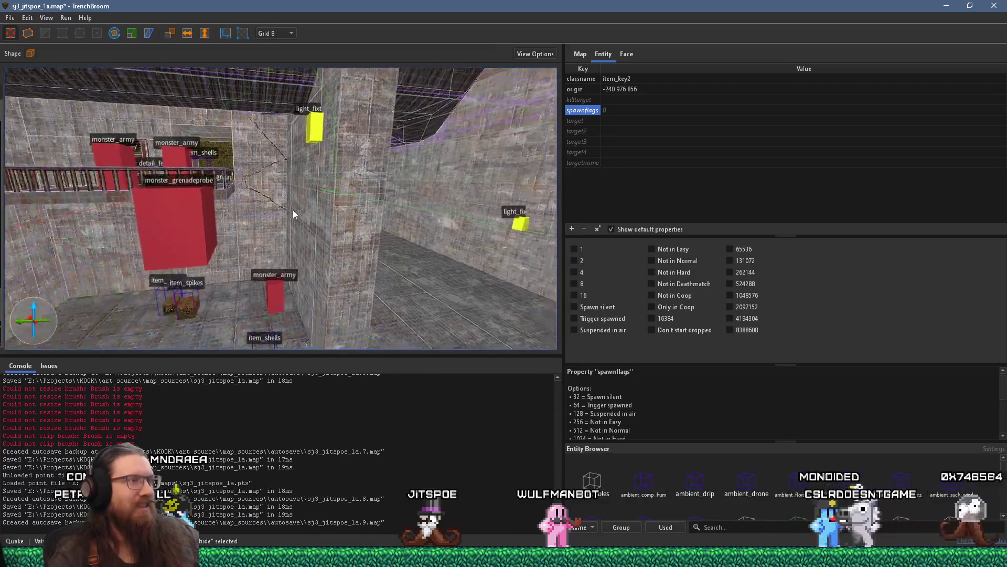
pyautogui.scroll(6, 287, 211)
pyautogui.scroll(5, 242, 219)
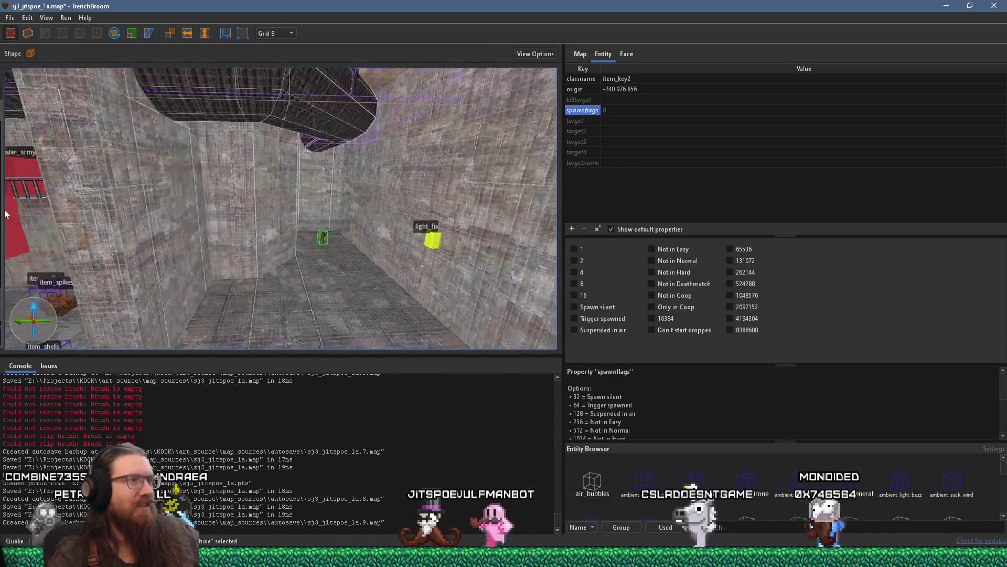
pyautogui.scroll(-6, 357, 210)
pyautogui.scroll(5, 362, 194)
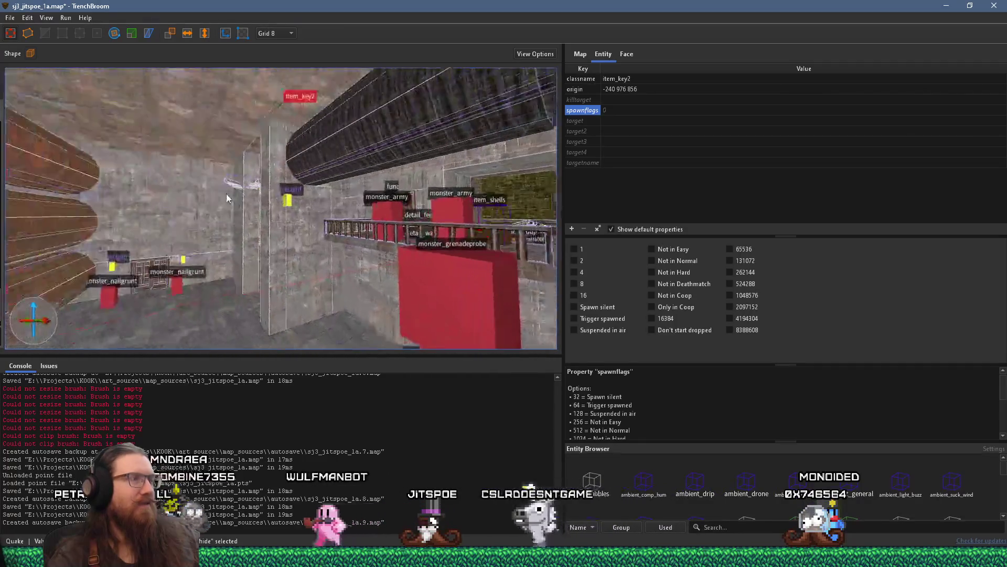
pyautogui.scroll(6, 362, 194)
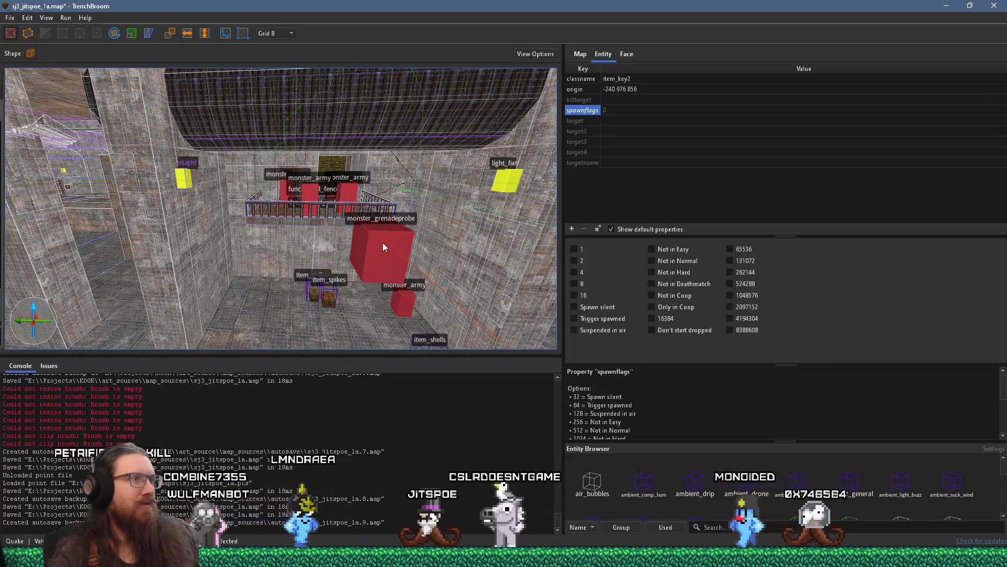
pyautogui.scroll(4, 291, 199)
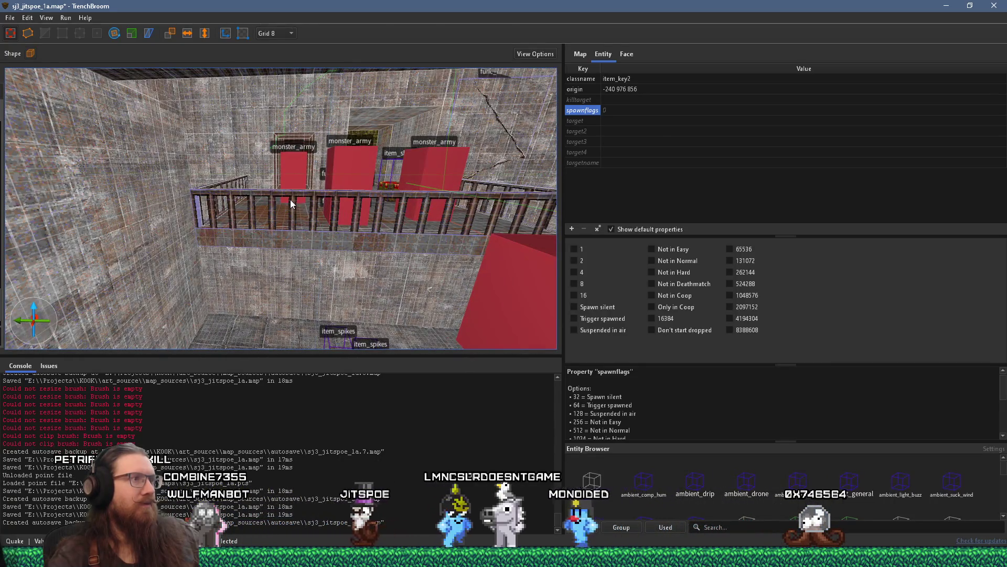
pyautogui.scroll(5, 285, 197)
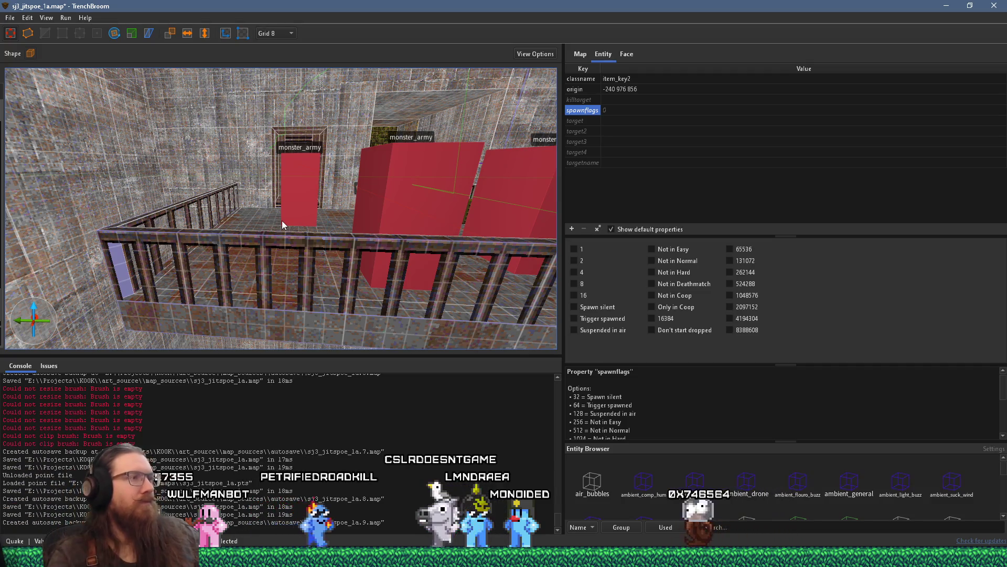
# Convert the balcony railing brush from func_detail_fence to func_detail_illusionary, then deselect it.
pyautogui.click(210, 240)
pyautogui.moveTo(298, 254)
pyautogui.mouseDown()
pyautogui.moveTo(209, 244)
pyautogui.moveTo(171, 252)
pyautogui.mouseUp()
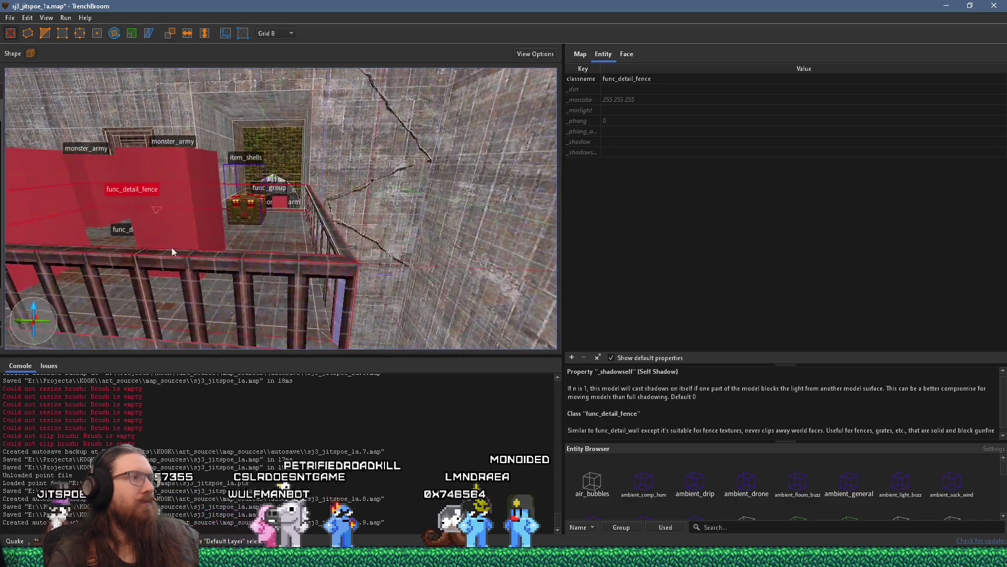
pyautogui.rightClick(331, 239)
pyautogui.moveTo(411, 435)
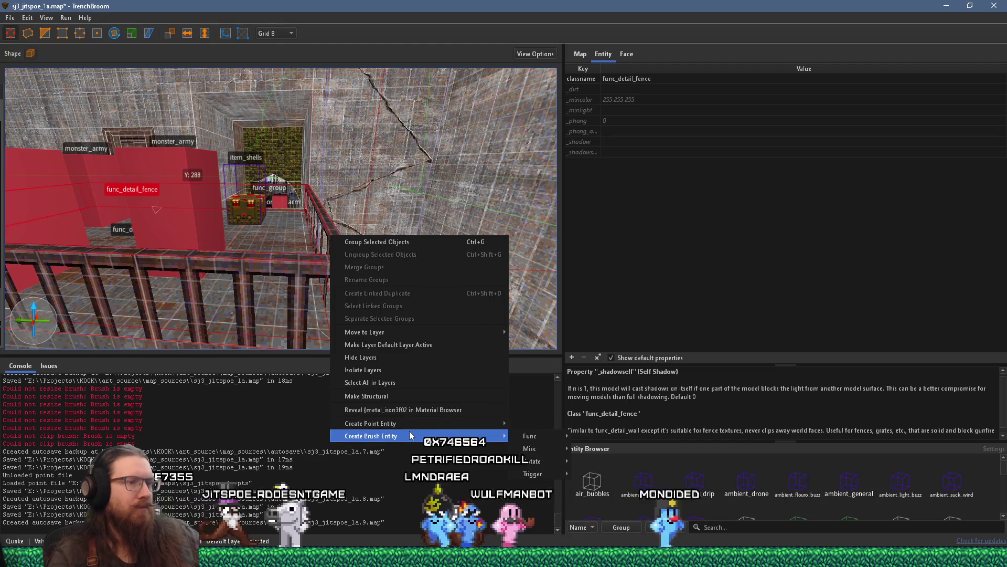
pyautogui.moveTo(530, 440)
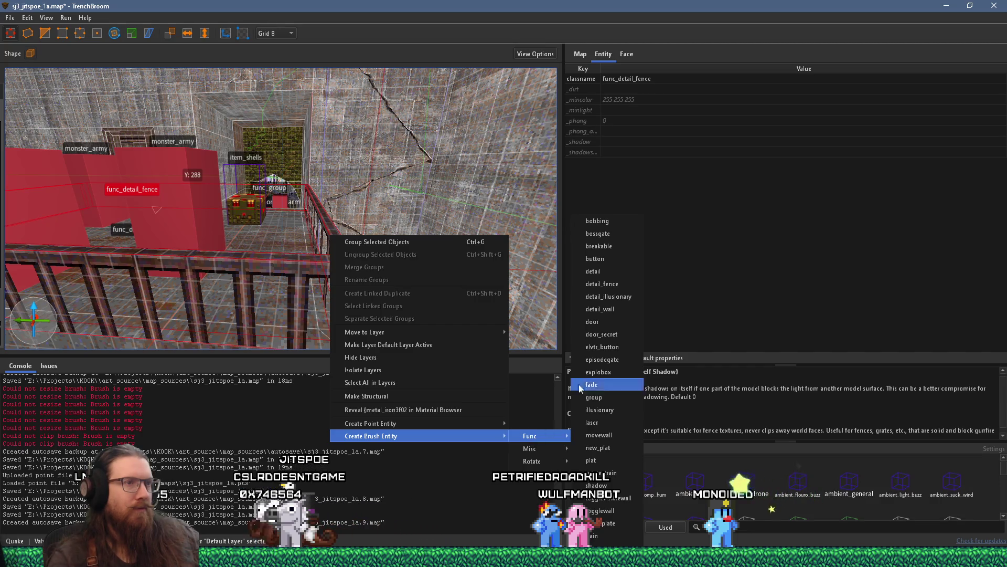
pyautogui.click(615, 301)
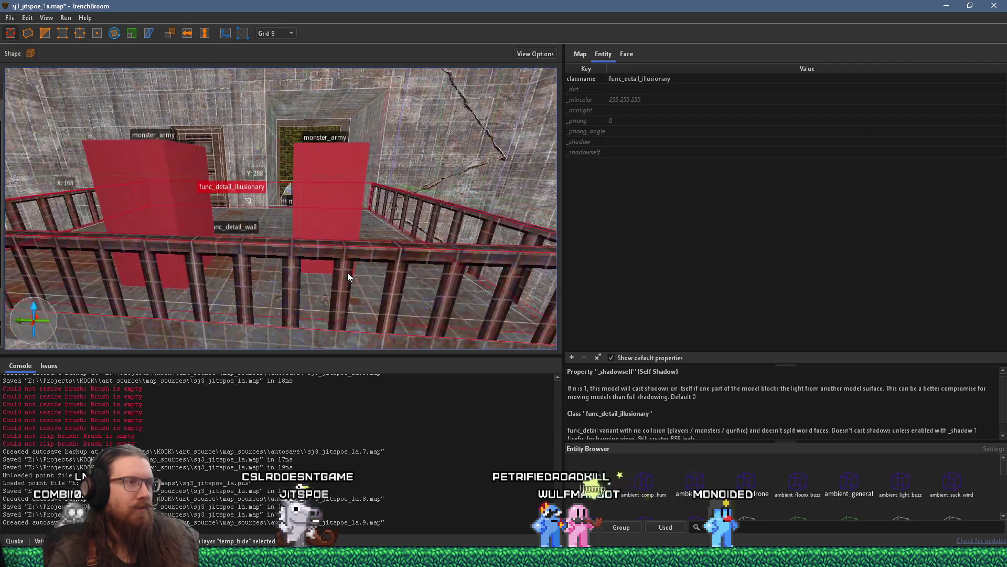
pyautogui.press('Escape')
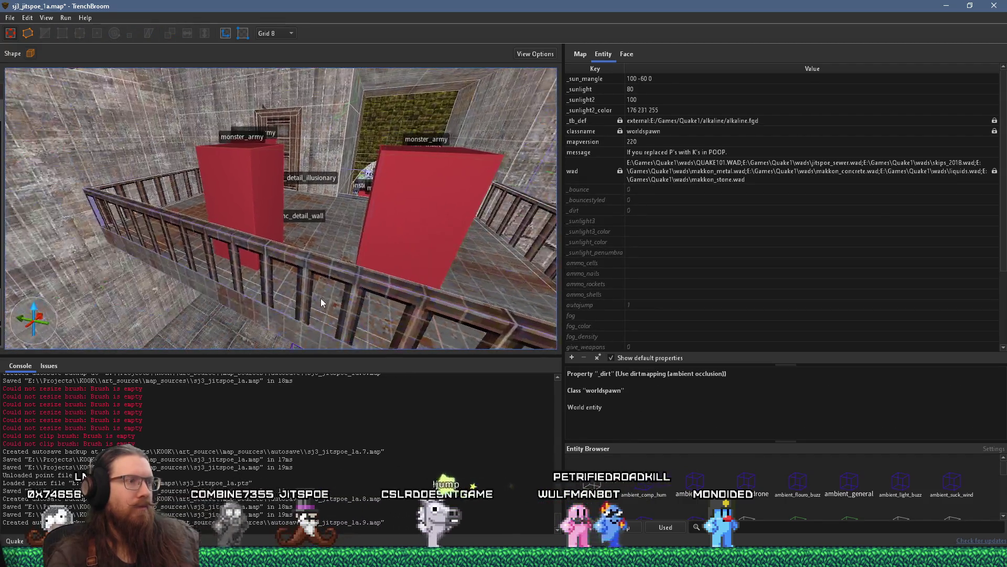
pyautogui.moveTo(298, 293)
pyautogui.mouseDown()
pyautogui.moveTo(199, 275)
pyautogui.moveTo(348, 309)
pyautogui.moveTo(322, 278)
pyautogui.mouseUp()
pyautogui.moveTo(256, 261)
pyautogui.mouseDown()
pyautogui.moveTo(202, 240)
pyautogui.moveTo(316, 208)
pyautogui.moveTo(340, 251)
pyautogui.moveTo(313, 248)
pyautogui.moveTo(312, 226)
pyautogui.mouseUp()
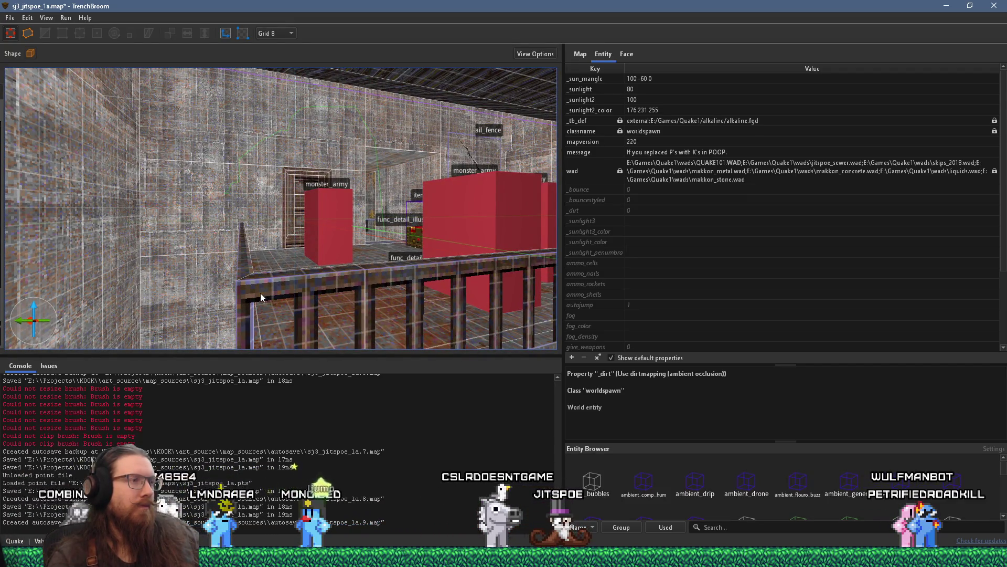
# Filter the material list to 'skip' and raise the skip brush onto the railing's top rail.
pyautogui.click(629, 54)
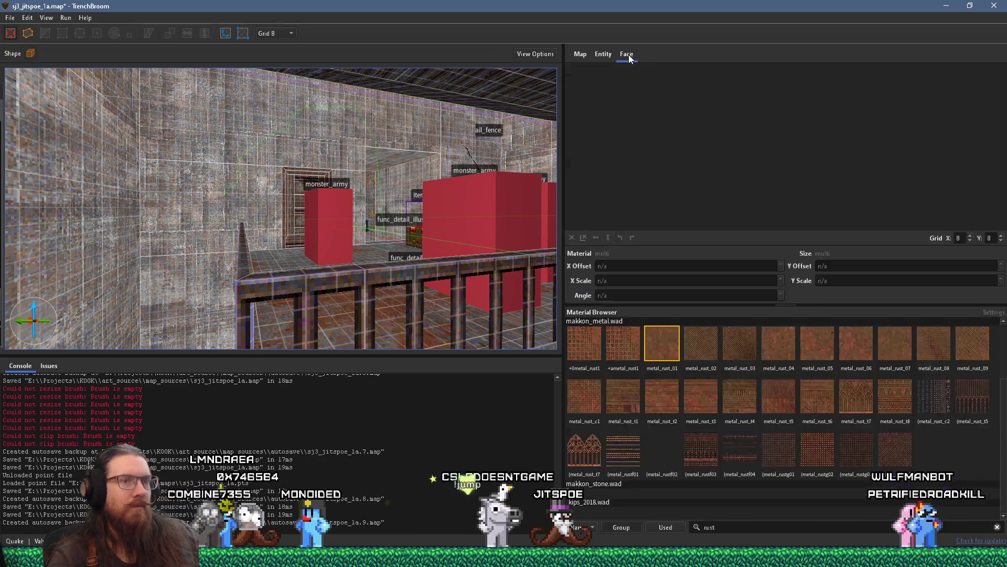
pyautogui.click(728, 525)
pyautogui.write('skip')
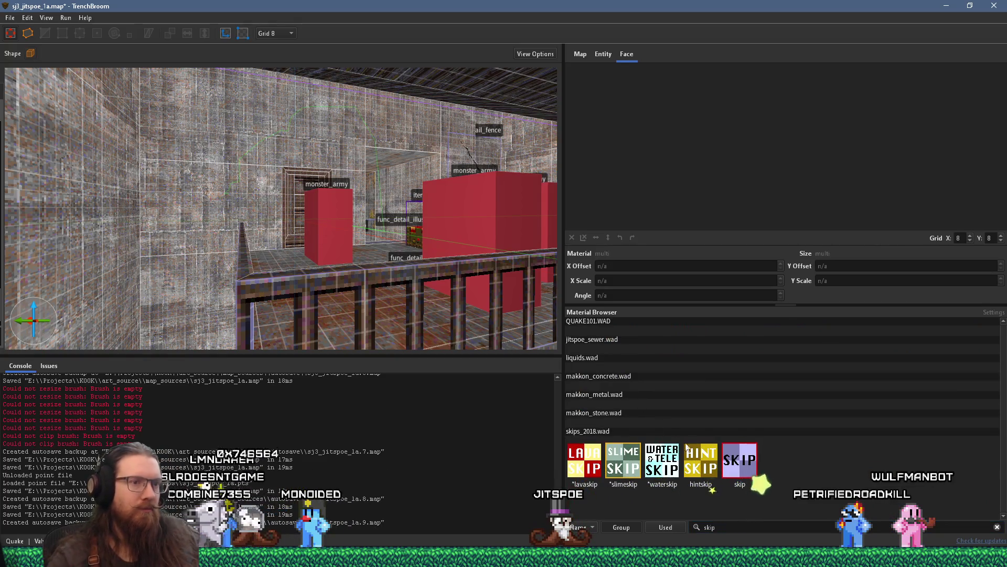
pyautogui.scroll(5, 364, 225)
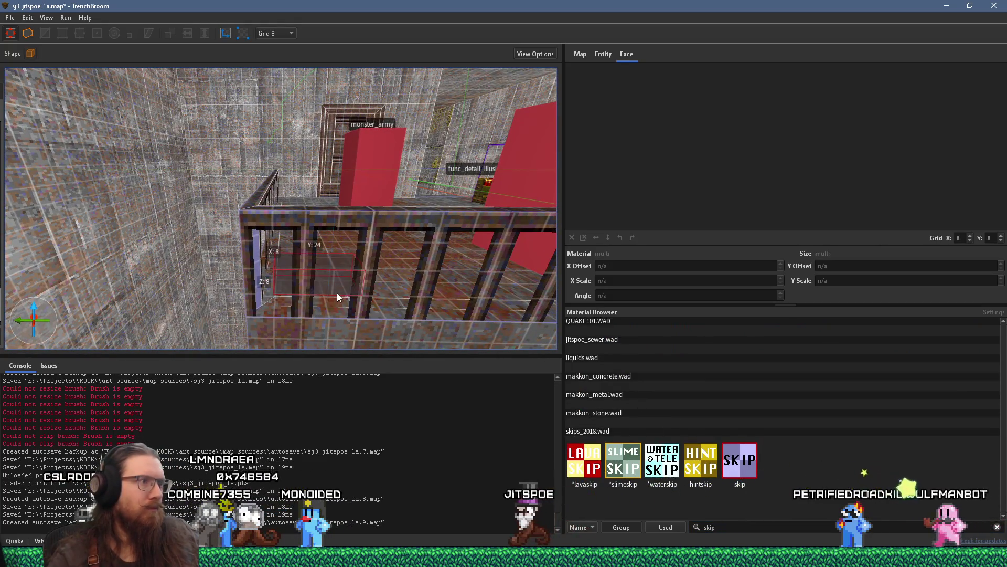
pyautogui.keyDown('shift'); pyautogui.click(337, 293); pyautogui.keyUp('shift')
pyautogui.moveTo(261, 303)
pyautogui.mouseDown()
pyautogui.moveTo(247, 193)
pyautogui.moveTo(243, 270)
pyautogui.mouseUp()
pyautogui.moveTo(425, 150)
pyautogui.mouseDown()
pyautogui.moveTo(421, 134)
pyautogui.moveTo(380, 158)
pyautogui.mouseUp()
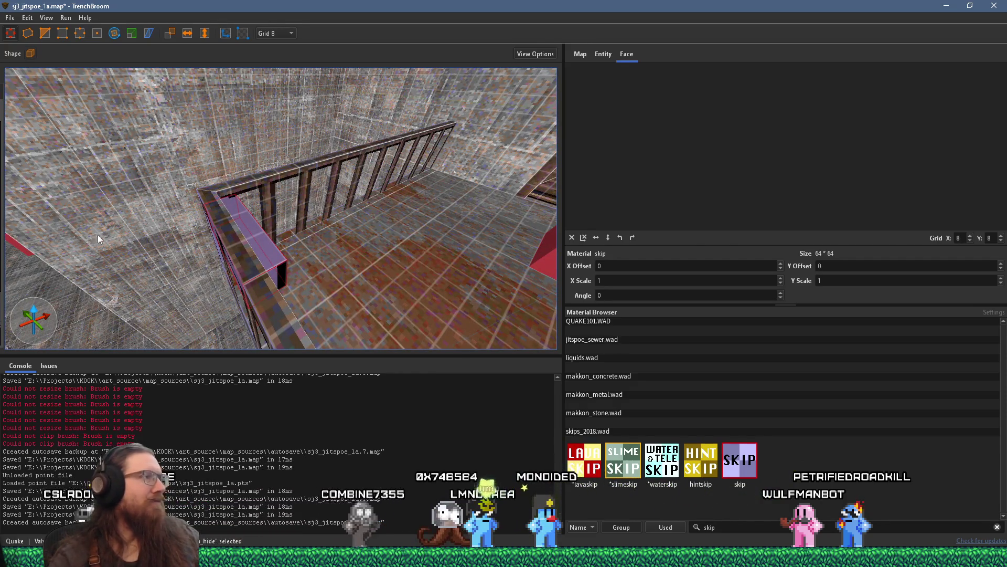
# Check the entity, layer and face attribute panels, then set the grid size to 4.
pyautogui.click(604, 55)
pyautogui.click(627, 54)
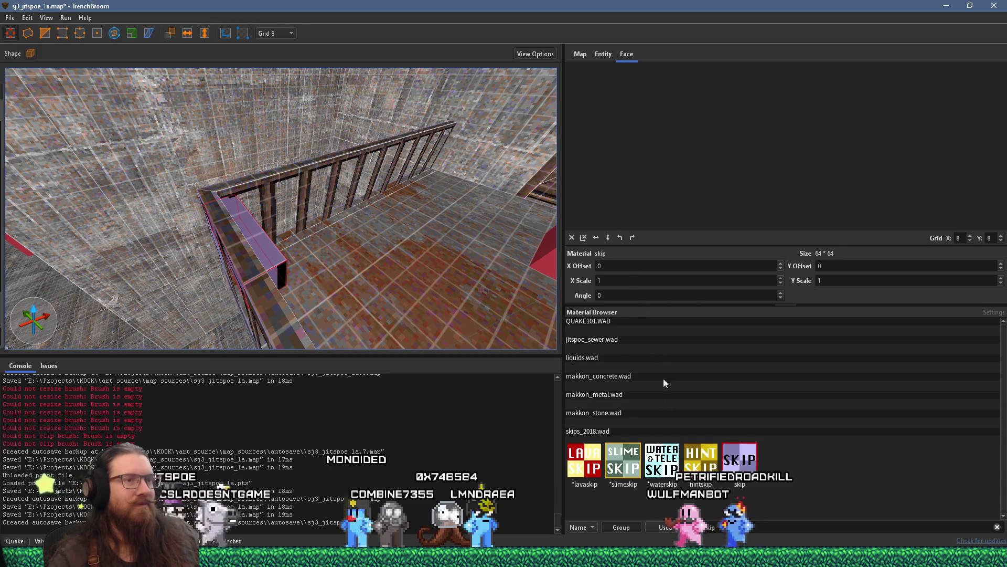
pyautogui.click(579, 54)
pyautogui.click(627, 55)
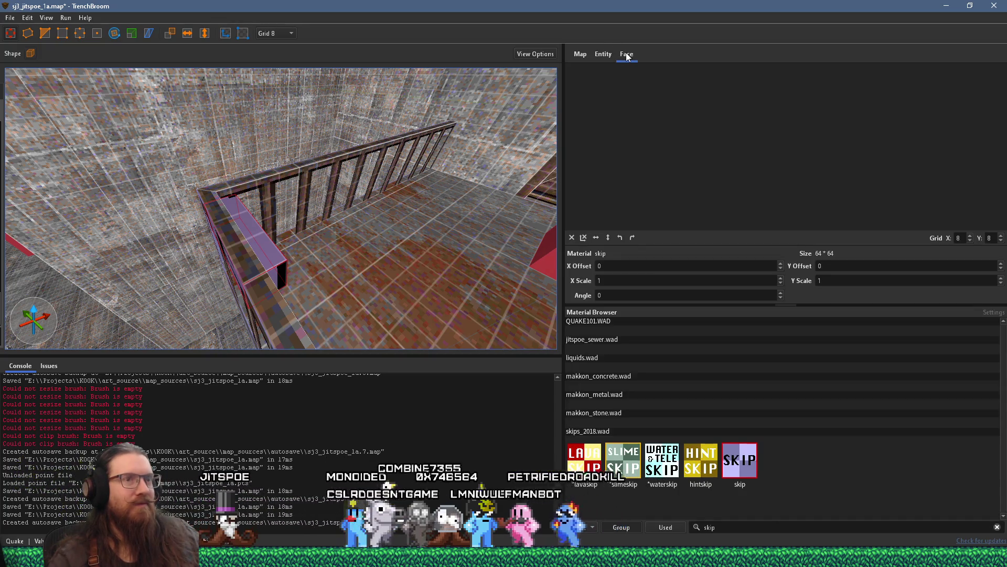
pyautogui.click(605, 55)
pyautogui.click(624, 56)
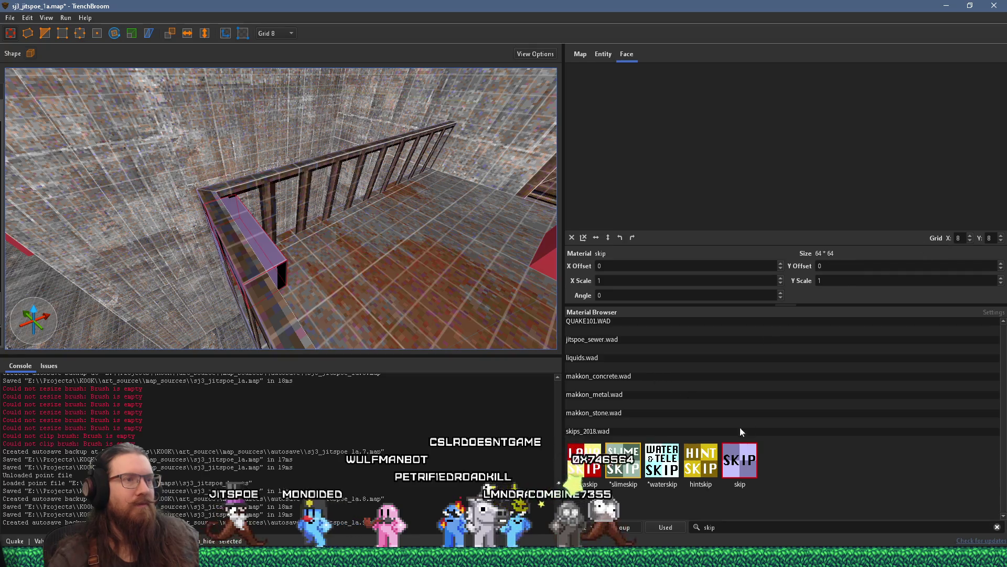
pyautogui.click(288, 33)
pyautogui.click(284, 74)
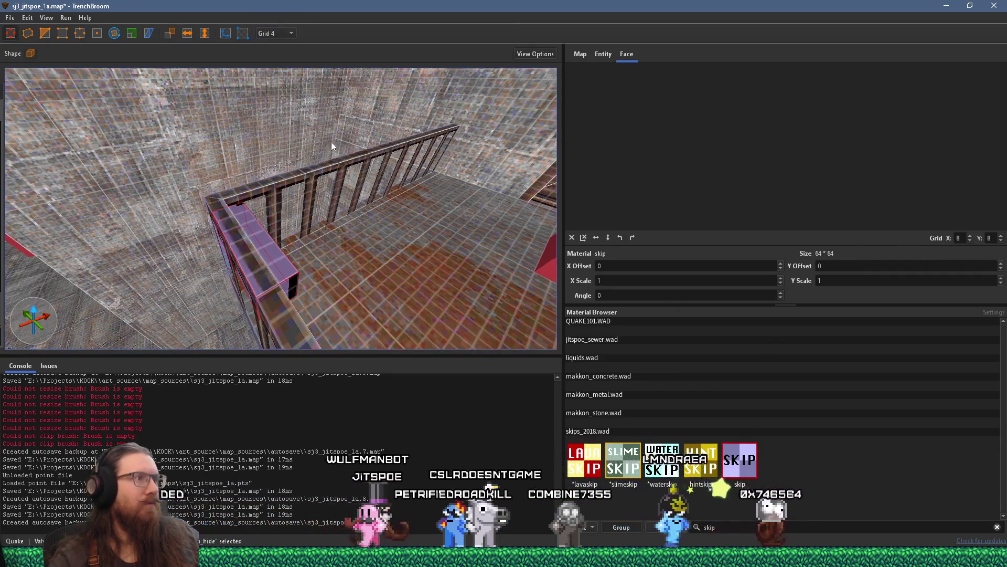
# Delete the stray skip brush, stretch the skip strip along the railing and narrow its right side.
pyautogui.scroll(5, 269, 251)
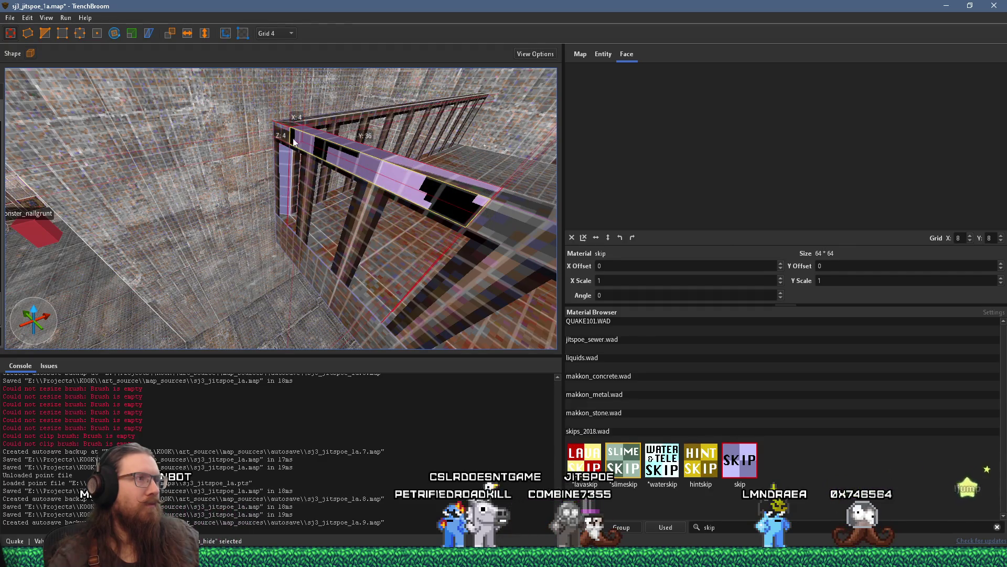
pyautogui.moveTo(359, 194)
pyautogui.mouseDown()
pyautogui.moveTo(407, 194)
pyautogui.moveTo(467, 171)
pyautogui.moveTo(352, 175)
pyautogui.mouseUp()
pyautogui.scroll(-5, 353, 176)
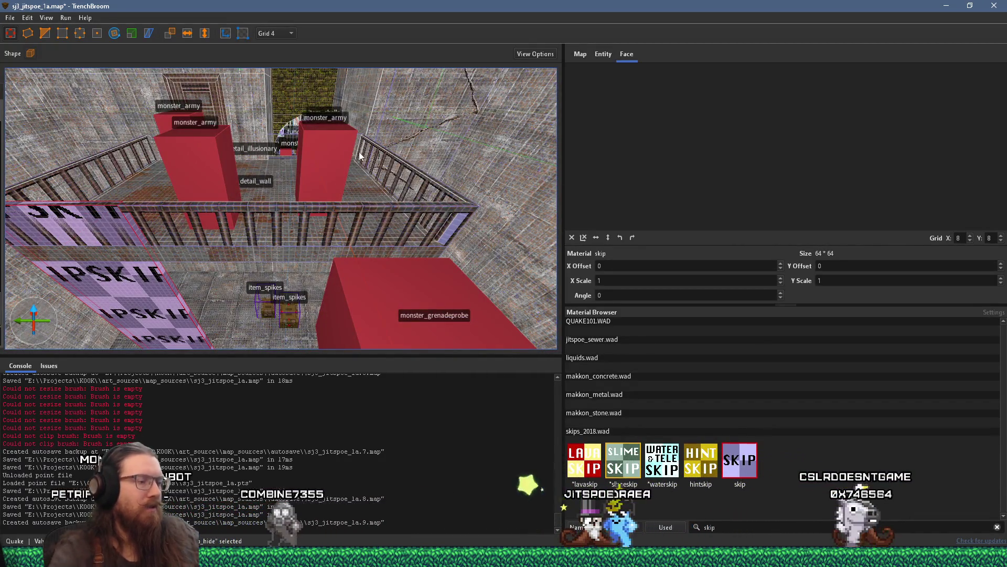
pyautogui.press('Delete')
pyautogui.moveTo(120, 205)
pyautogui.mouseDown()
pyautogui.moveTo(435, 211)
pyautogui.moveTo(454, 247)
pyautogui.moveTo(404, 260)
pyautogui.moveTo(445, 111)
pyautogui.mouseUp()
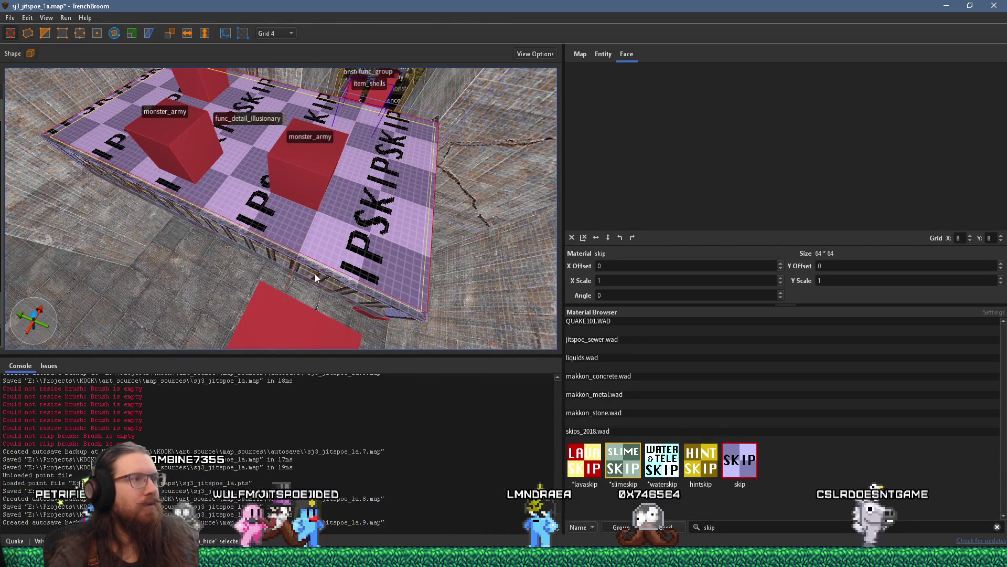
pyautogui.moveTo(326, 240)
pyautogui.mouseDown()
pyautogui.moveTo(279, 228)
pyautogui.moveTo(247, 237)
pyautogui.mouseUp()
pyautogui.moveTo(141, 159); pyautogui.dragTo(103, 105)
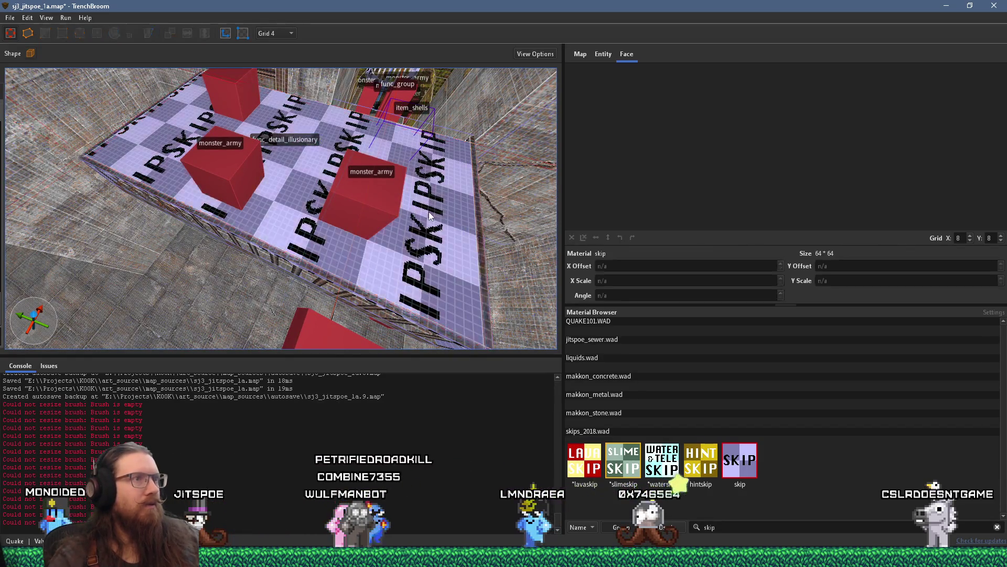
pyautogui.moveTo(497, 231); pyautogui.dragTo(483, 230)
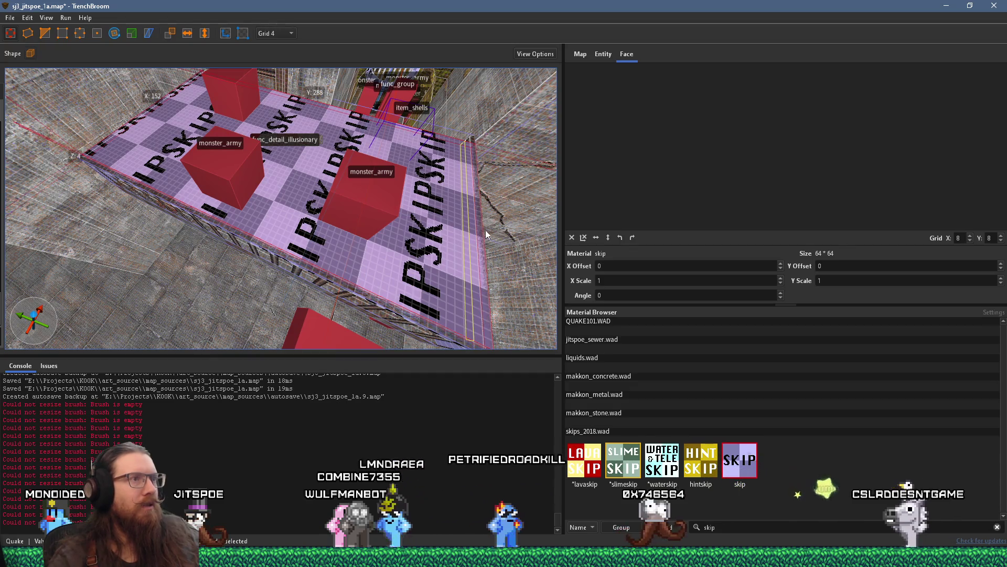
# Select the railing brush and lower its corner from height 32 to 28.
pyautogui.scroll(10, 487, 234)
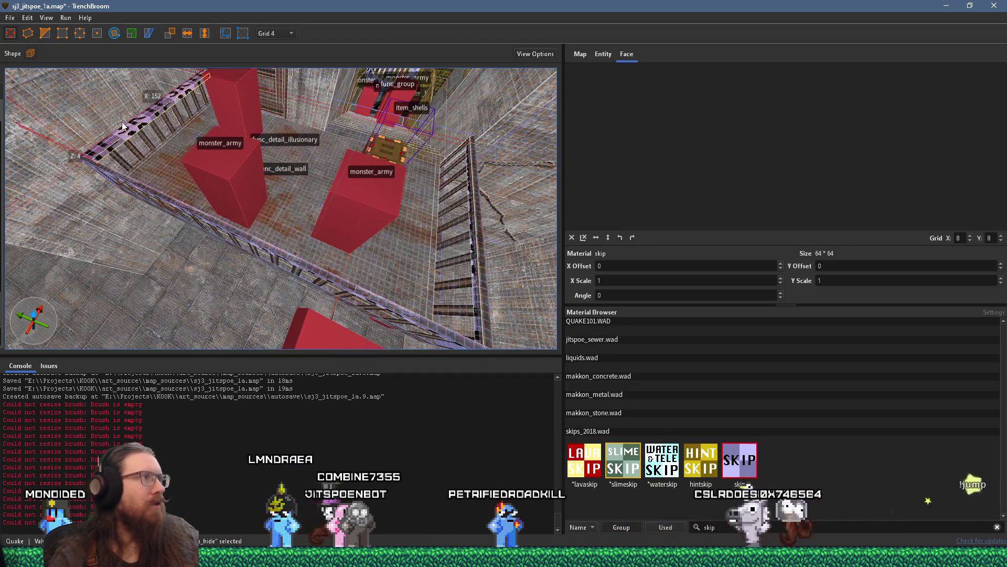
pyautogui.scroll(10, 288, 250)
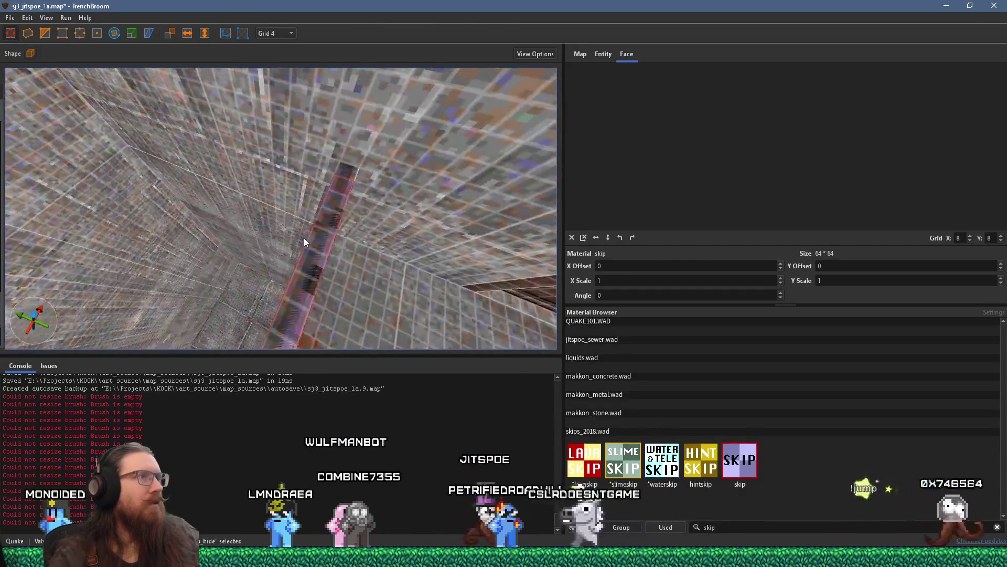
pyautogui.scroll(10, 367, 140)
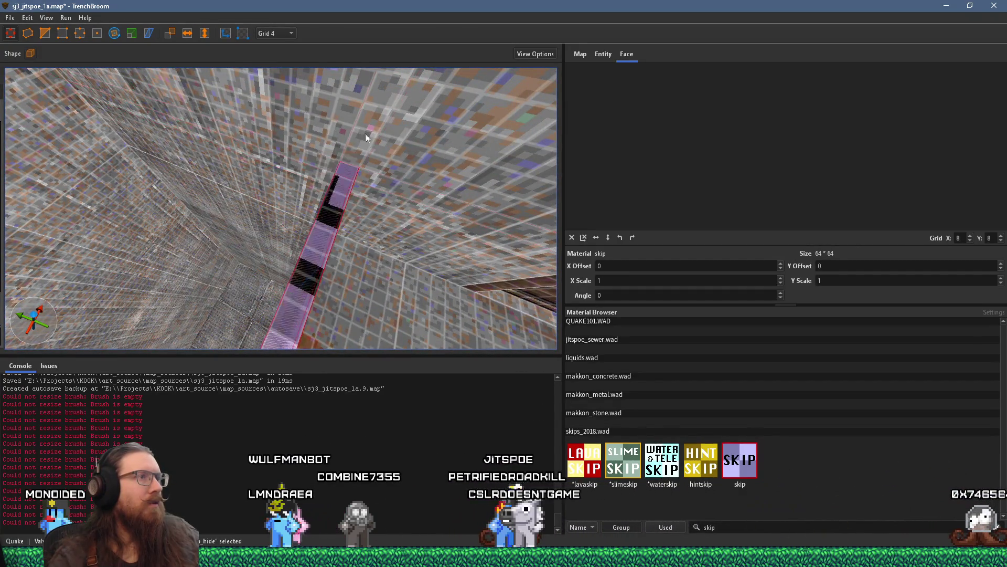
pyautogui.scroll(5, 325, 189)
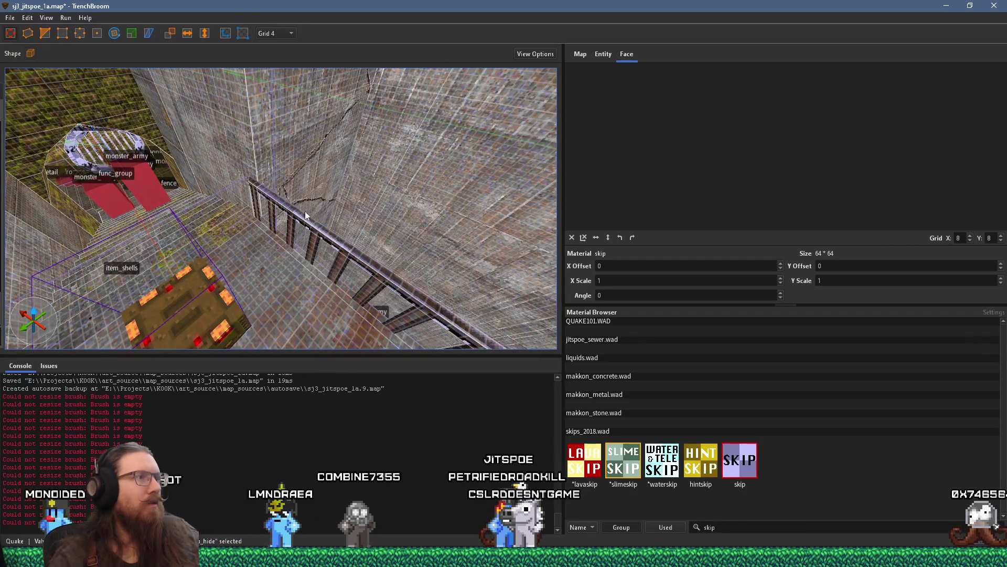
pyautogui.click(288, 217)
pyautogui.scroll(10, 317, 231)
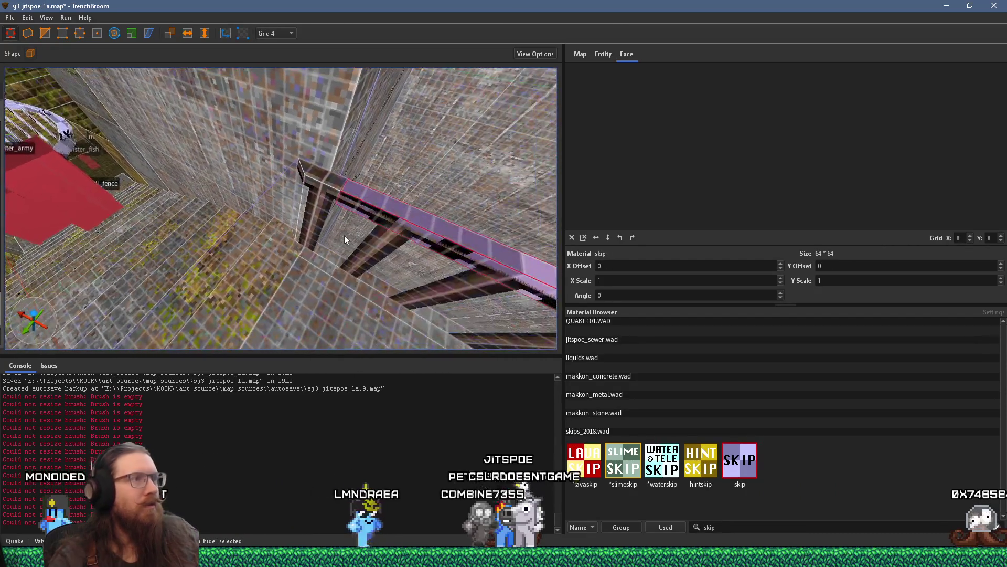
pyautogui.scroll(3, 335, 244)
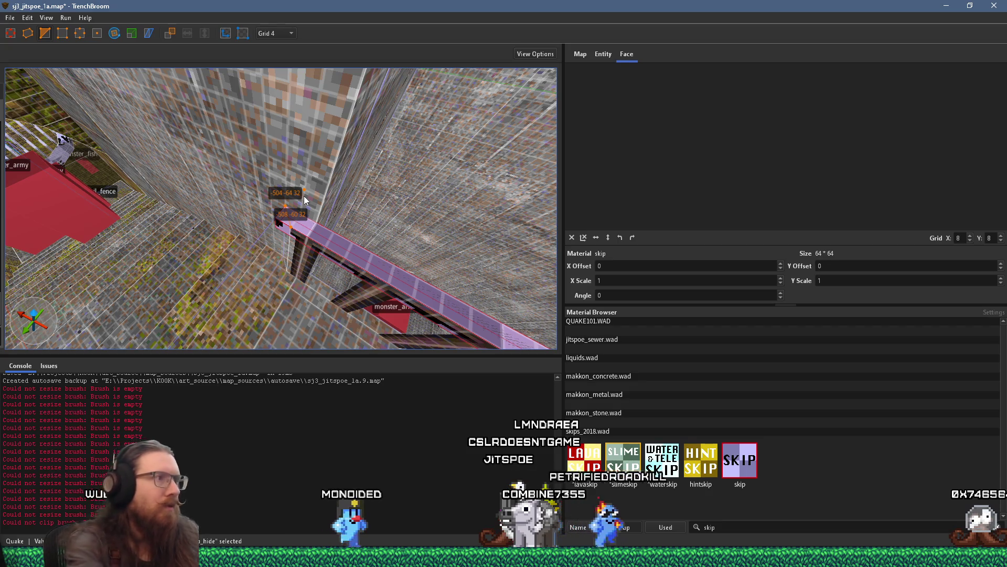
pyautogui.moveTo(287, 234)
pyautogui.mouseDown()
pyautogui.moveTo(304, 238)
pyautogui.moveTo(281, 230)
pyautogui.mouseUp()
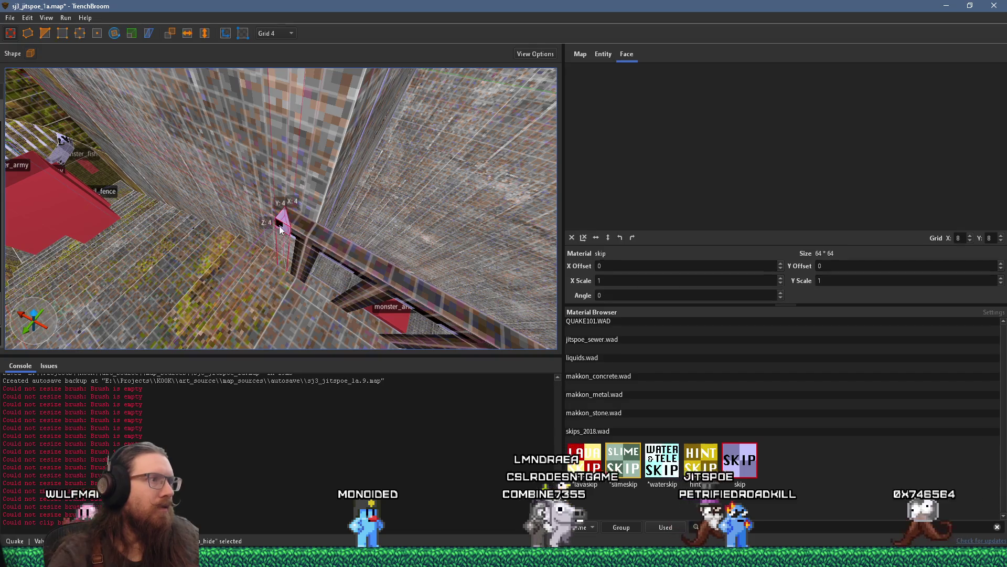
# Cancel the stray brush drawing and reselect the whole railing brush for its context menu.
pyautogui.press('Escape')
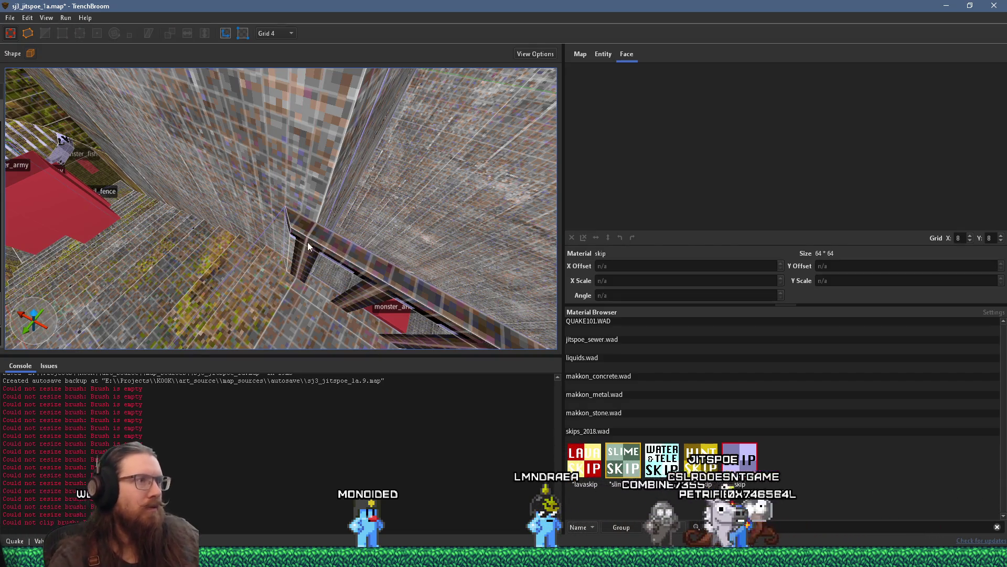
pyautogui.click(307, 247)
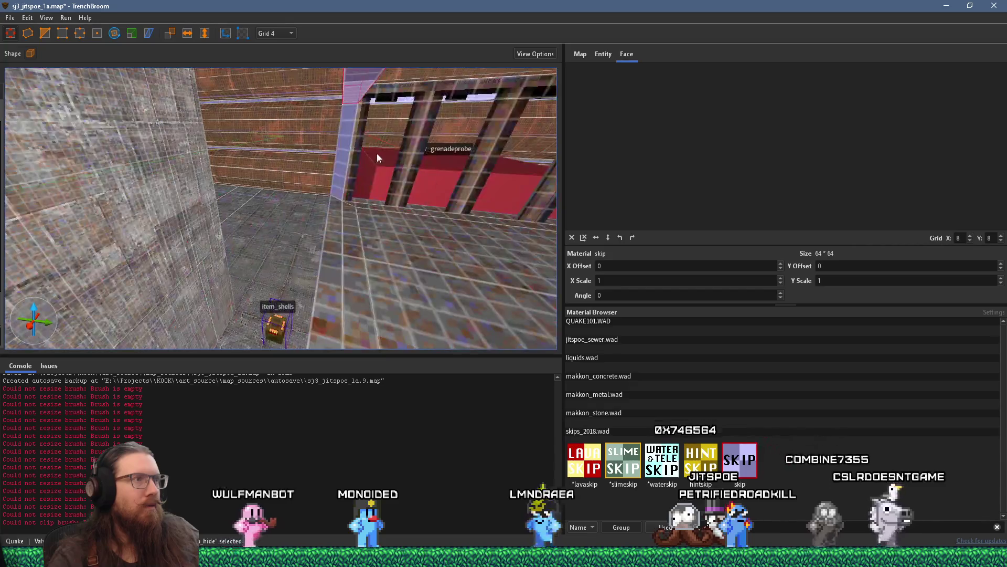
pyautogui.keyDown('shift'); pyautogui.click(311, 198); pyautogui.keyUp('shift')
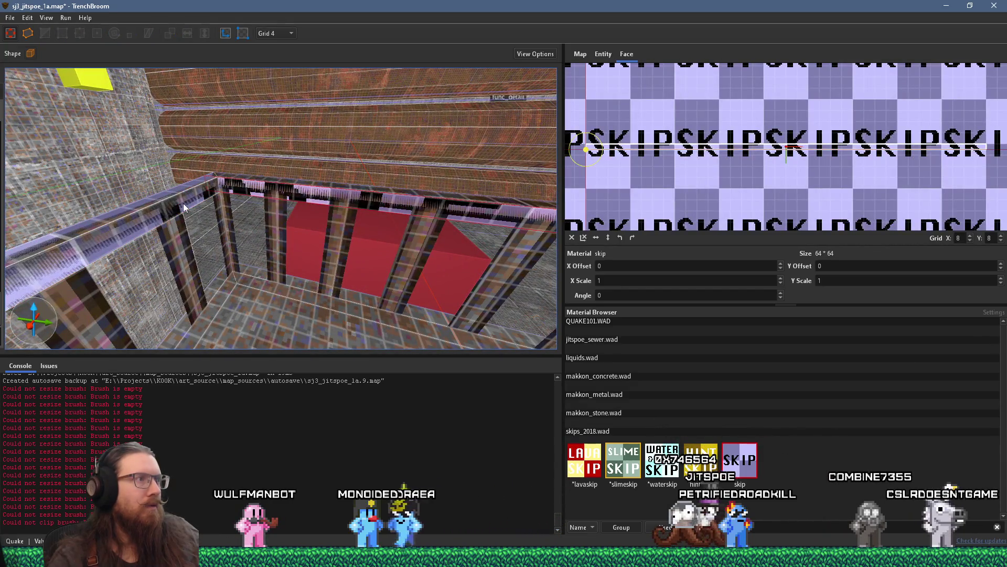
pyautogui.click(184, 203)
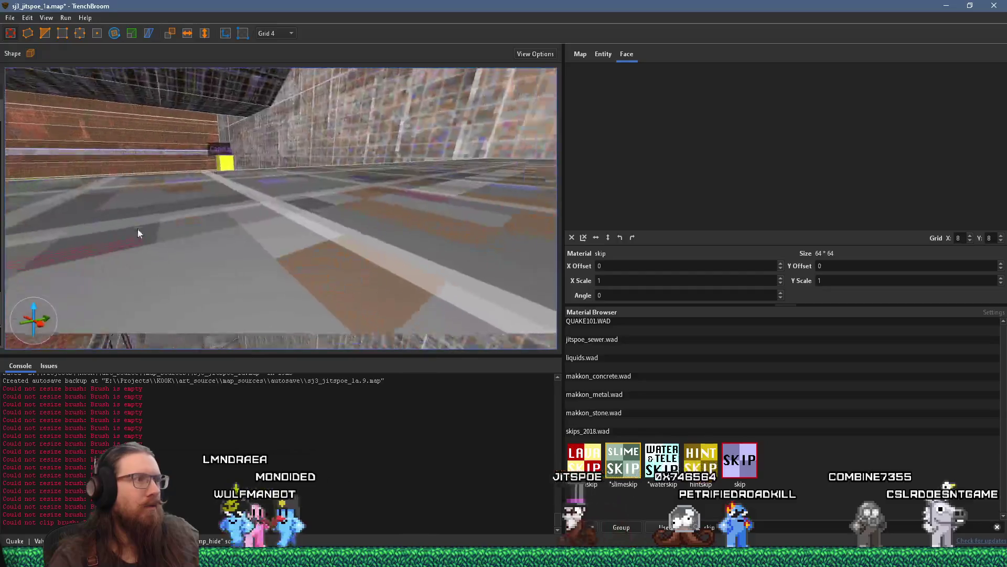
pyautogui.click(310, 242)
pyautogui.rightClick(310, 242)
pyautogui.moveTo(390, 443)
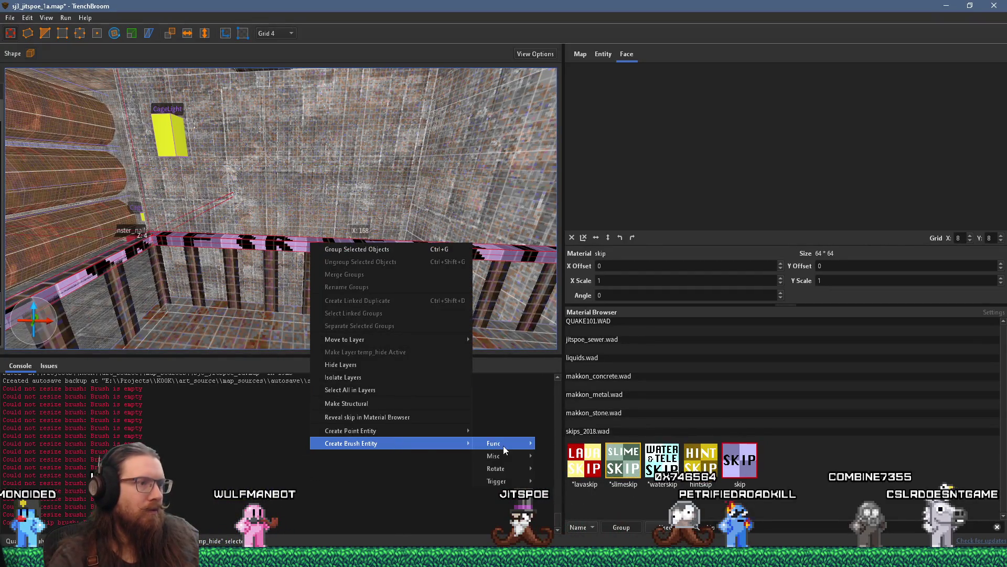
pyautogui.moveTo(505, 442)
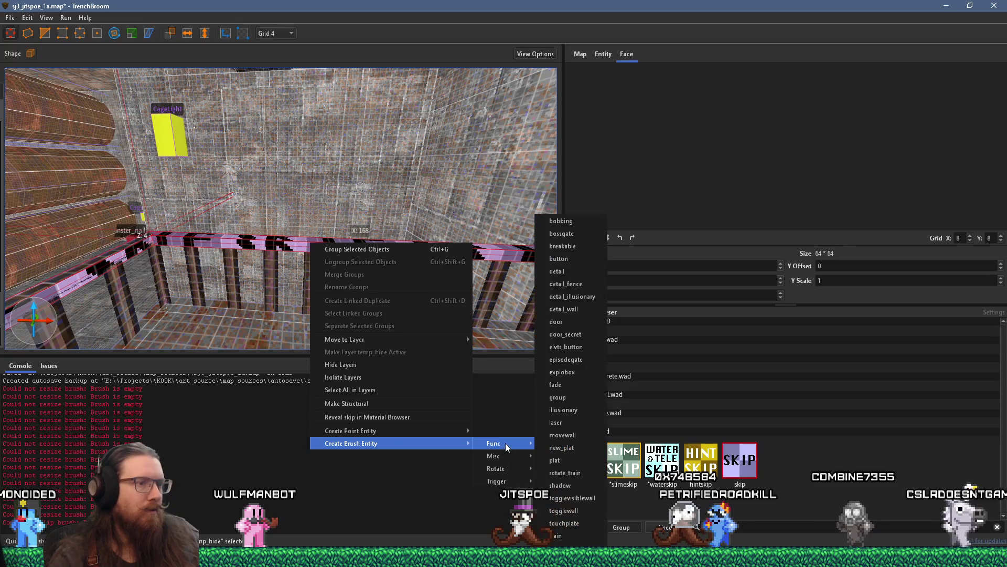
pyautogui.click(583, 283)
pyautogui.press('Escape')
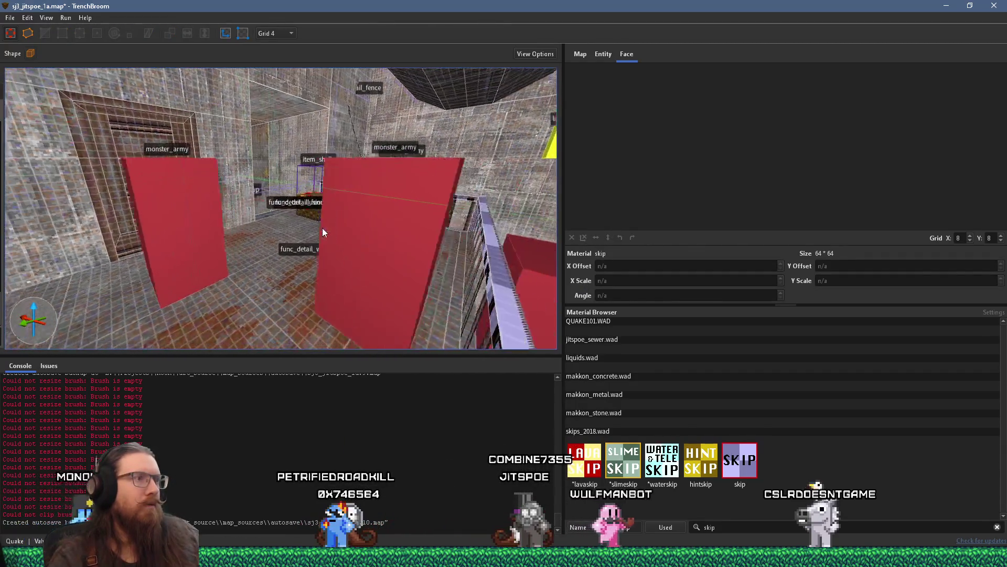
pyautogui.press('w')
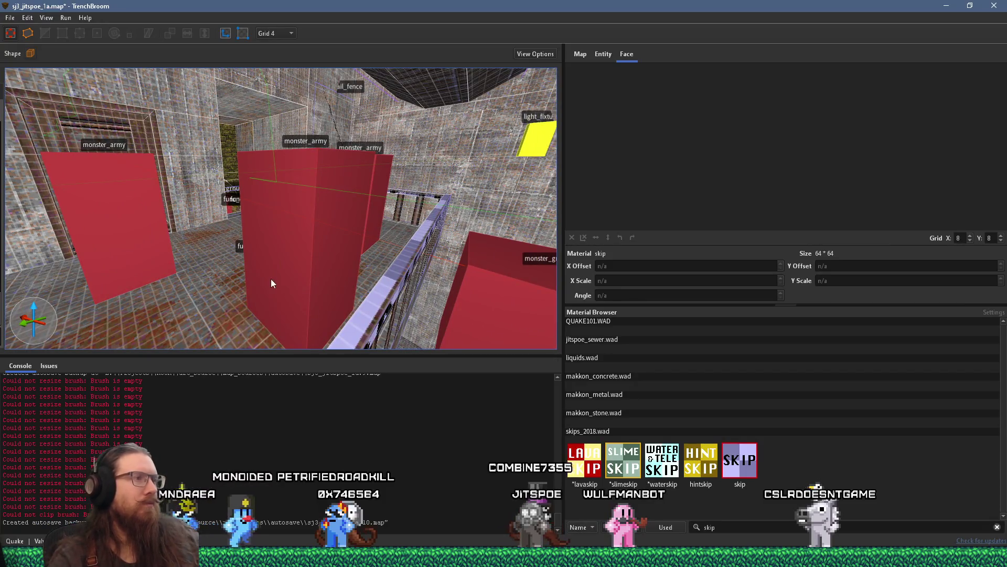
pyautogui.press('s')
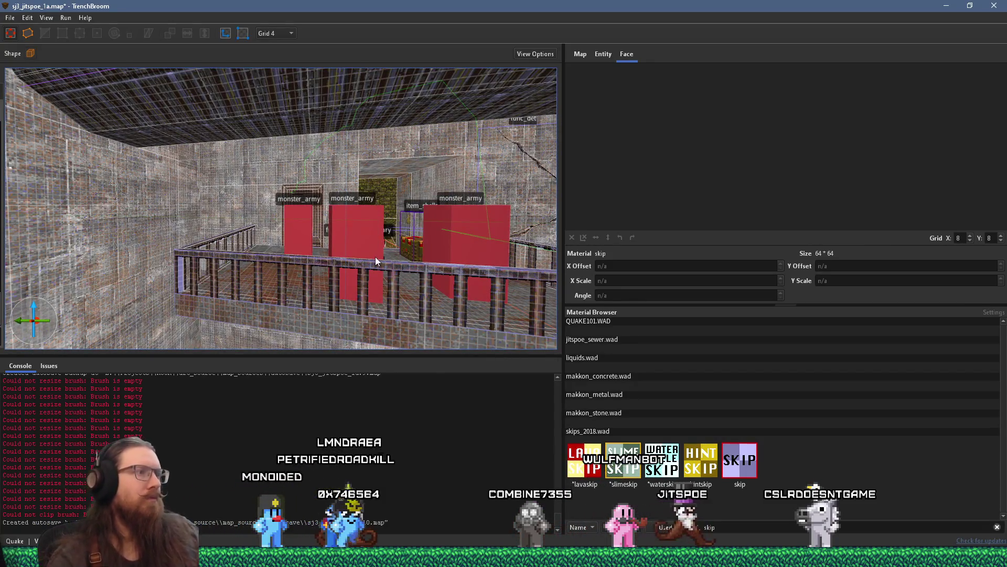
pyautogui.press('d')
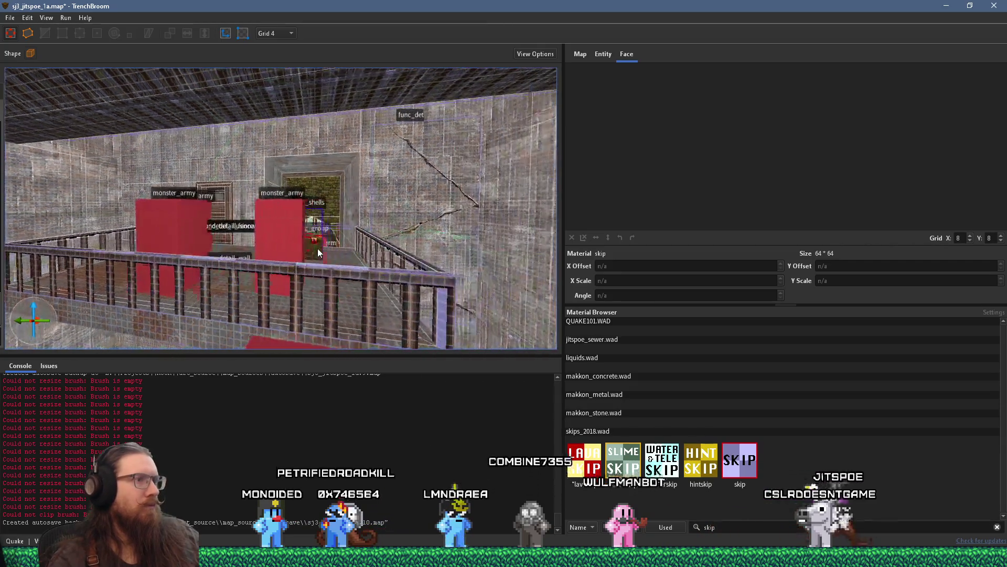
pyautogui.press('a')
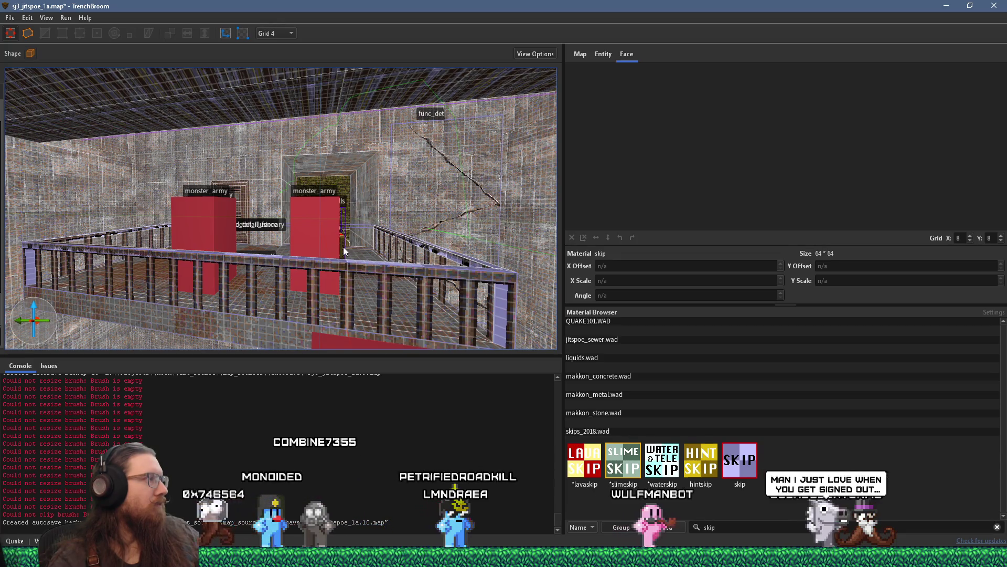
# Hide the angled pipe clip brushes with Ctrl+H.
pyautogui.moveTo(343, 246)
pyautogui.mouseDown()
pyautogui.moveTo(165, 295)
pyautogui.moveTo(389, 246)
pyautogui.moveTo(426, 287)
pyautogui.moveTo(412, 317)
pyautogui.moveTo(240, 223)
pyautogui.moveTo(282, 295)
pyautogui.moveTo(332, 275)
pyautogui.moveTo(173, 256)
pyautogui.moveTo(306, 233)
pyautogui.mouseUp()
pyautogui.click(256, 212)
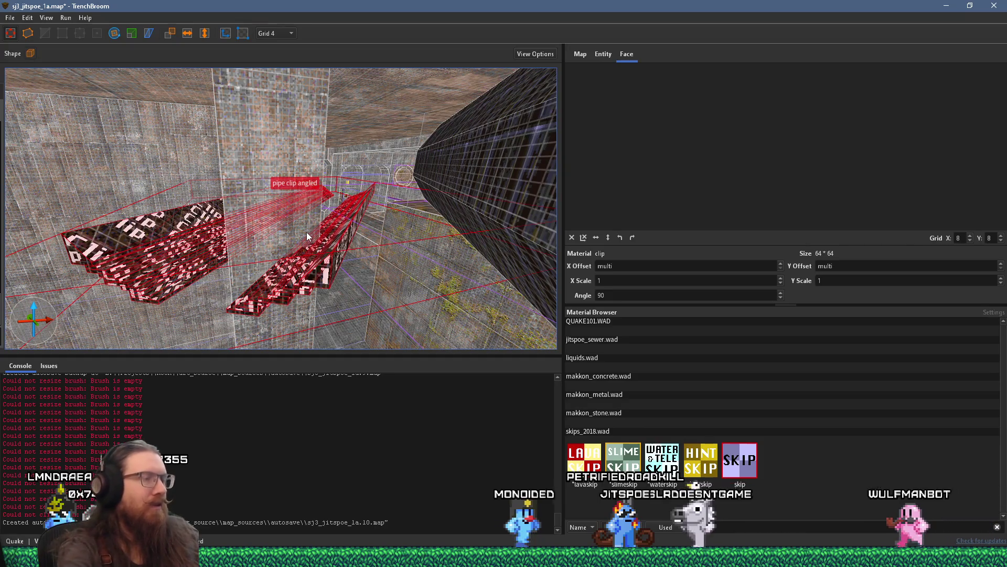
pyautogui.hotkey('ctrl', 'h')
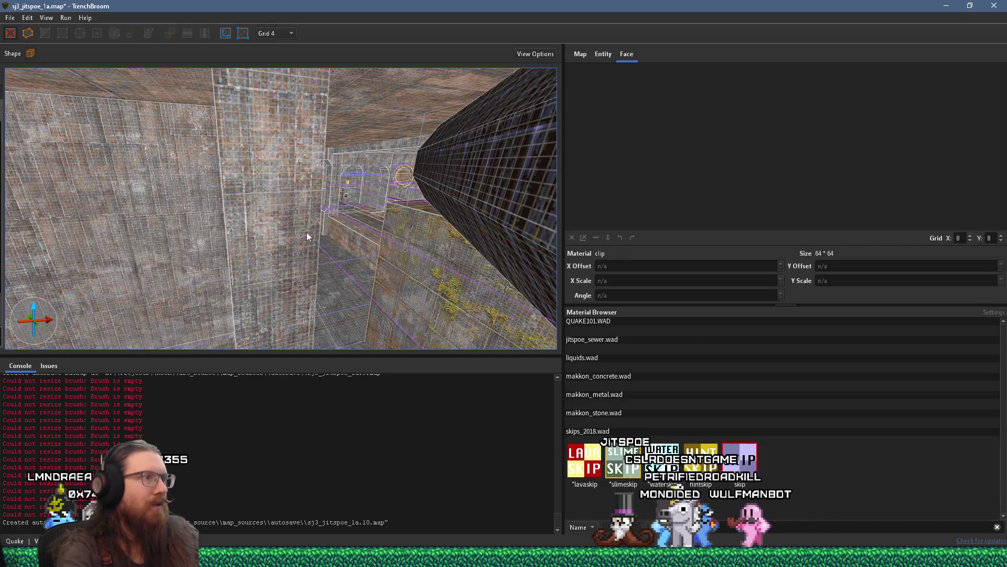
# Fly the camera past the room, stairs, wooden door and trigger_changelevel, then bring up PureRef.
pyautogui.moveTo(300, 246)
pyautogui.mouseDown()
pyautogui.moveTo(382, 256)
pyautogui.moveTo(332, 218)
pyautogui.moveTo(325, 234)
pyautogui.moveTo(298, 210)
pyautogui.moveTo(335, 201)
pyautogui.mouseUp()
pyautogui.press('d')
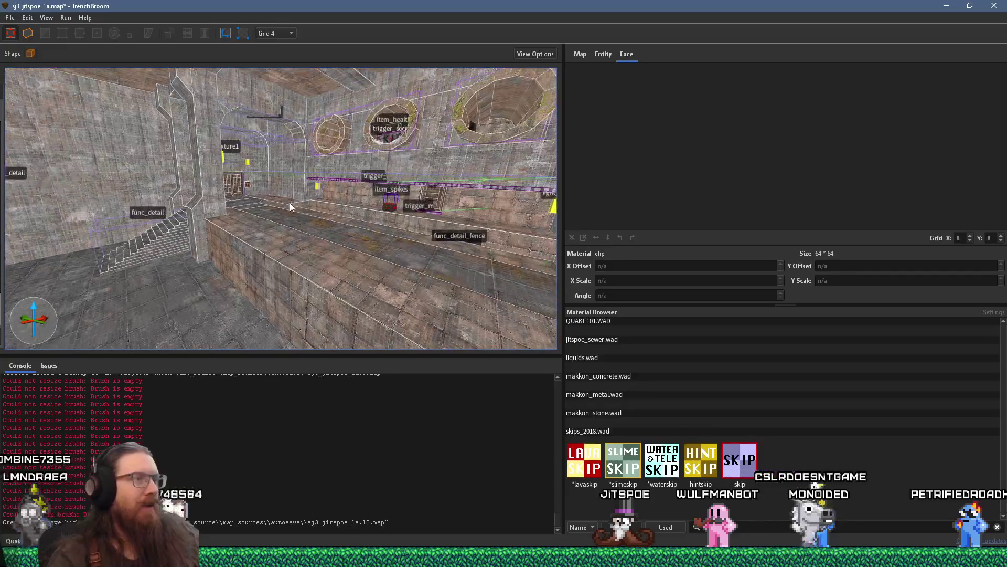
pyautogui.press('a')
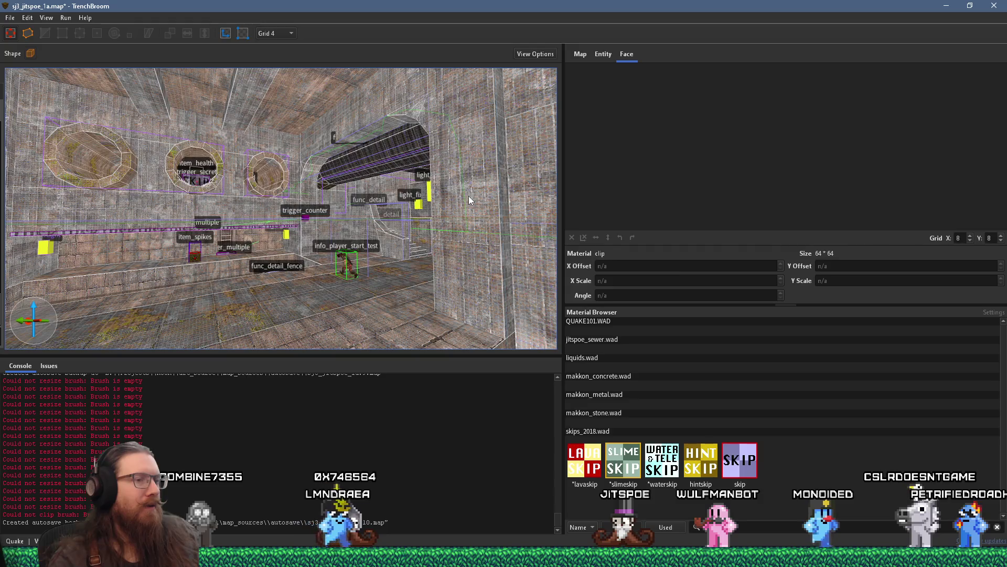
pyautogui.press('w')
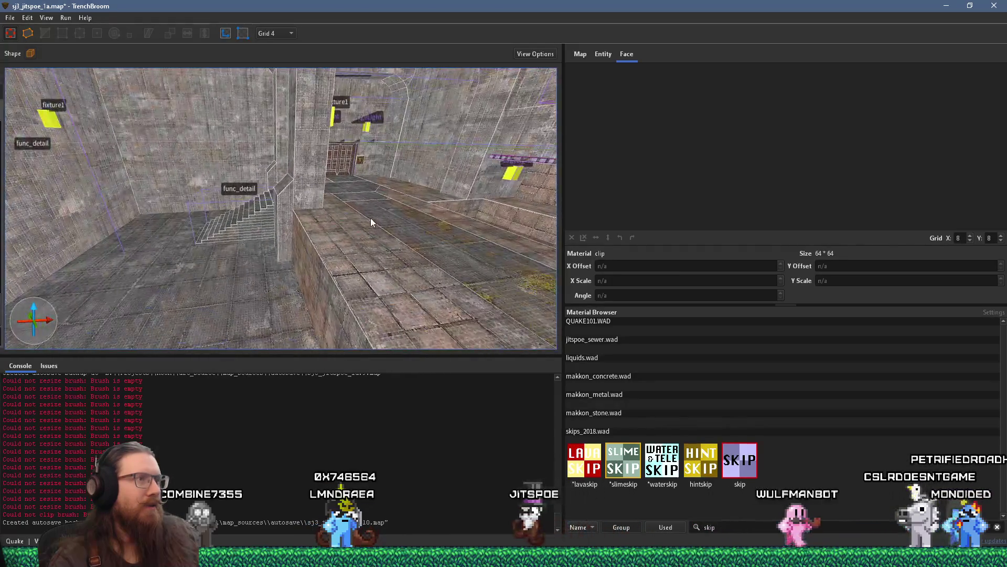
pyautogui.press('a')
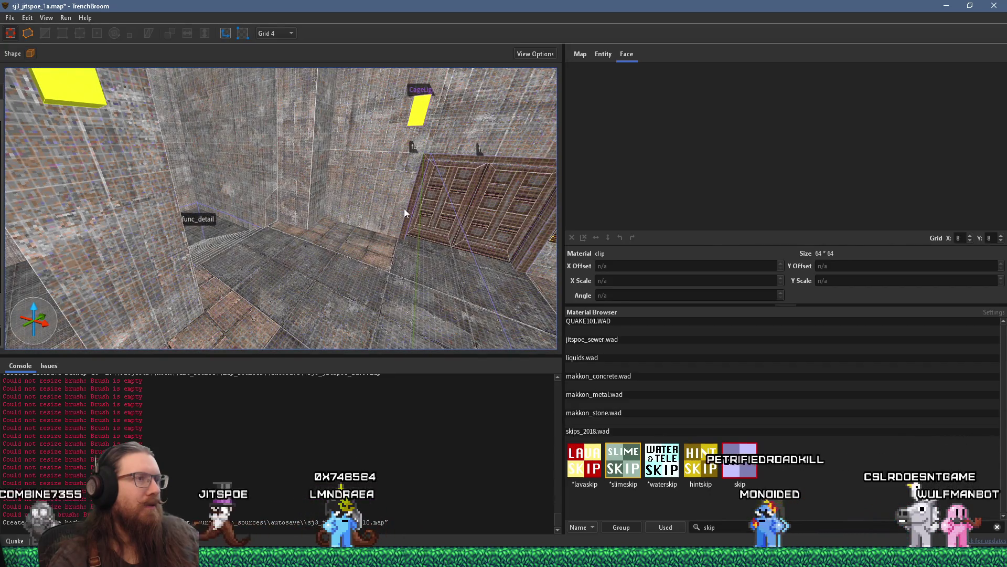
pyautogui.press('s')
pyautogui.moveTo(193, 235)
pyautogui.mouseDown()
pyautogui.moveTo(103, 249)
pyautogui.moveTo(244, 216)
pyautogui.moveTo(141, 169)
pyautogui.moveTo(63, 180)
pyautogui.moveTo(206, 164)
pyautogui.mouseUp()
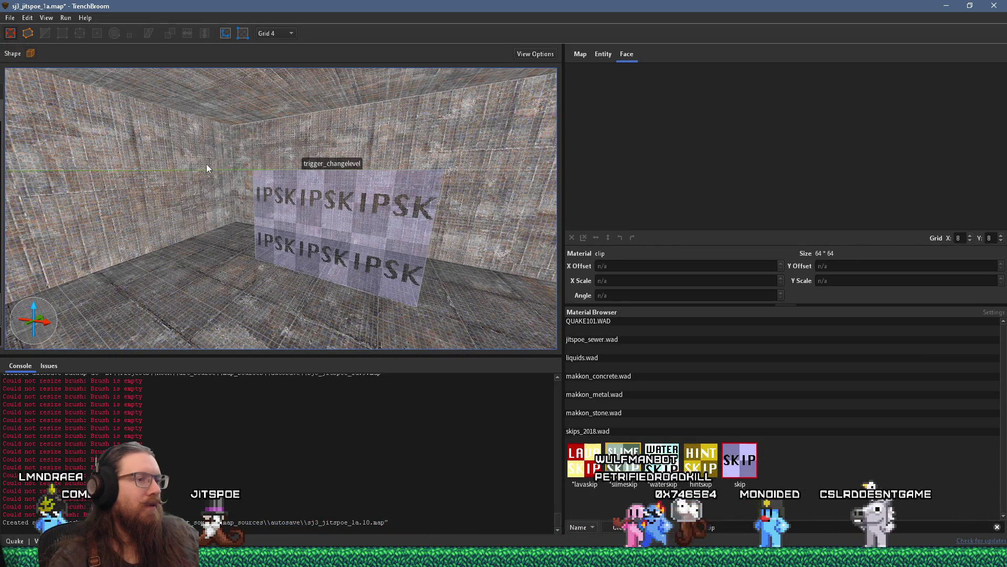
pyautogui.moveTo(253, 183); pyautogui.dragTo(150, 197)
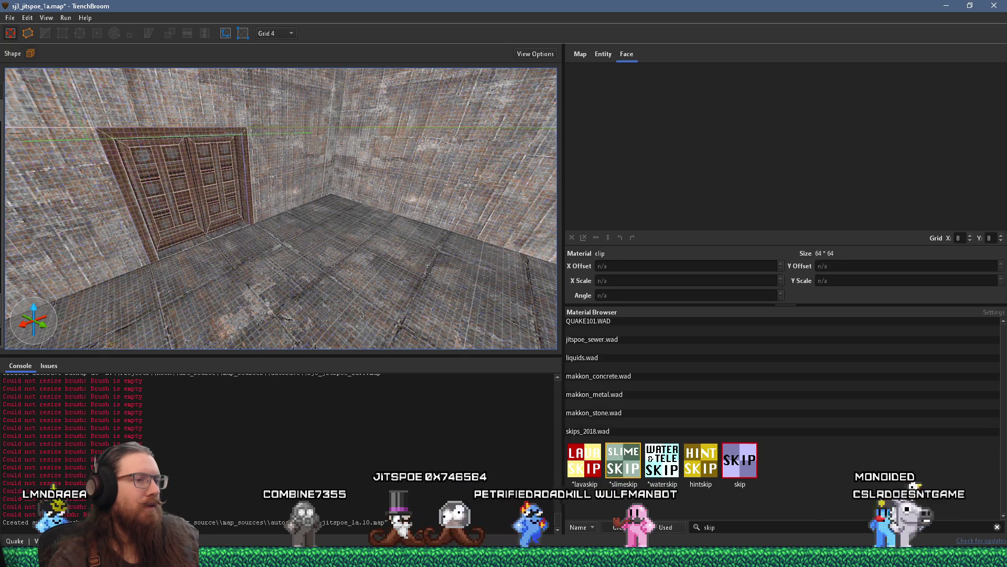
pyautogui.moveTo(580, 557)
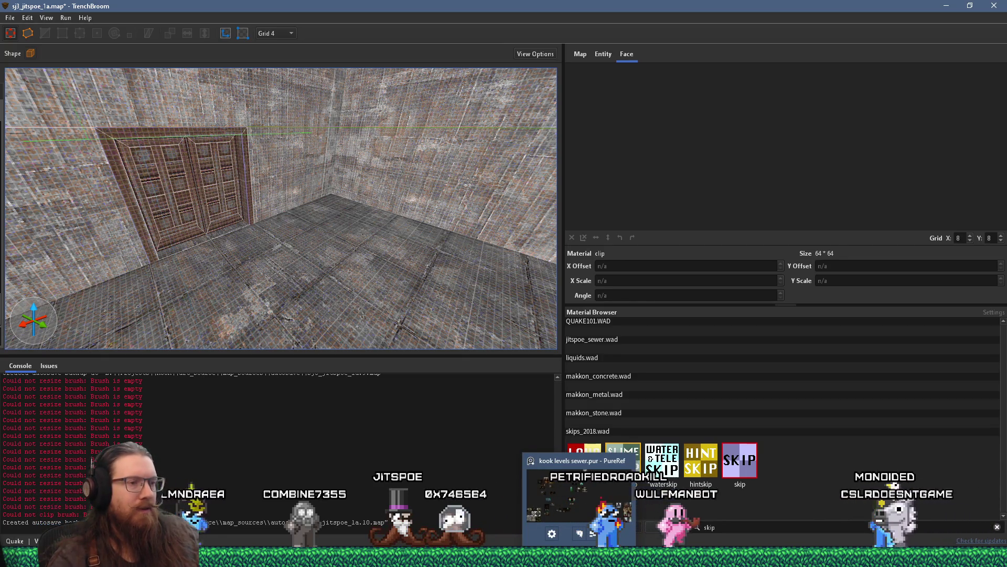
pyautogui.click(580, 557)
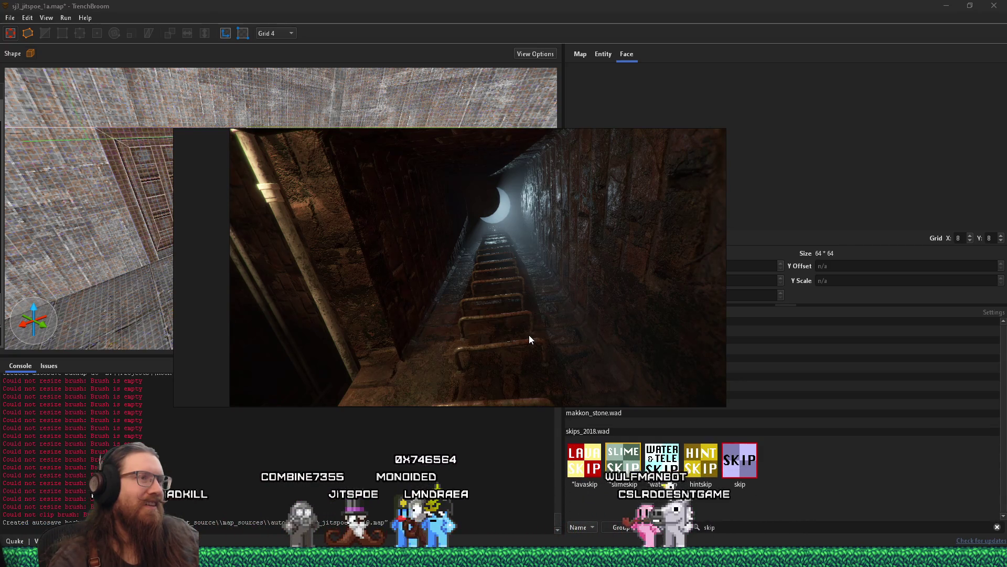
# Zoom in and out on the ladder and tunnel reference shots, ending on the whole collage.
pyautogui.scroll(-3, 528, 332)
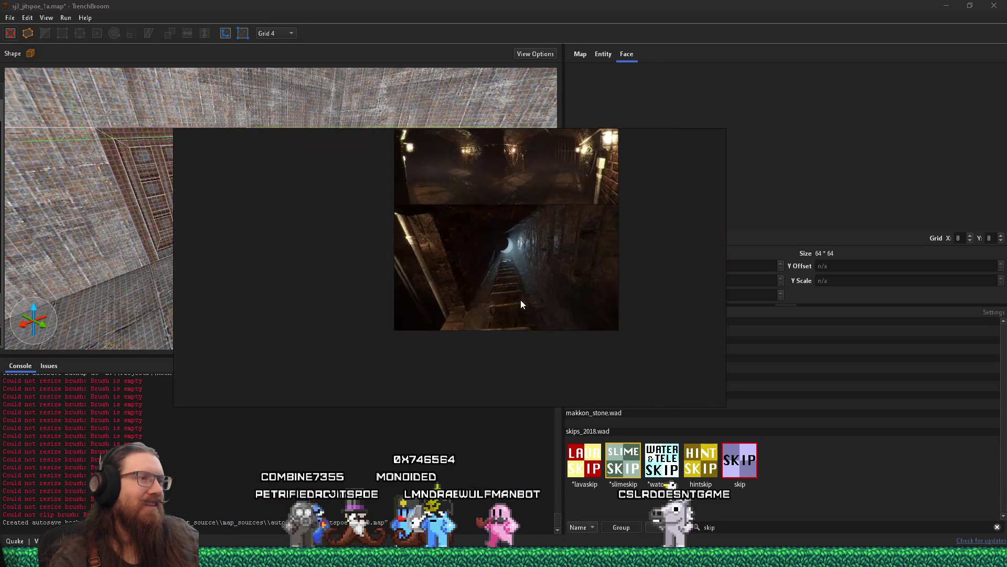
pyautogui.scroll(4, 503, 218)
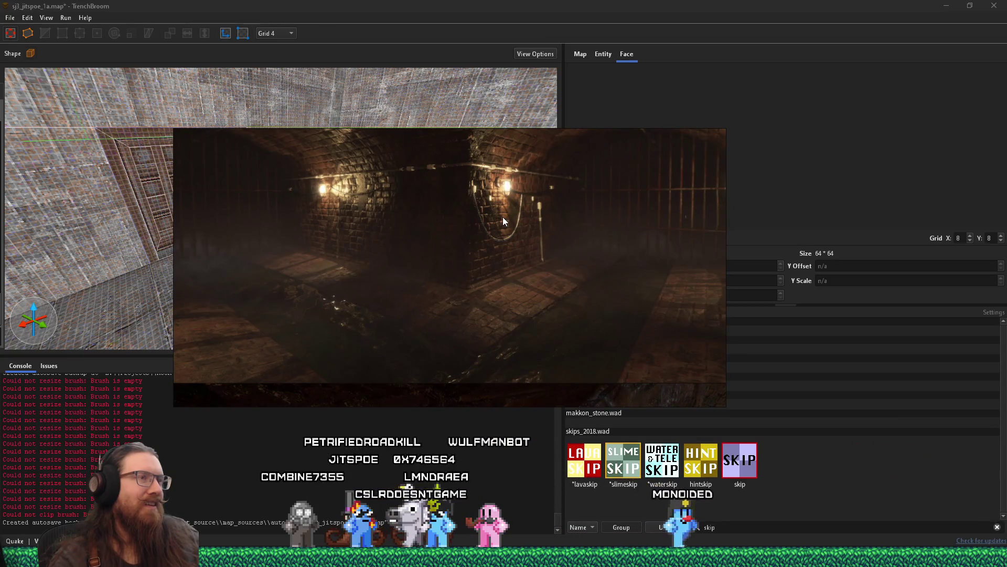
pyautogui.scroll(-3, 502, 217)
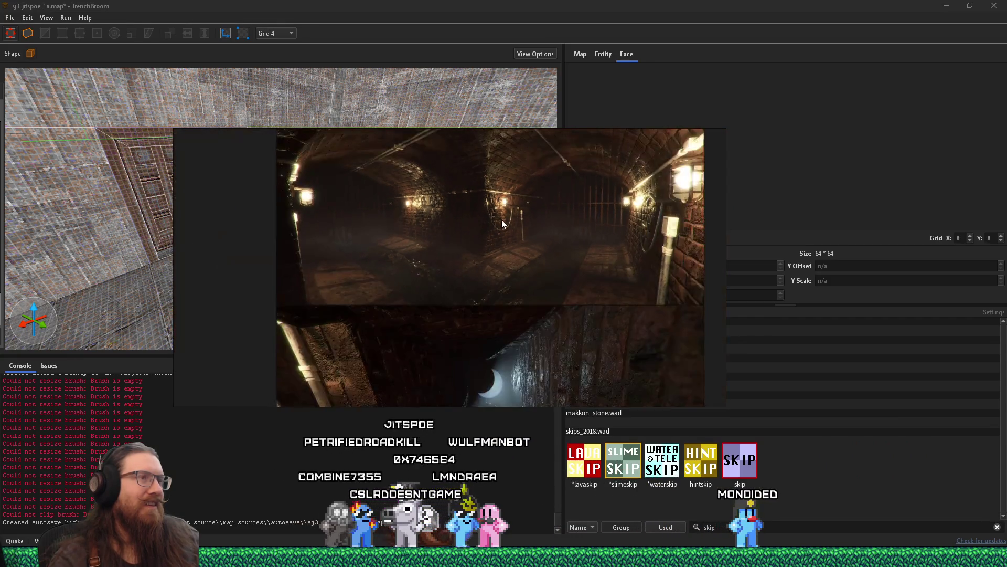
pyautogui.scroll(4, 510, 226)
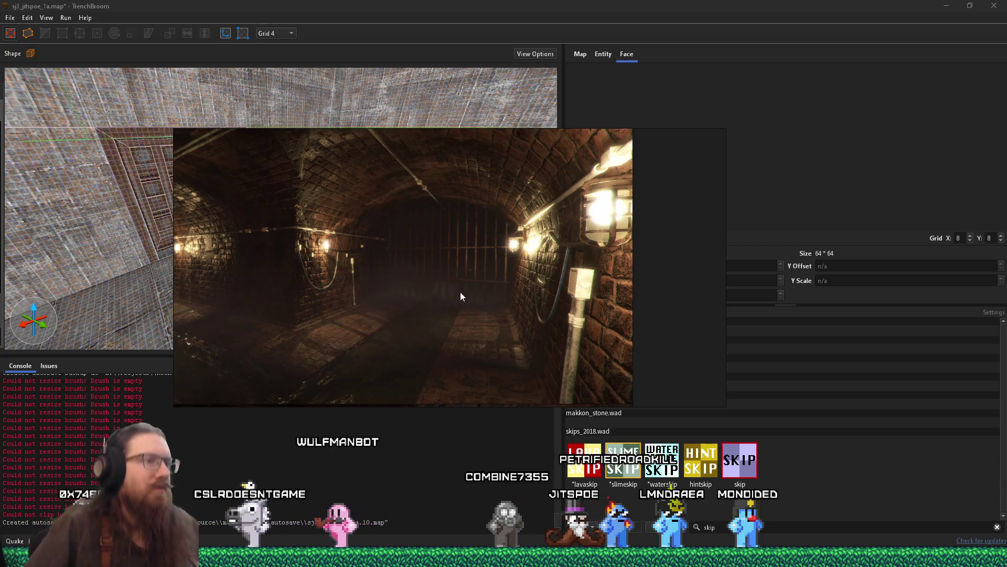
pyautogui.scroll(-5, 470, 293)
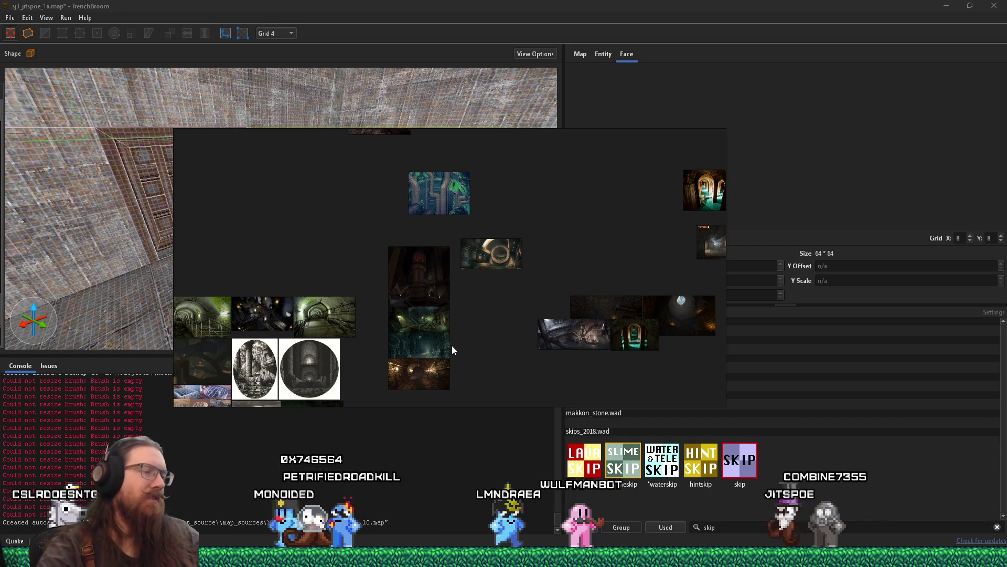
pyautogui.moveTo(453, 332)
pyautogui.mouseDown()
pyautogui.moveTo(499, 231)
pyautogui.moveTo(483, 317)
pyautogui.moveTo(433, 370)
pyautogui.mouseUp()
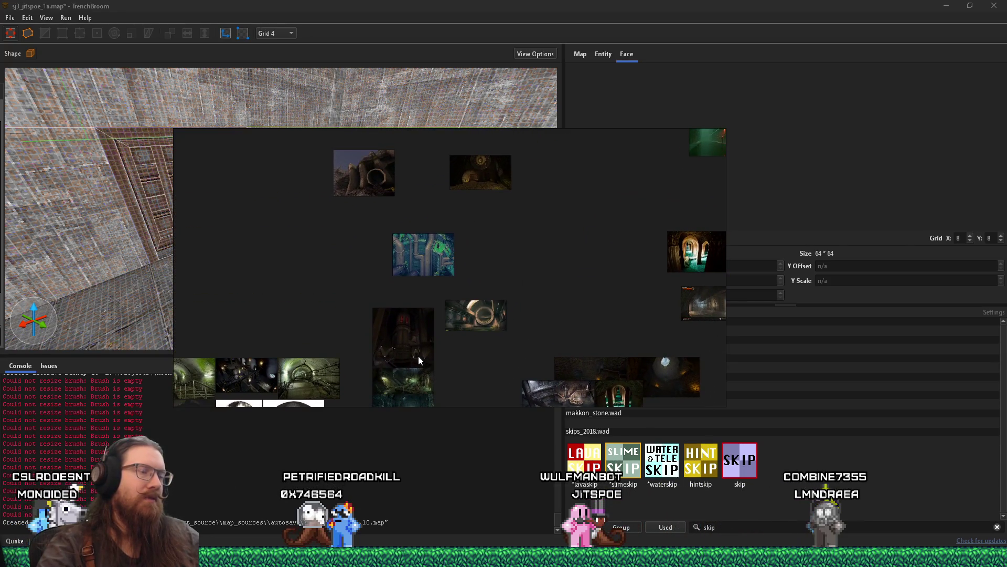
pyautogui.moveTo(381, 231); pyautogui.dragTo(296, 272)
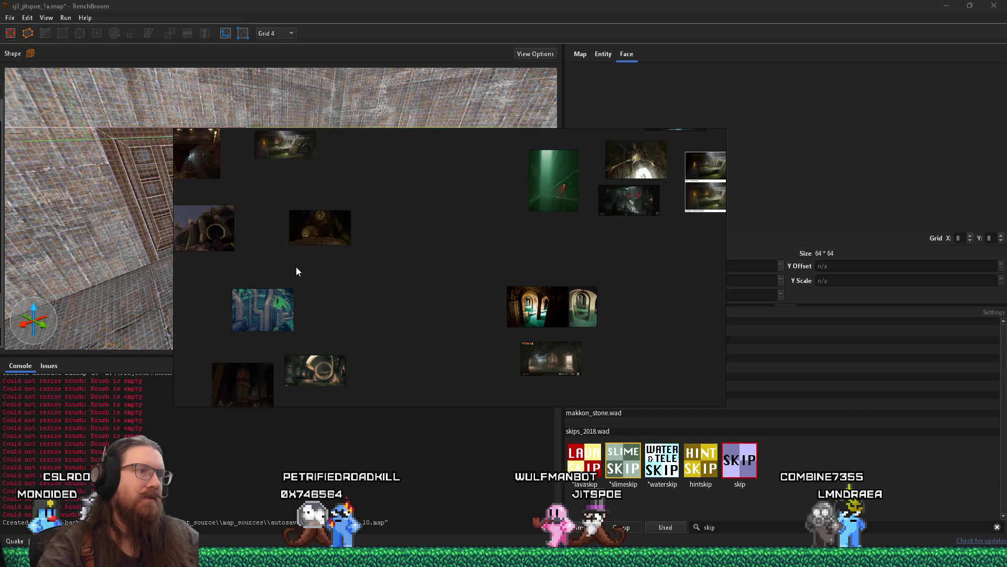
pyautogui.scroll(5, 542, 329)
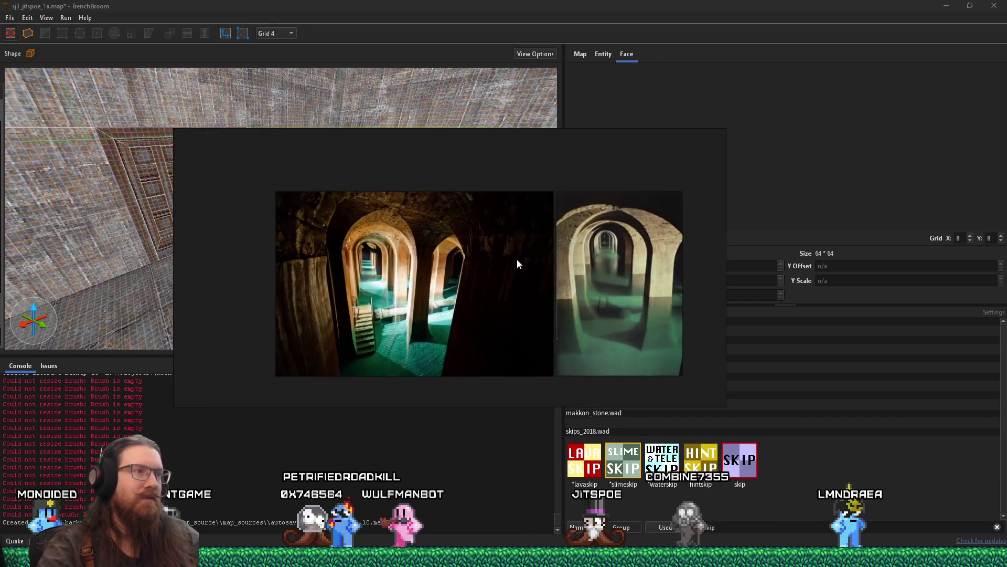
pyautogui.scroll(2, 522, 261)
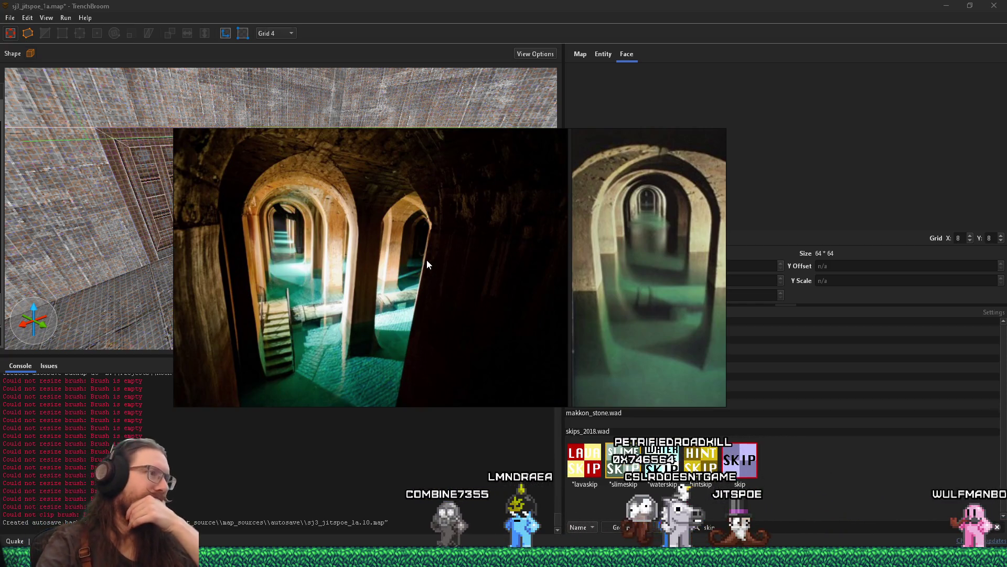
pyautogui.scroll(-5, 427, 259)
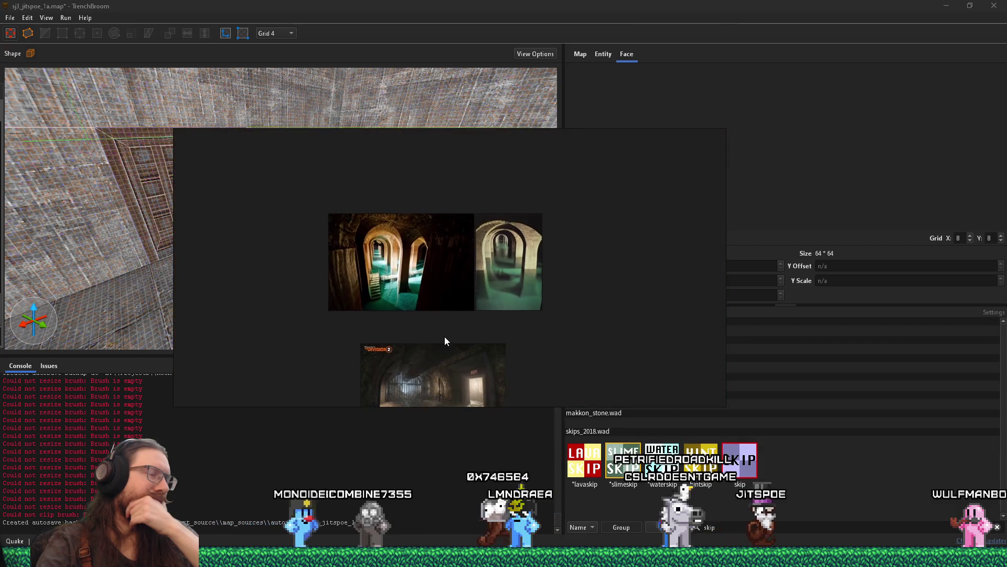
pyautogui.scroll(3, 421, 261)
pyautogui.scroll(5, 420, 342)
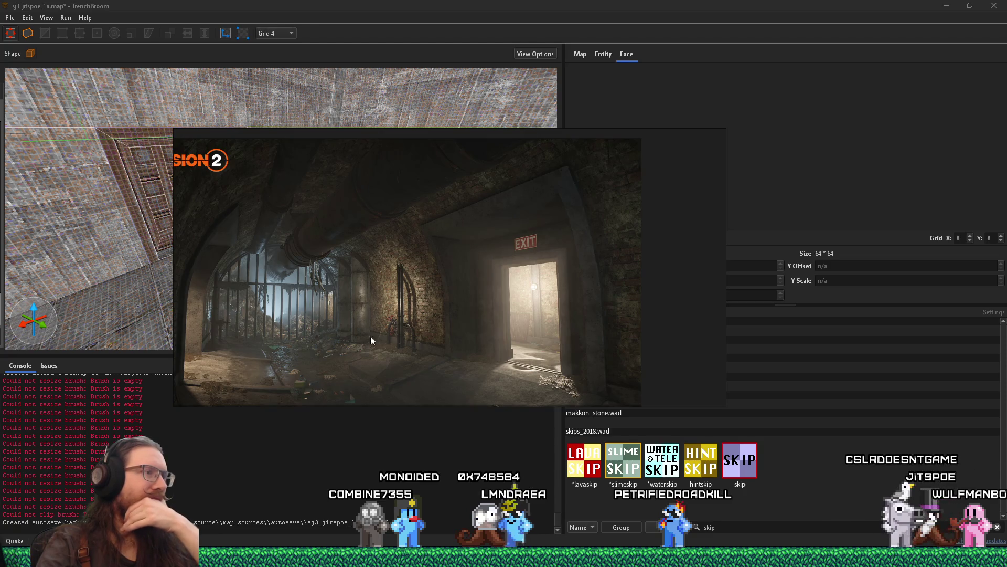
pyautogui.scroll(2, 367, 331)
pyautogui.scroll(2, 365, 275)
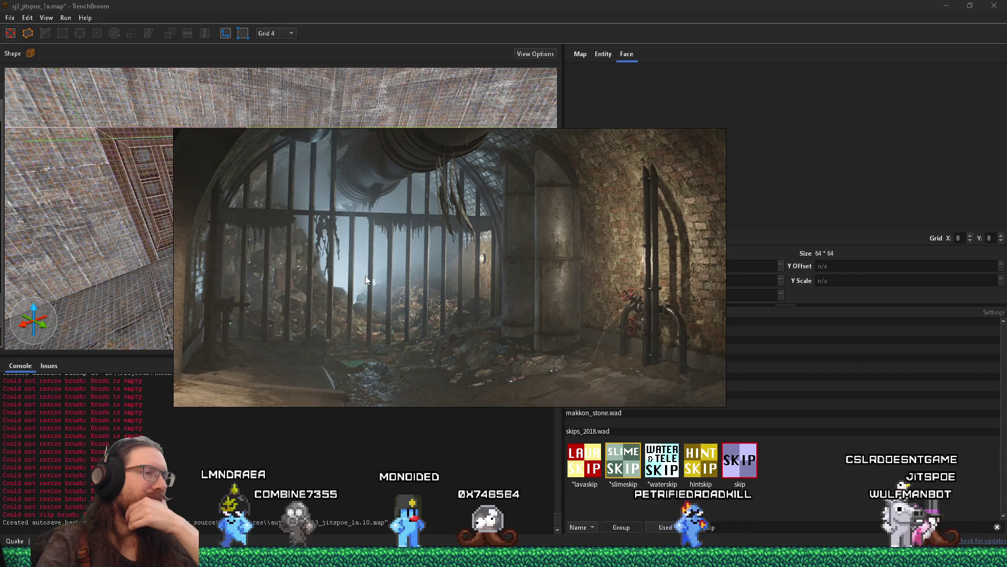
pyautogui.scroll(-3, 365, 276)
# Pan and zoom the board to centre the boat reference image.
pyautogui.scroll(-5, 365, 275)
pyautogui.scroll(6, 377, 298)
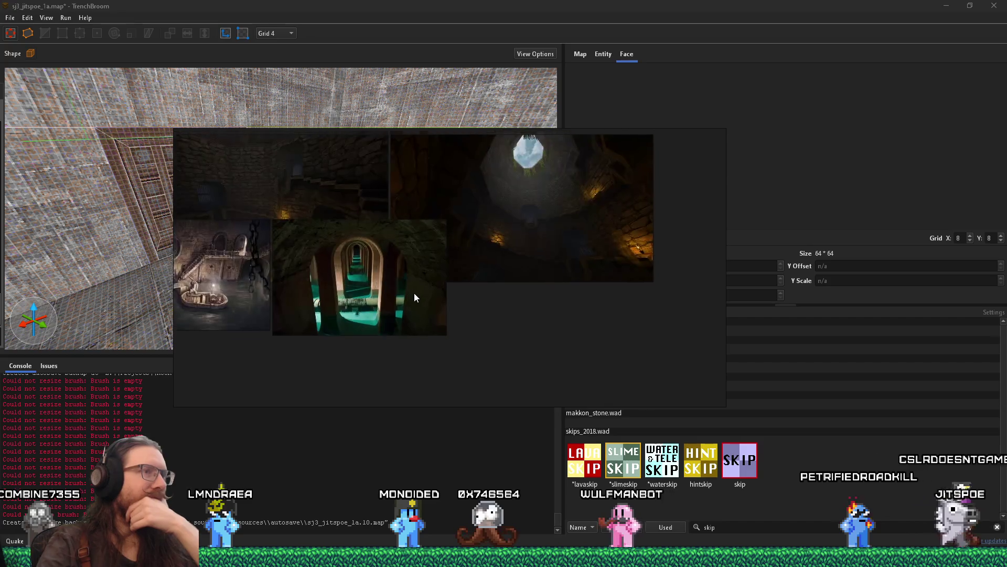
pyautogui.moveTo(457, 358); pyautogui.dragTo(577, 285)
pyautogui.scroll(3, 326, 280)
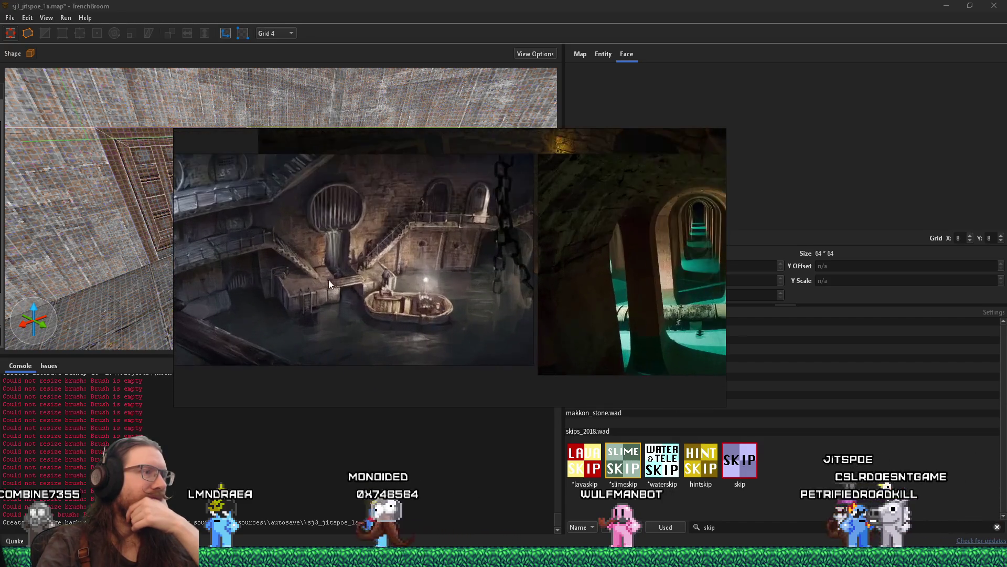
pyautogui.moveTo(326, 280); pyautogui.dragTo(479, 287)
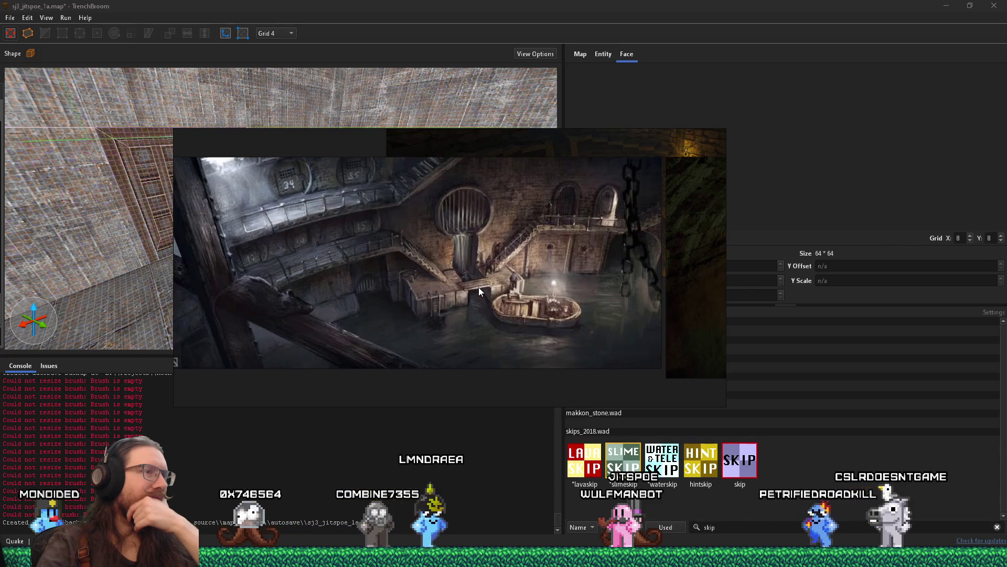
pyautogui.scroll(2, 564, 313)
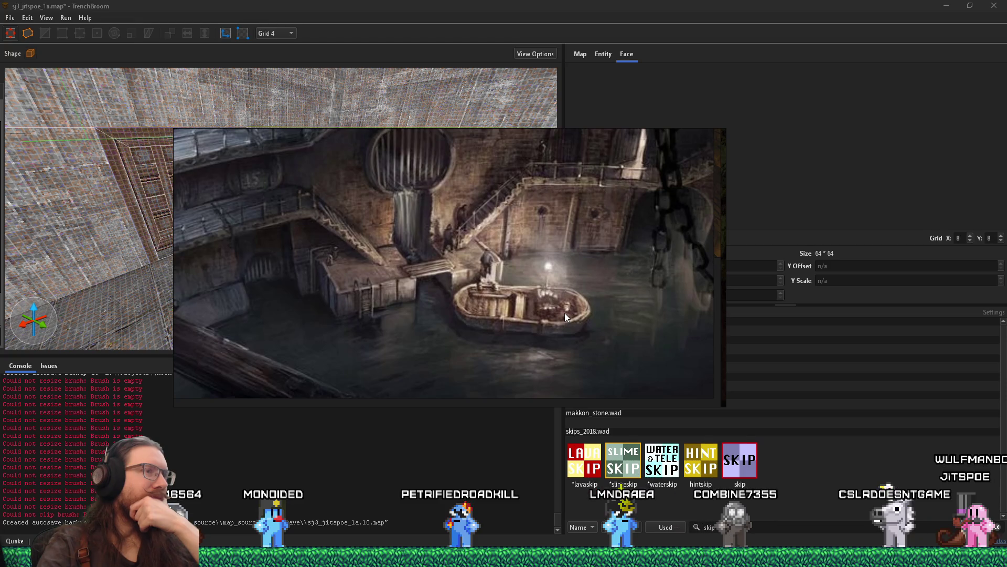
# Switch to the next reference picture and zoom into the stairs and railings.
pyautogui.press('Right')
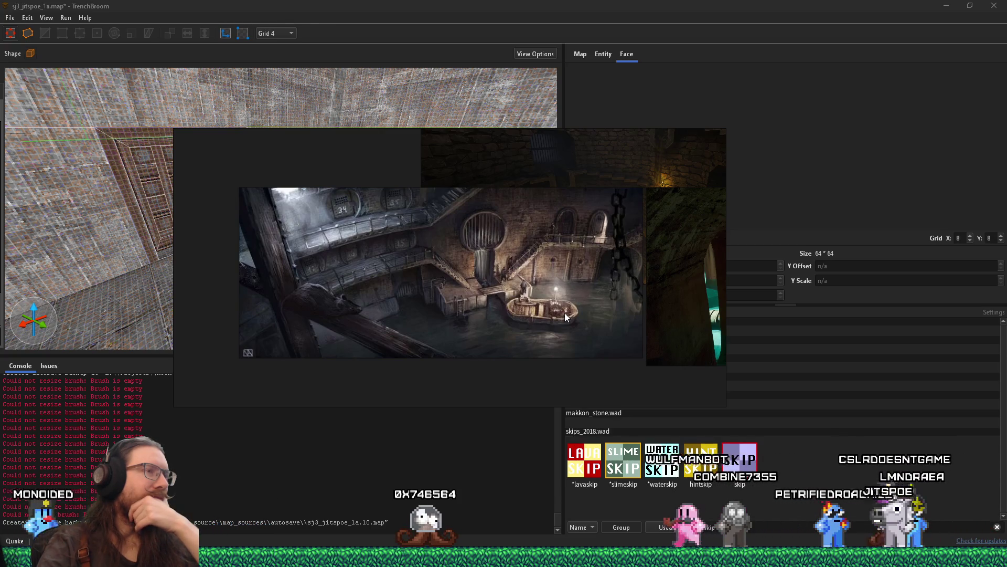
pyautogui.scroll(3, 565, 313)
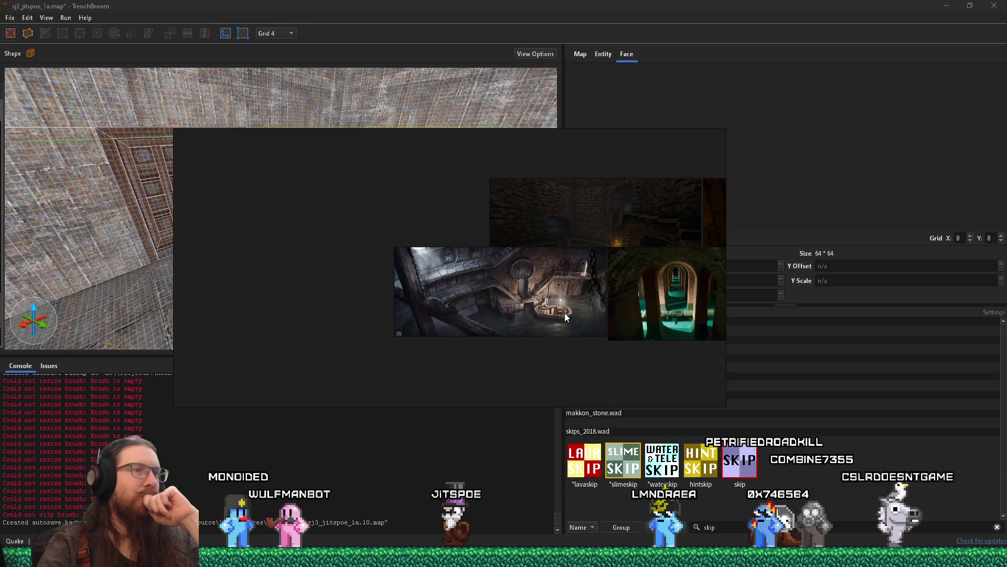
pyautogui.scroll(3, 565, 313)
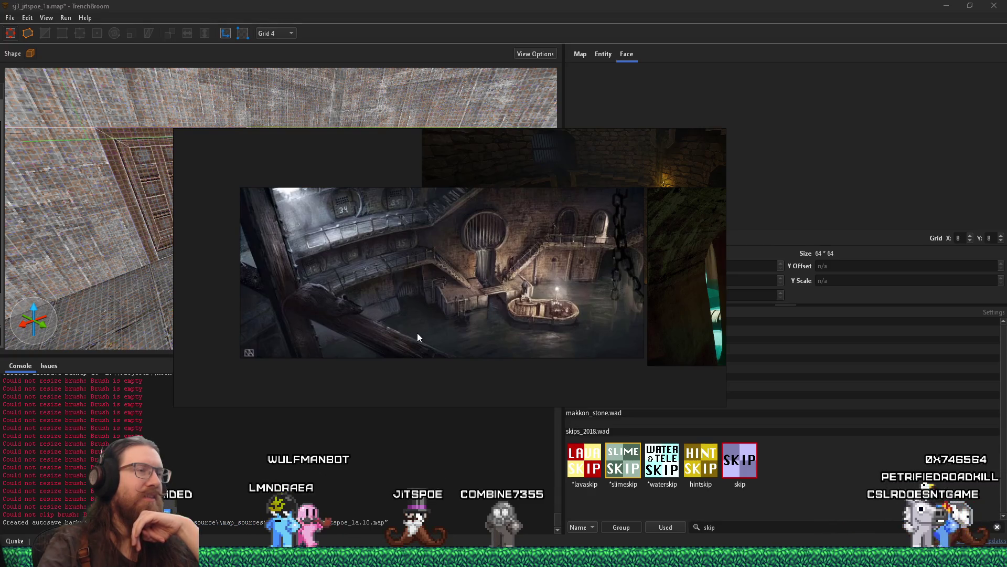
pyautogui.scroll(3, 417, 333)
pyautogui.scroll(-2, 417, 332)
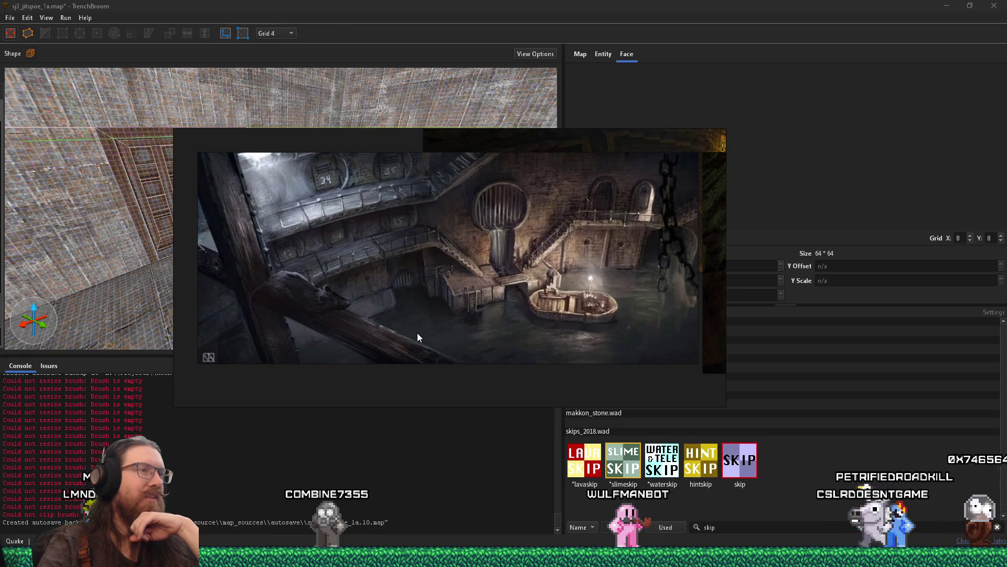
pyautogui.scroll(2, 417, 334)
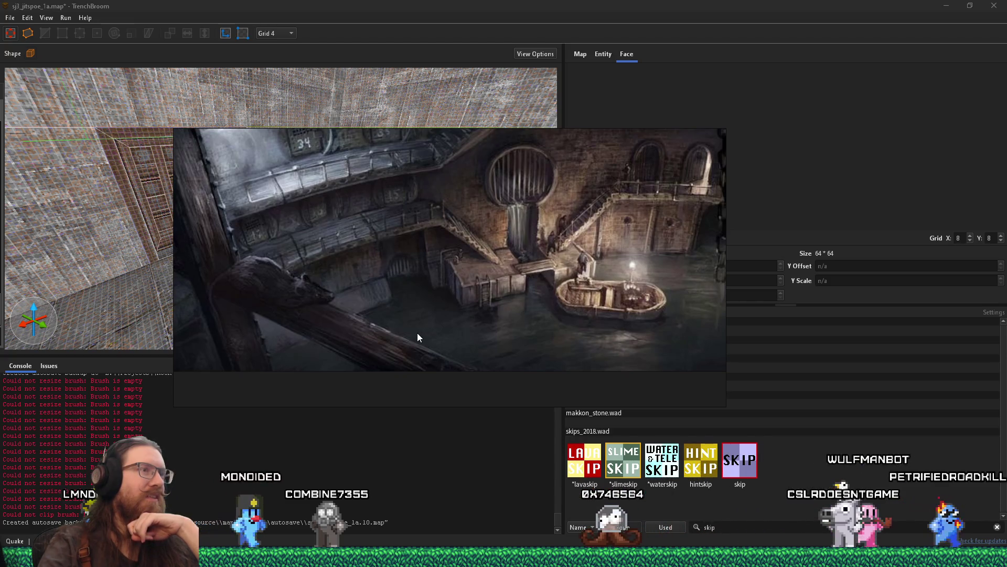
pyautogui.scroll(-2, 417, 332)
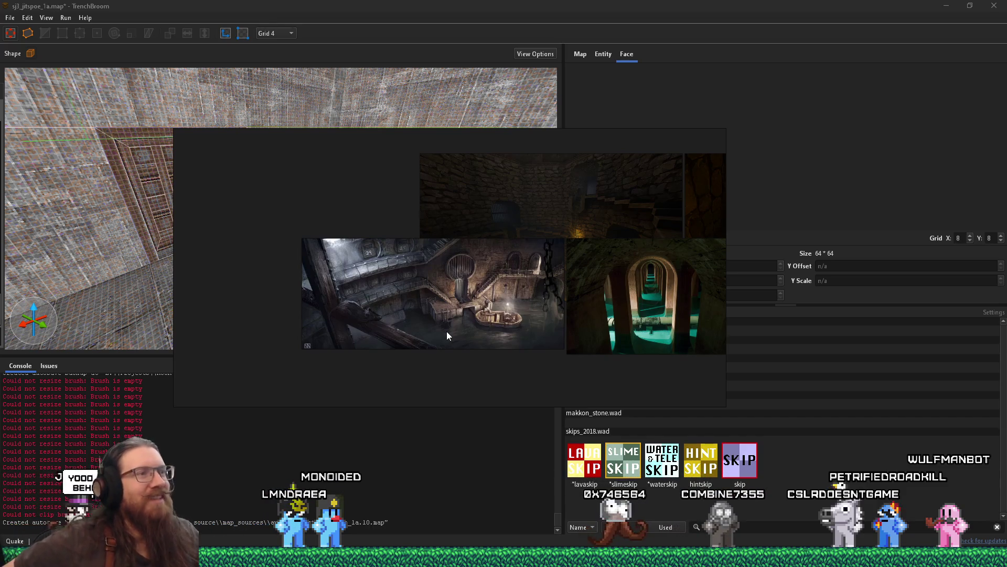
pyautogui.scroll(5, 407, 268)
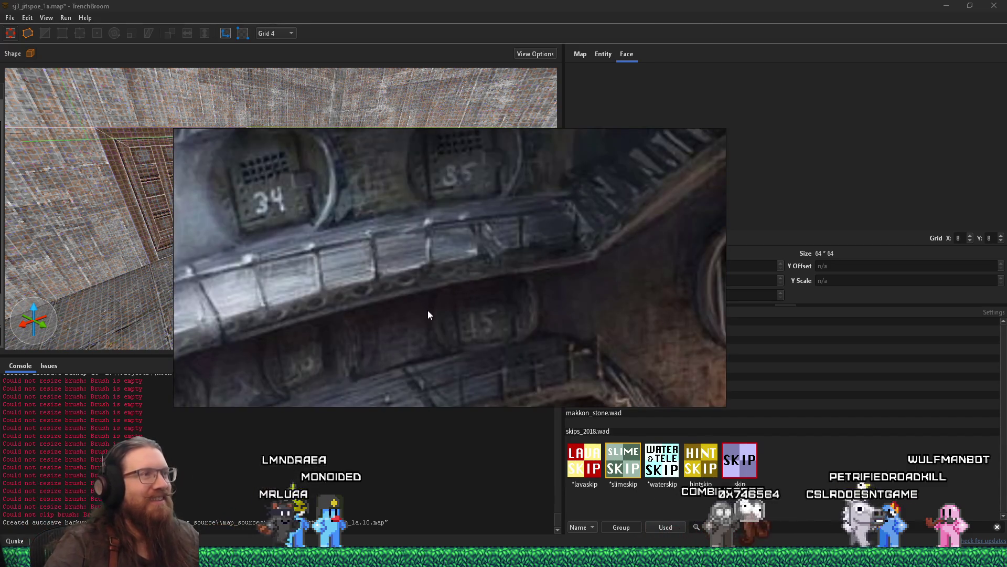
pyautogui.scroll(3, 448, 273)
# Pan up to the numbered panels 34/35 above the railing, then back to the boat.
pyautogui.moveTo(470, 230); pyautogui.dragTo(524, 344)
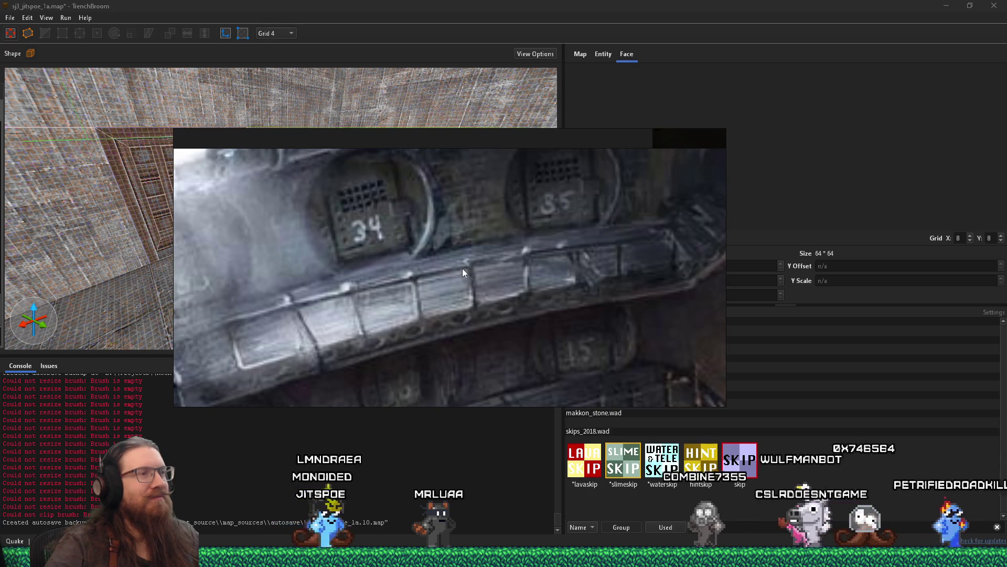
pyautogui.scroll(-4, 461, 268)
pyautogui.moveTo(507, 294)
pyautogui.mouseDown()
pyautogui.moveTo(440, 239)
pyautogui.moveTo(332, 215)
pyautogui.moveTo(253, 234)
pyautogui.mouseUp()
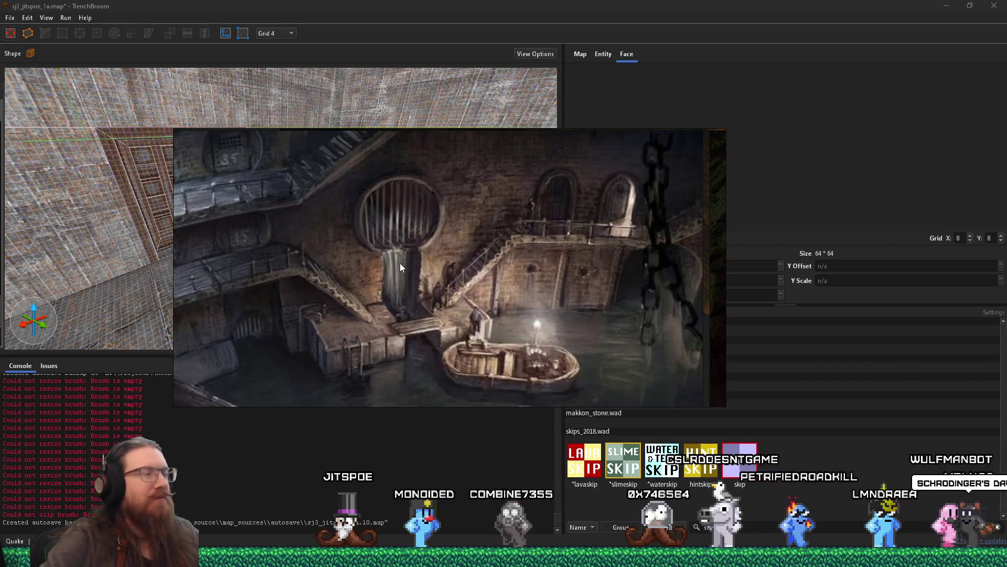
# Leave the single-image view and zoom out to the cluster of sewer thumbnails.
pyautogui.doubleClick(439, 247)
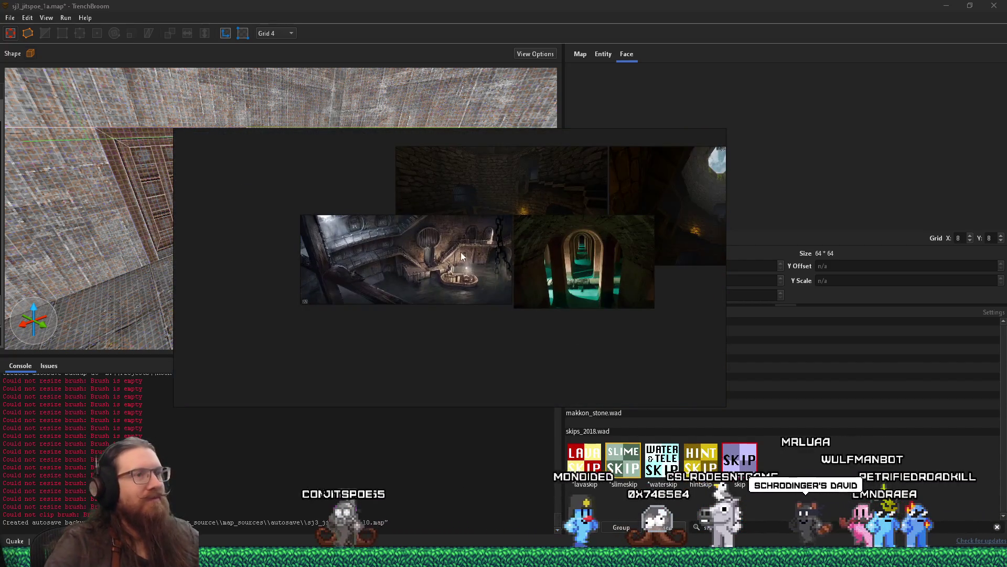
pyautogui.moveTo(389, 309)
pyautogui.mouseDown()
pyautogui.moveTo(364, 322)
pyautogui.moveTo(444, 325)
pyautogui.mouseUp()
pyautogui.scroll(-3, 445, 328)
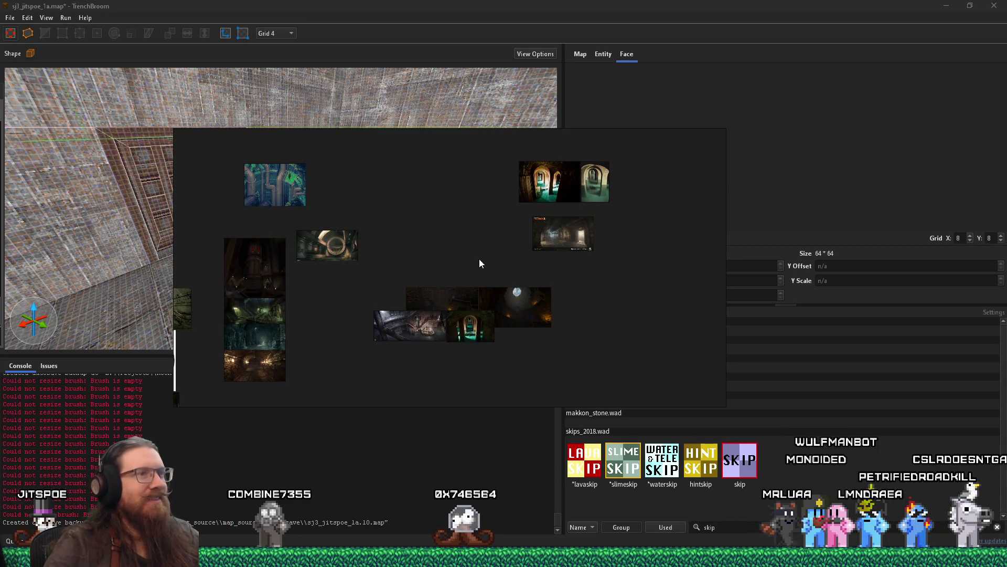
pyautogui.moveTo(400, 299); pyautogui.dragTo(515, 272)
pyautogui.scroll(6, 461, 213)
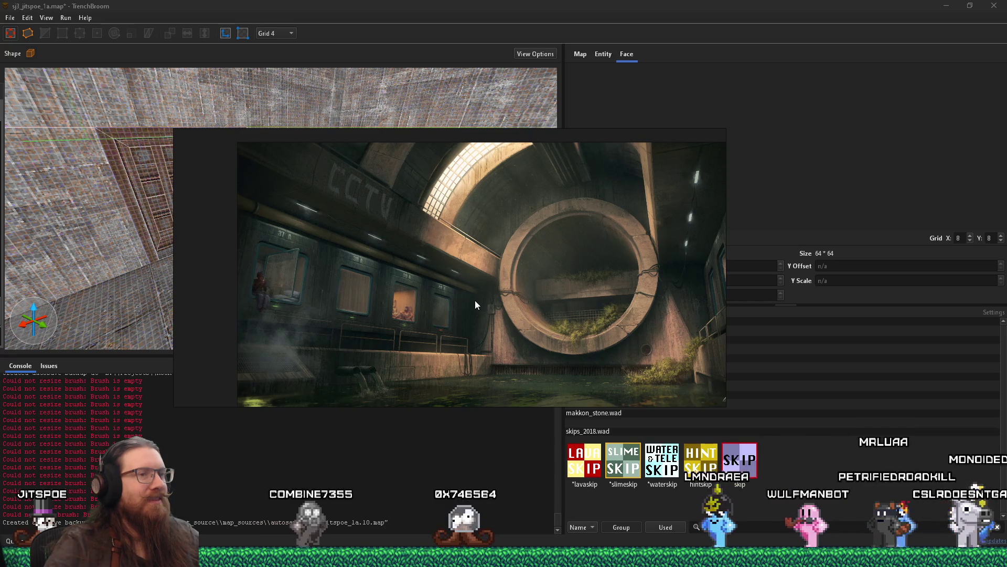
pyautogui.scroll(-6, 475, 302)
pyautogui.moveTo(474, 329); pyautogui.dragTo(522, 214)
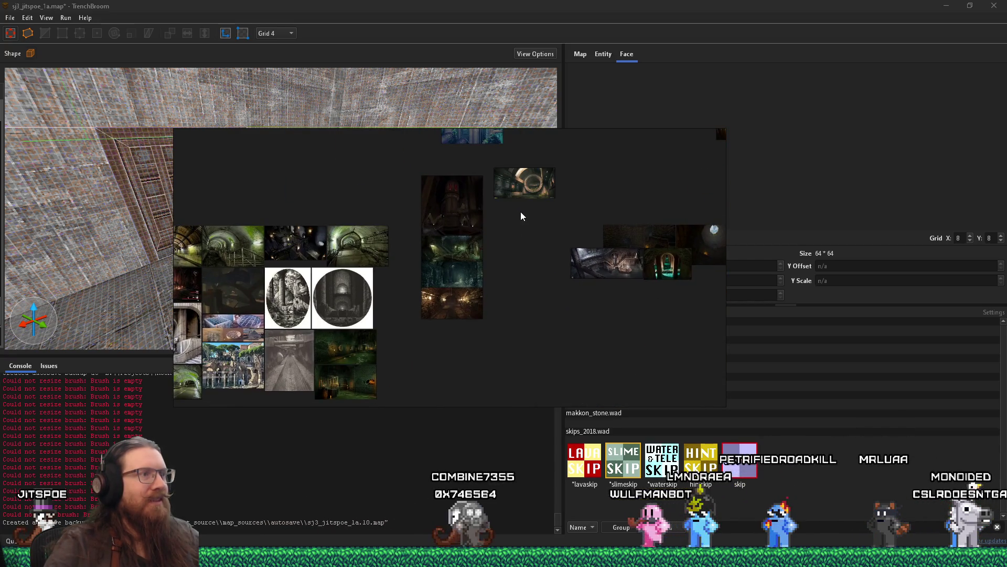
pyautogui.moveTo(357, 307)
pyautogui.mouseDown()
pyautogui.moveTo(599, 316)
pyautogui.moveTo(579, 325)
pyautogui.mouseUp()
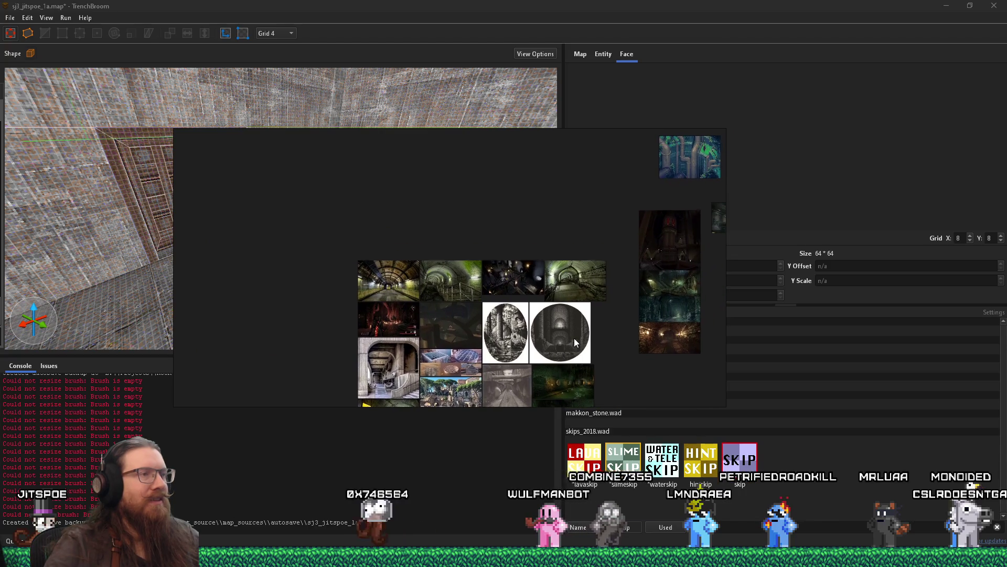
pyautogui.moveTo(441, 275); pyautogui.dragTo(439, 301)
pyautogui.scroll(5, 433, 298)
pyautogui.scroll(-2, 370, 329)
pyautogui.scroll(-6, 371, 329)
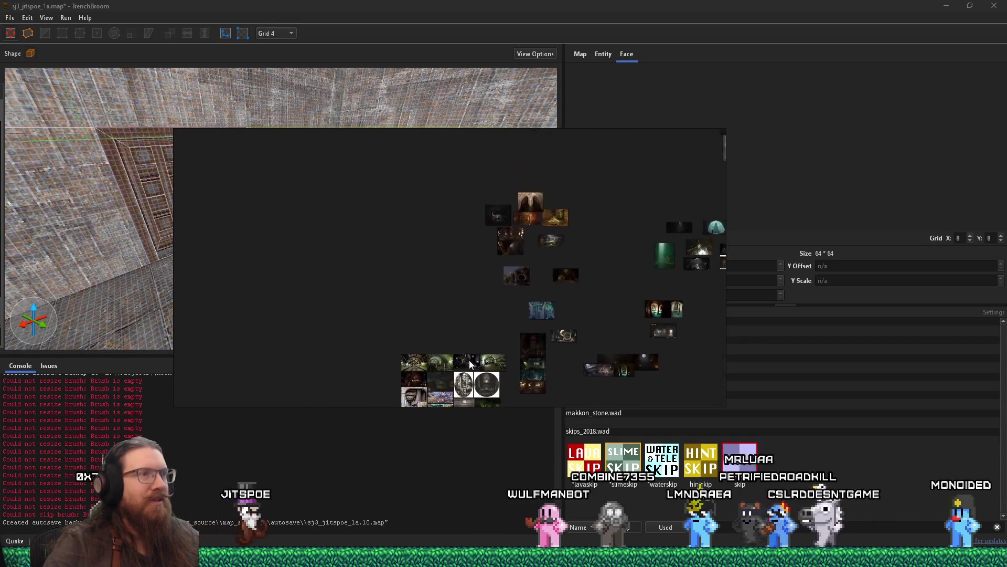
# Move the green tunnel image and other thumbnails to the upper left and label them 'S_level'.
pyautogui.moveTo(437, 356); pyautogui.dragTo(362, 222)
pyautogui.click(494, 349)
pyautogui.moveTo(493, 348); pyautogui.dragTo(400, 229)
pyautogui.moveTo(545, 306); pyautogui.dragTo(363, 249)
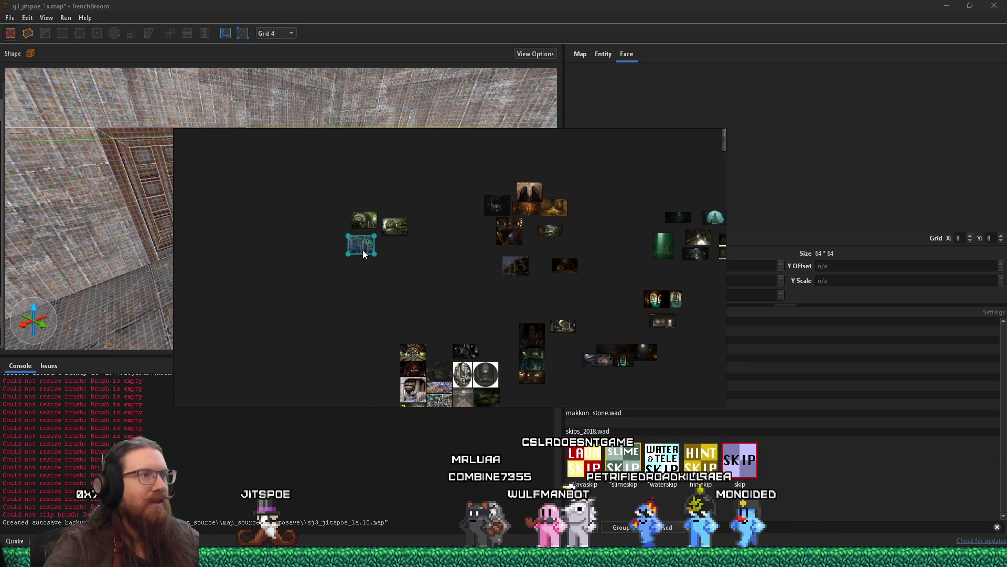
pyautogui.hotkey('ctrl', 't')
pyautogui.write('S')
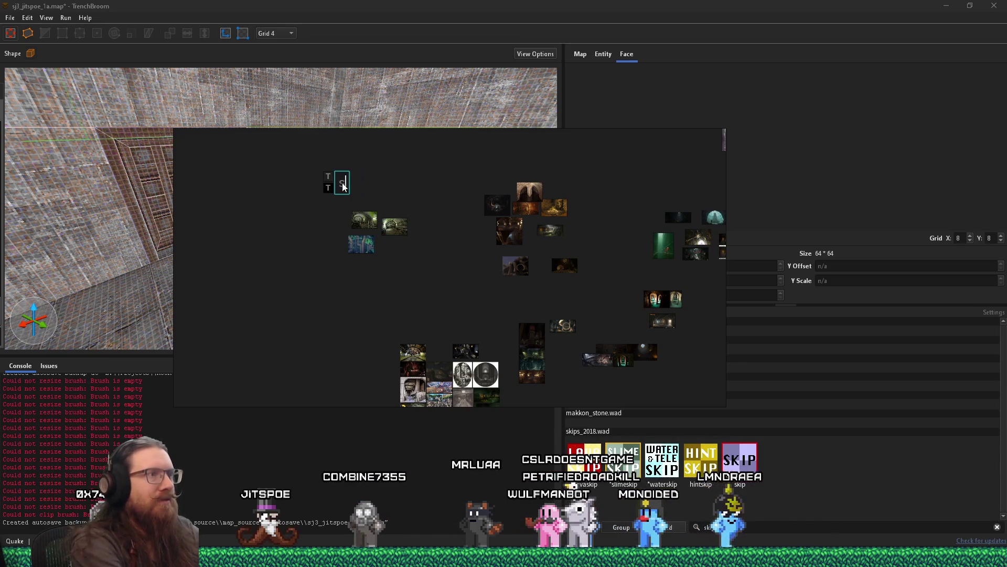
pyautogui.write('_level')
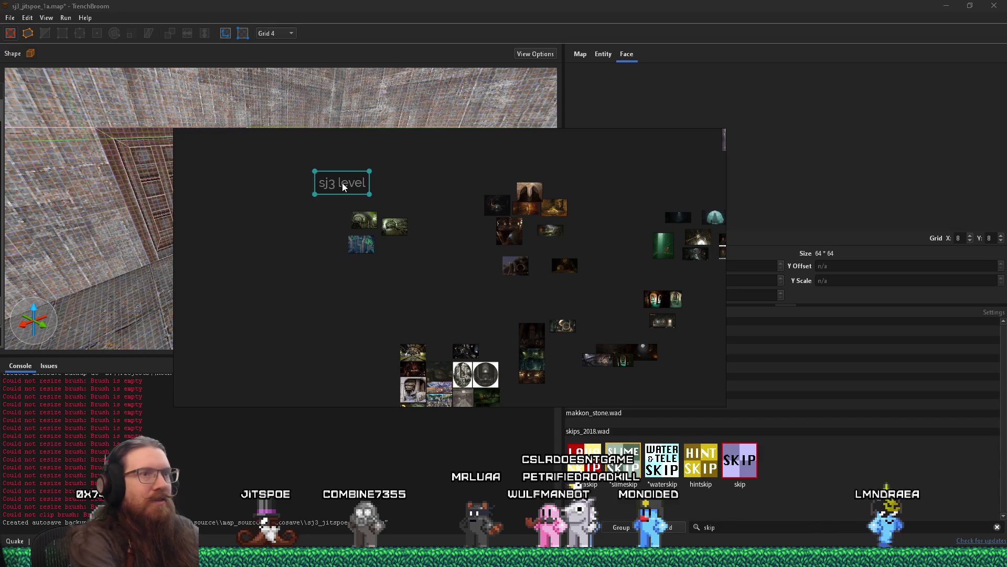
# Zoom around the new group and select the small image beside the S_level label.
pyautogui.scroll(-3, 376, 211)
pyautogui.scroll(10, 376, 212)
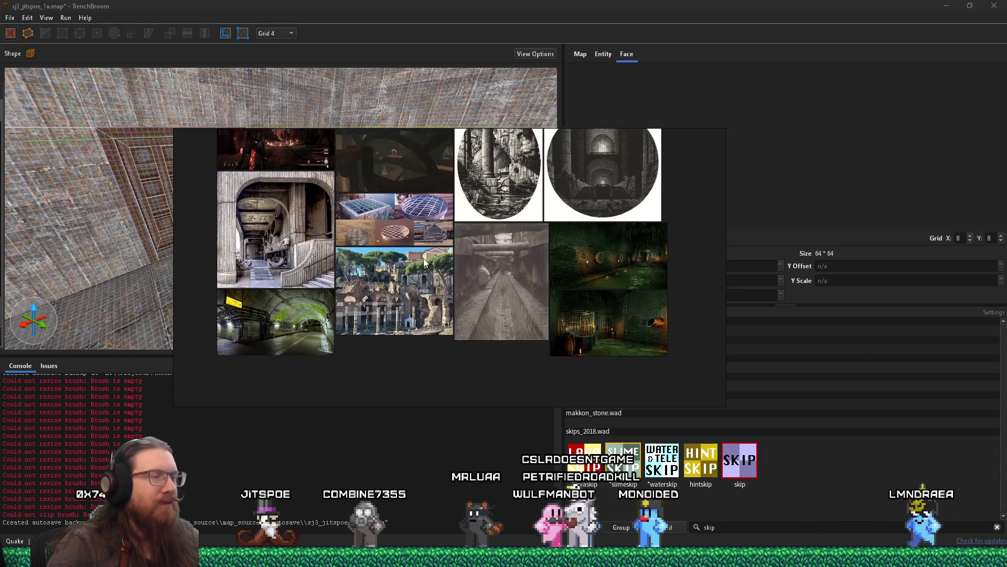
pyautogui.scroll(-3, 421, 256)
pyautogui.scroll(-5, 422, 257)
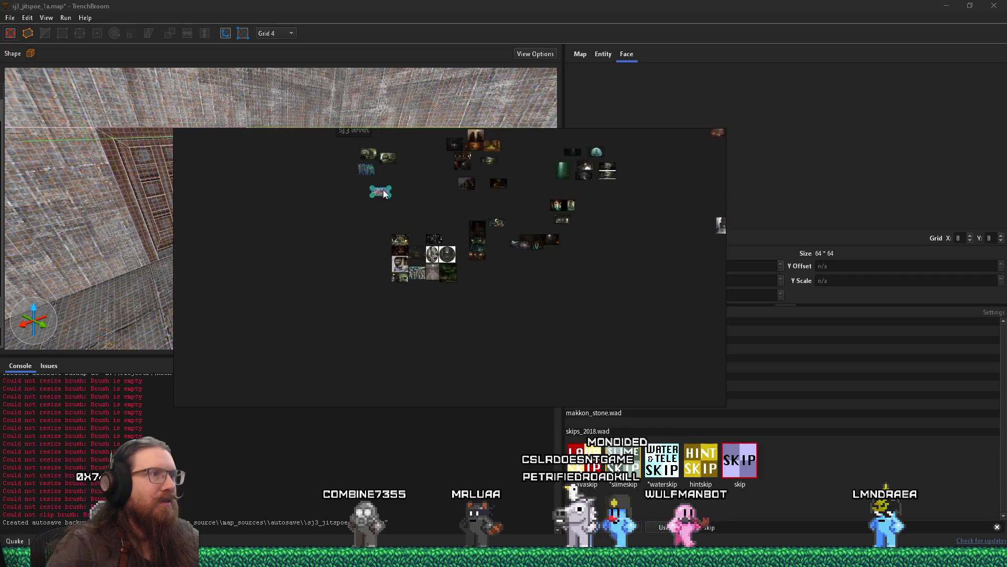
pyautogui.scroll(4, 401, 286)
pyautogui.scroll(-3, 402, 286)
pyautogui.scroll(5, 490, 391)
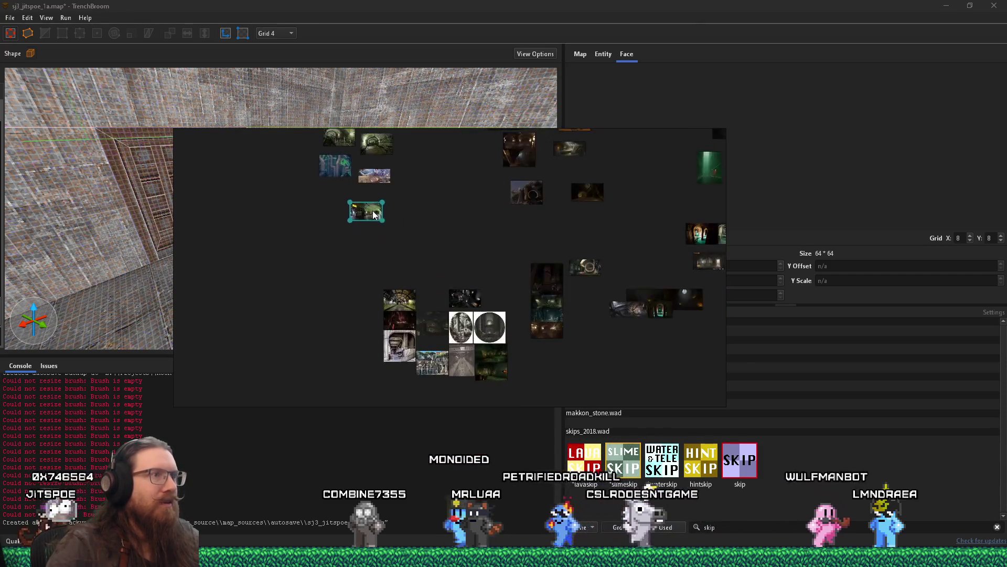
pyautogui.scroll(5, 489, 391)
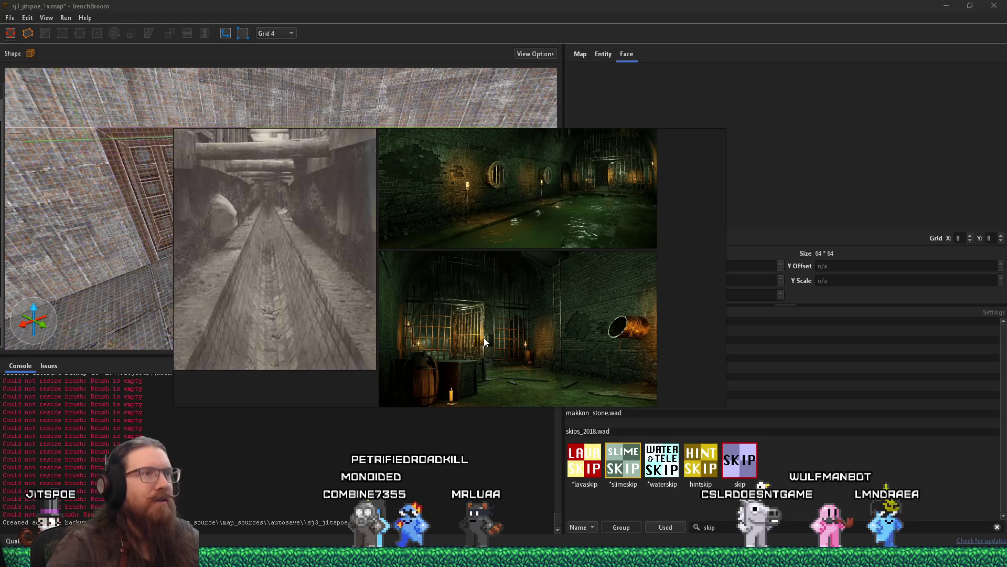
pyautogui.scroll(-2, 484, 338)
pyautogui.scroll(-3, 502, 298)
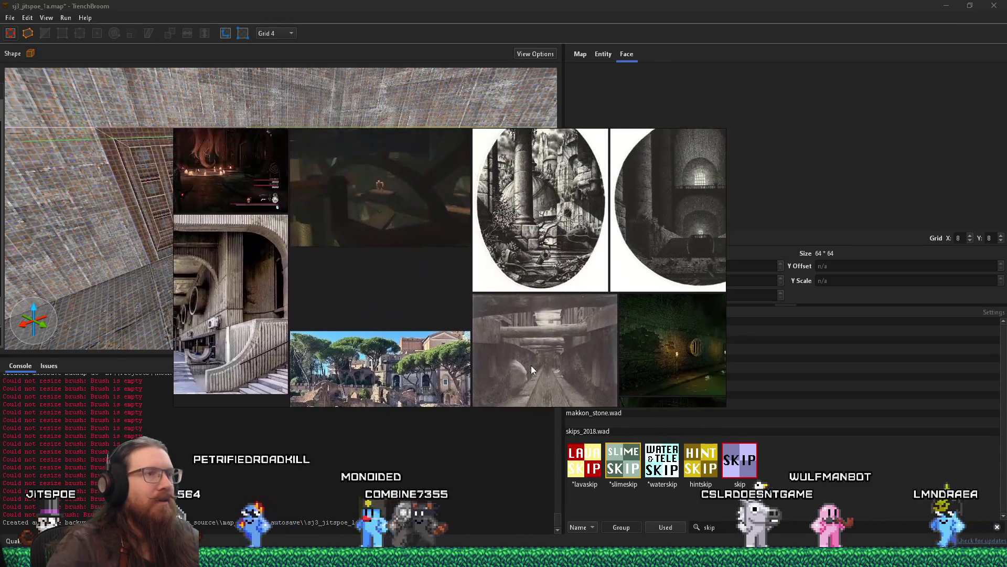
pyautogui.scroll(3, 601, 308)
pyautogui.scroll(-5, 452, 288)
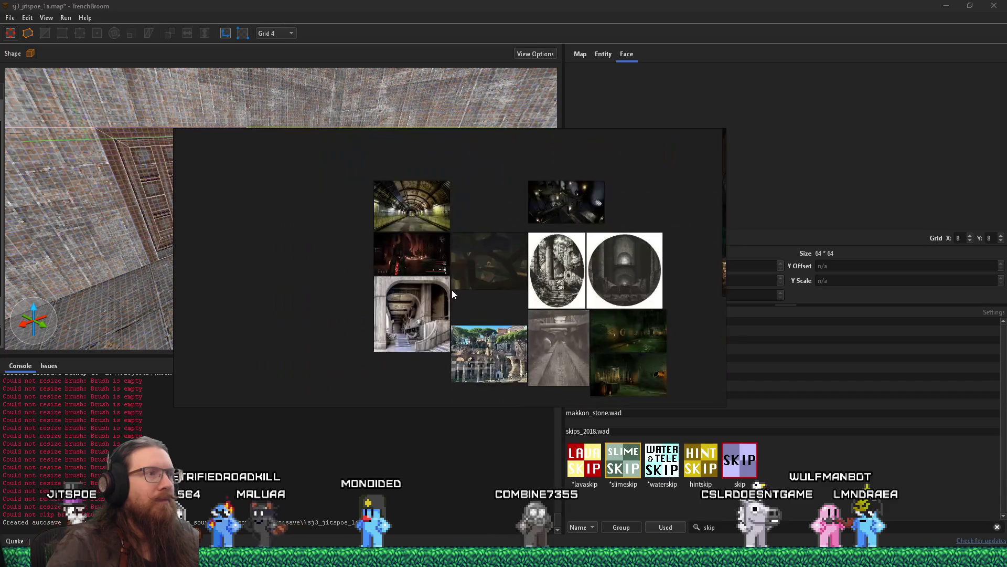
pyautogui.click(365, 218)
# Pan and zoom toward the pipe-lined corridor with stairs and green lamps.
pyautogui.scroll(6, 420, 293)
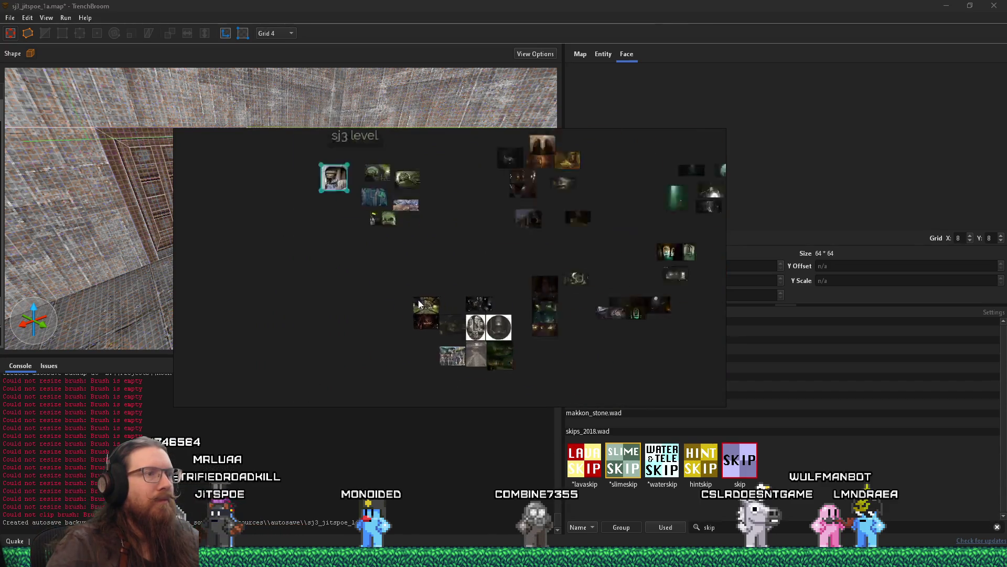
pyautogui.scroll(-5, 493, 314)
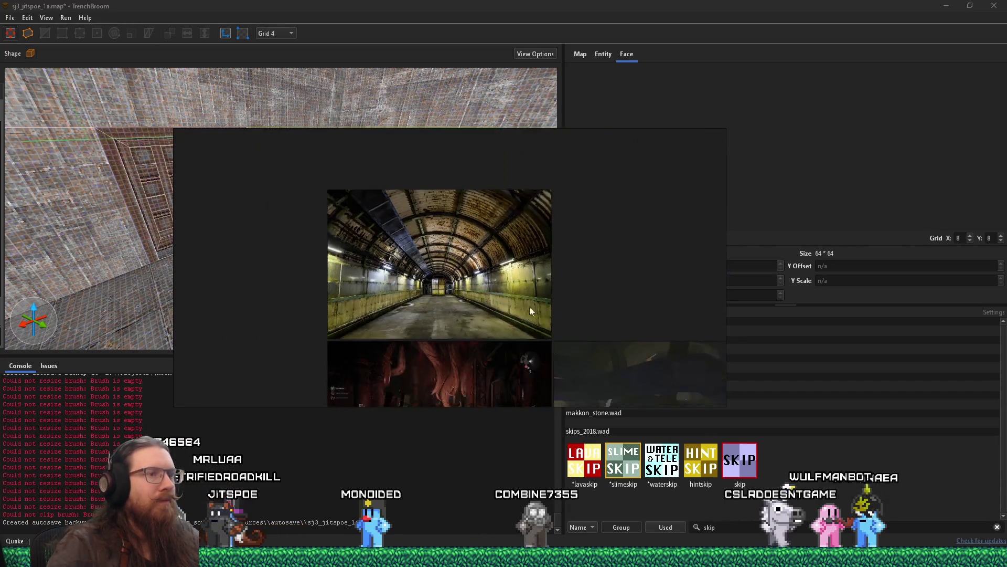
pyautogui.scroll(4, 311, 254)
pyautogui.scroll(-4, 506, 269)
pyautogui.moveTo(506, 268); pyautogui.dragTo(375, 309)
pyautogui.scroll(5, 568, 278)
pyautogui.scroll(4, 568, 282)
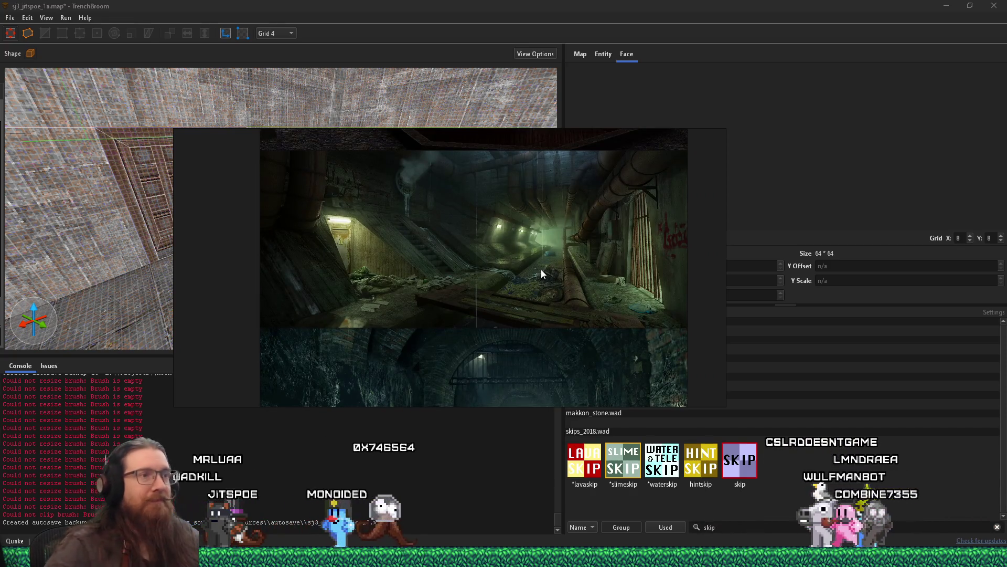
# Zoom and pan around the tunnel image on the reference board.
pyautogui.scroll(2, 533, 262)
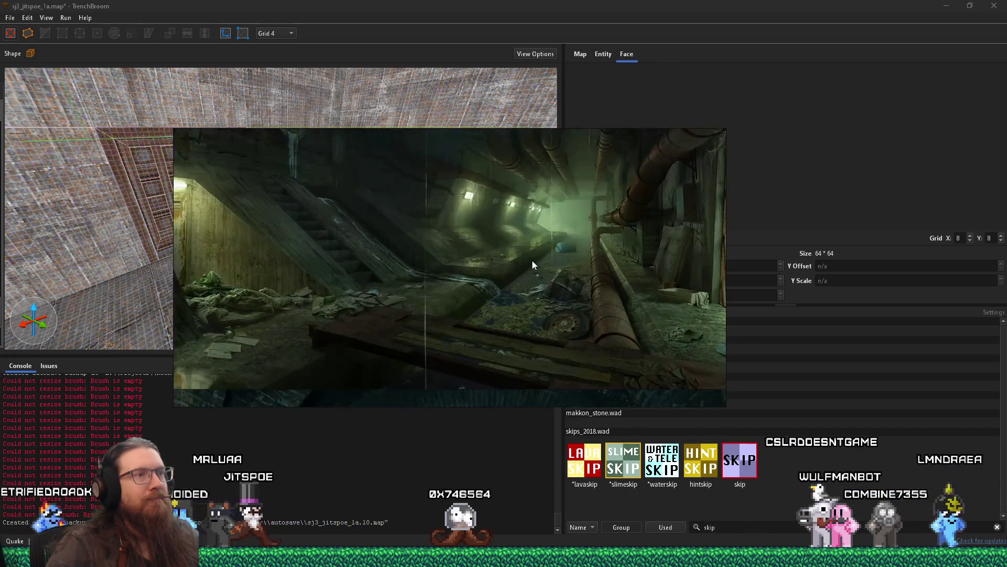
pyautogui.scroll(2, 532, 264)
pyautogui.moveTo(531, 263); pyautogui.dragTo(510, 282)
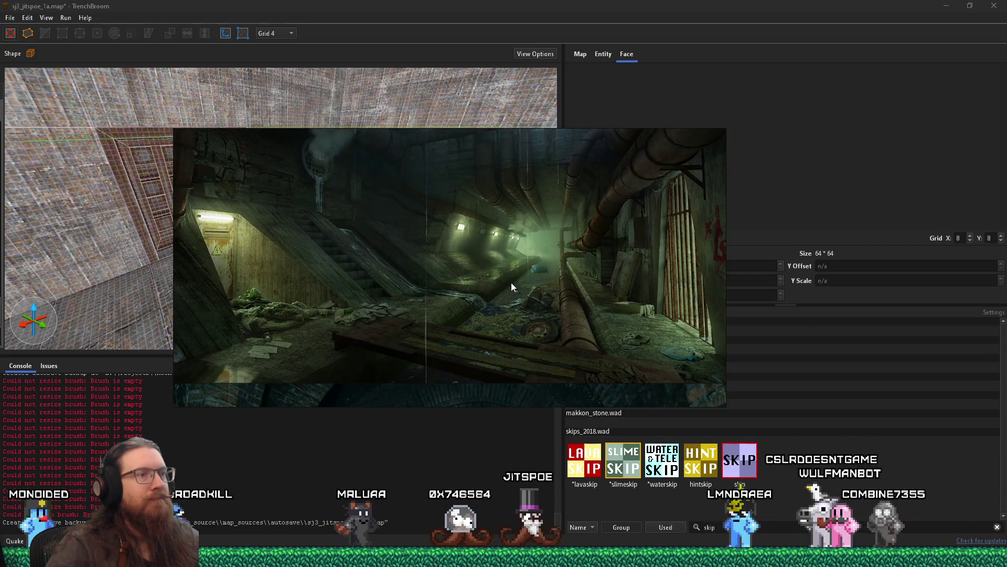
pyautogui.scroll(2, 512, 287)
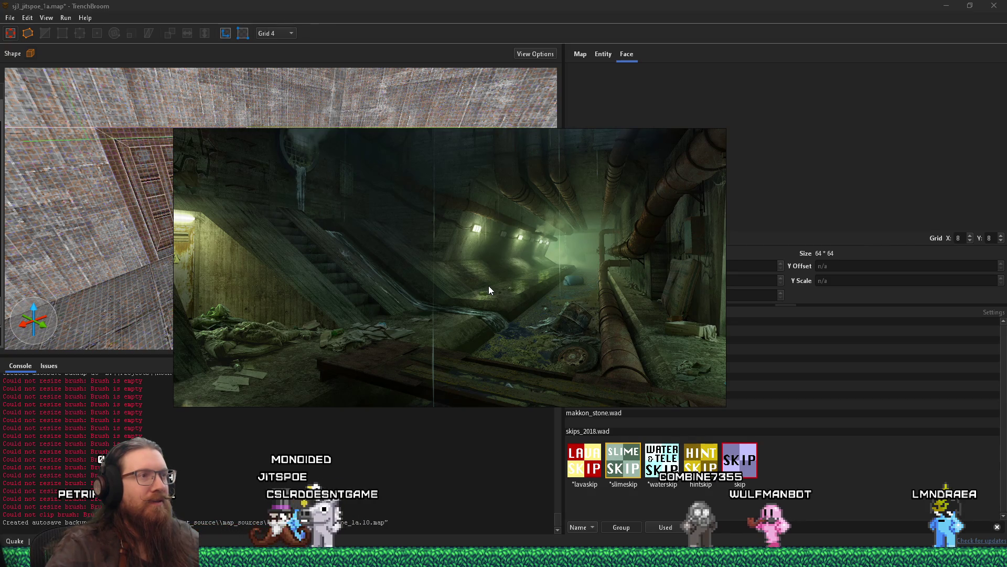
pyautogui.scroll(-3, 489, 285)
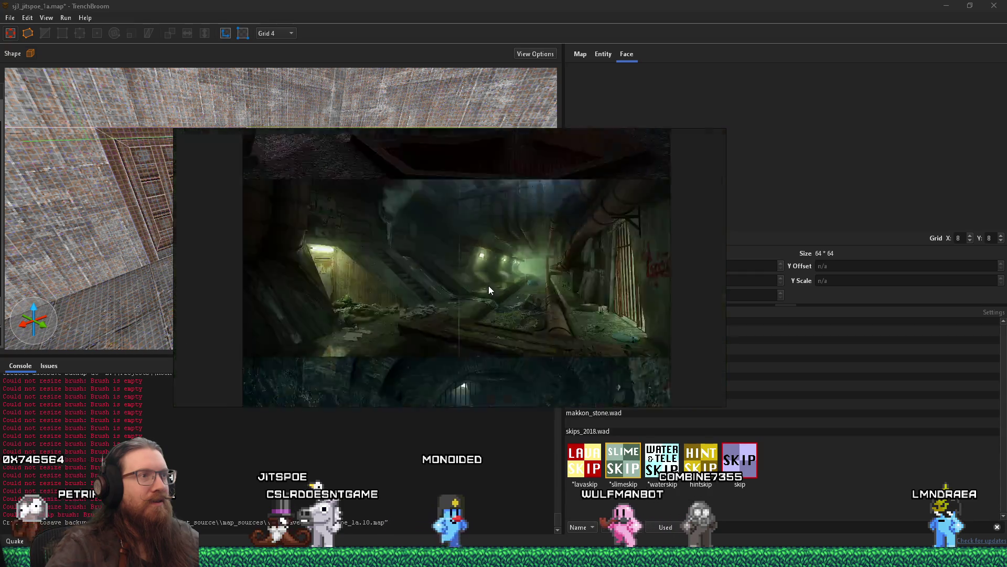
pyautogui.scroll(-5, 498, 281)
# Zoom into the sewer stairs-and-pipes concept image, then return to TrenchBroom.
pyautogui.click(517, 289)
pyautogui.moveTo(529, 292); pyautogui.dragTo(384, 216)
pyautogui.scroll(10, 496, 270)
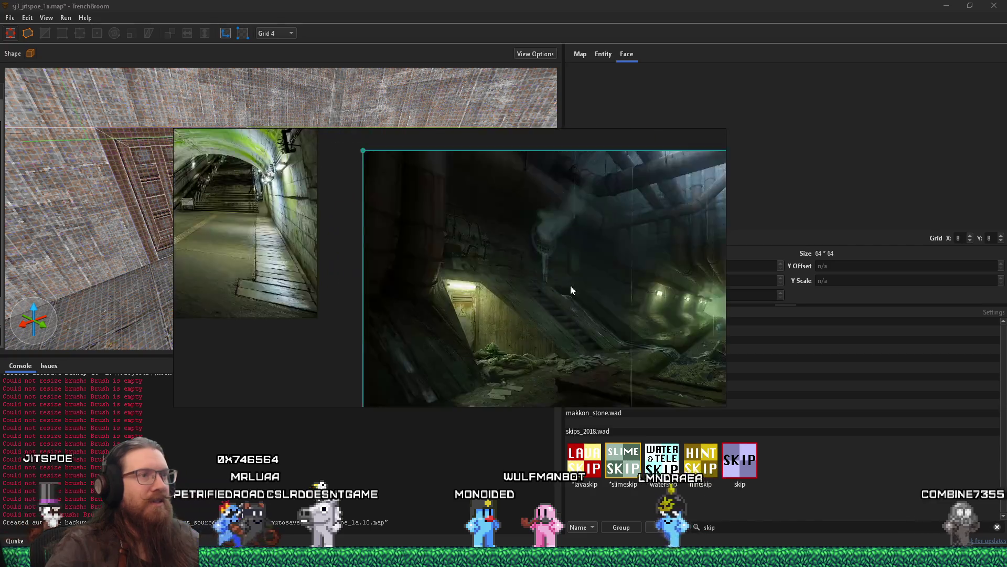
pyautogui.scroll(3, 497, 263)
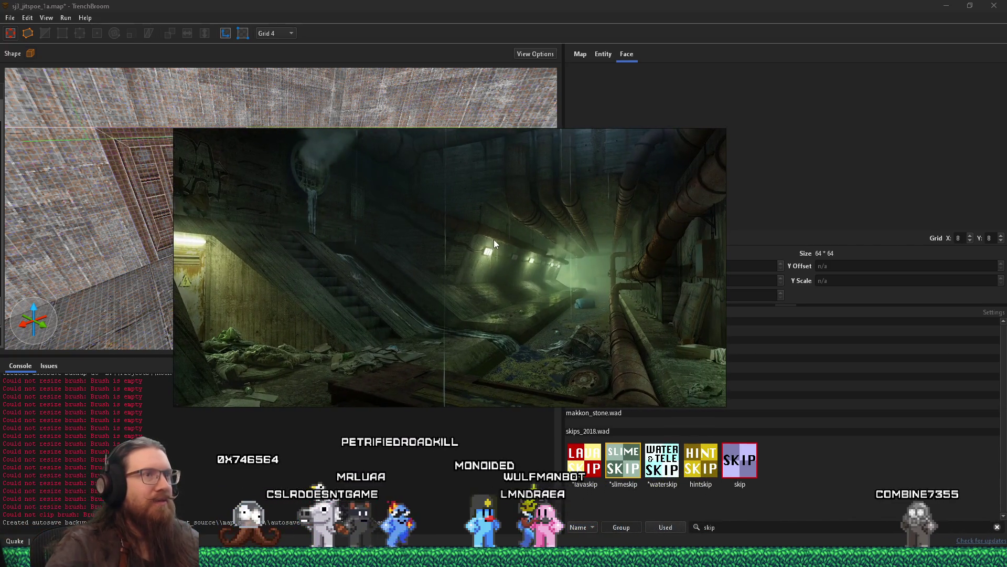
pyautogui.scroll(3, 494, 239)
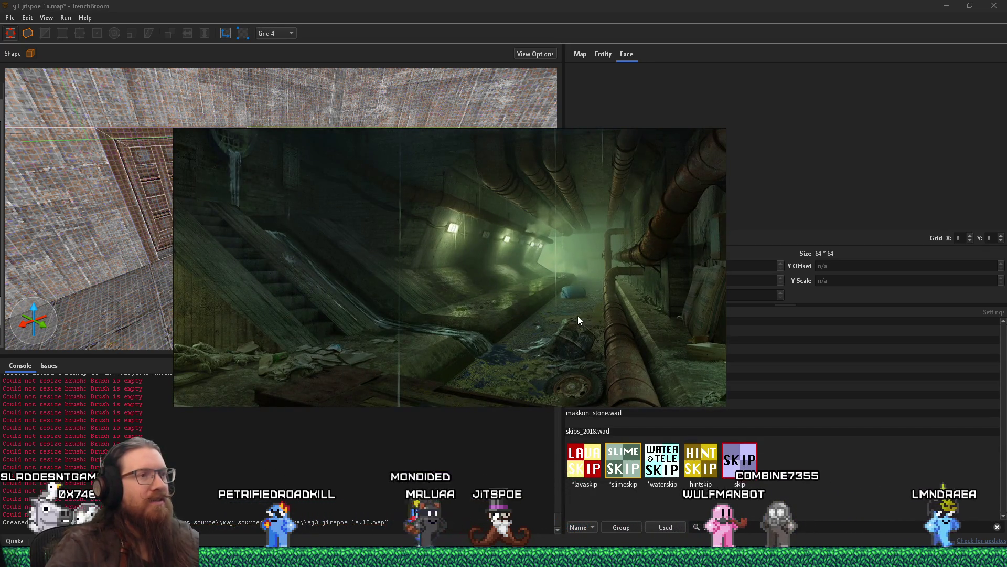
pyautogui.hotkey('alt', 'Tab')
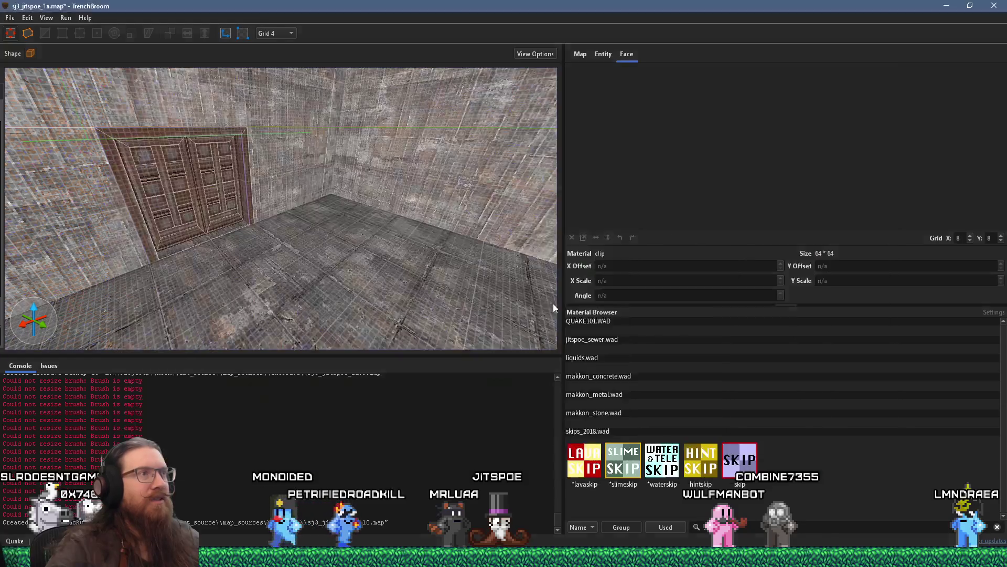
# Fly the 3D camera through the sewer map to the slime-floored corridor.
pyautogui.moveTo(318, 208)
pyautogui.mouseDown()
pyautogui.moveTo(364, 209)
pyautogui.moveTo(285, 223)
pyautogui.moveTo(120, 229)
pyautogui.moveTo(266, 247)
pyautogui.moveTo(291, 141)
pyautogui.moveTo(376, 186)
pyautogui.moveTo(316, 187)
pyautogui.moveTo(278, 169)
pyautogui.moveTo(333, 142)
pyautogui.moveTo(289, 210)
pyautogui.moveTo(326, 161)
pyautogui.moveTo(419, 135)
pyautogui.moveTo(112, 264)
pyautogui.moveTo(331, 184)
pyautogui.moveTo(115, 298)
pyautogui.moveTo(61, 269)
pyautogui.moveTo(360, 198)
pyautogui.moveTo(194, 270)
pyautogui.moveTo(382, 205)
pyautogui.moveTo(222, 218)
pyautogui.moveTo(367, 177)
pyautogui.moveTo(247, 228)
pyautogui.moveTo(317, 200)
pyautogui.moveTo(195, 212)
pyautogui.moveTo(234, 196)
pyautogui.moveTo(265, 200)
pyautogui.moveTo(286, 179)
pyautogui.mouseUp()
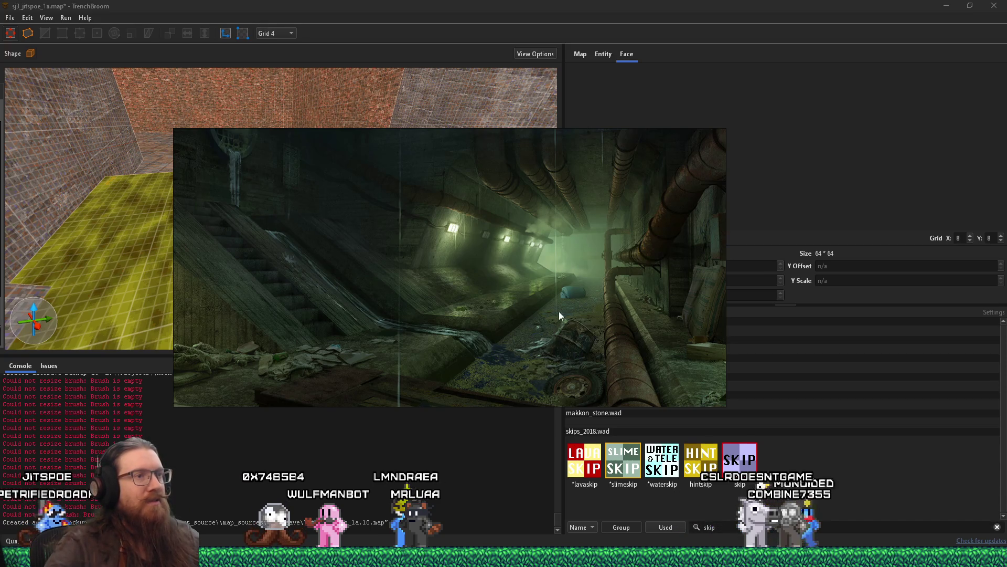
# Nudge the floating sewer reference image slightly right over the map editor.
pyautogui.moveTo(561, 314); pyautogui.dragTo(530, 328)
pyautogui.hotkey('alt', 'Tab')
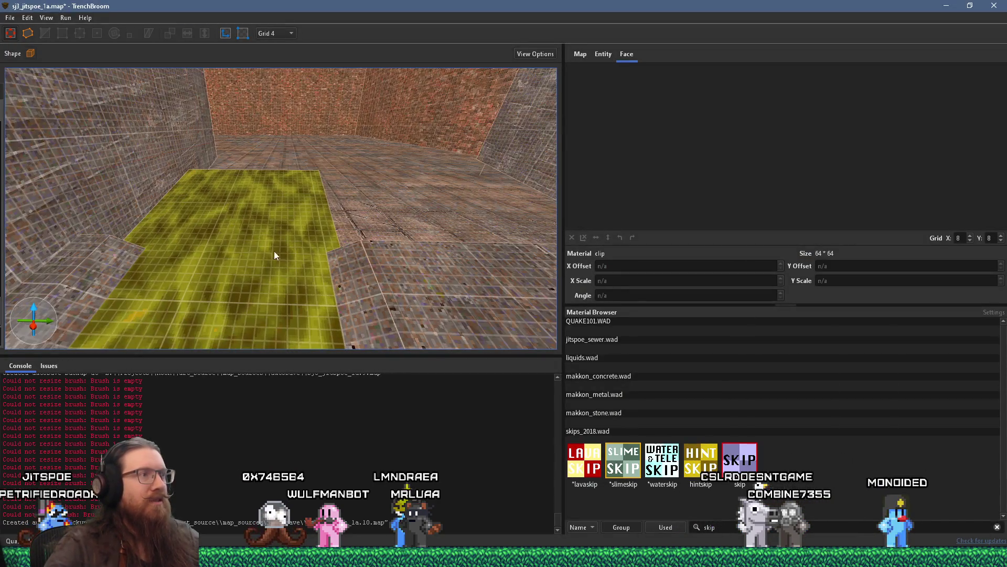
pyautogui.hotkey('alt', 'Tab')
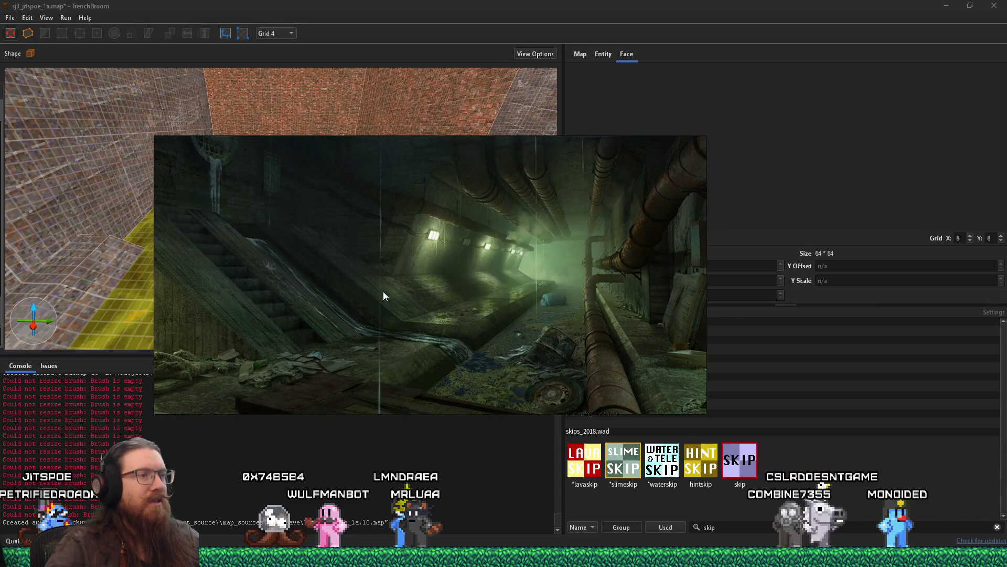
pyautogui.moveTo(373, 283); pyautogui.dragTo(410, 281)
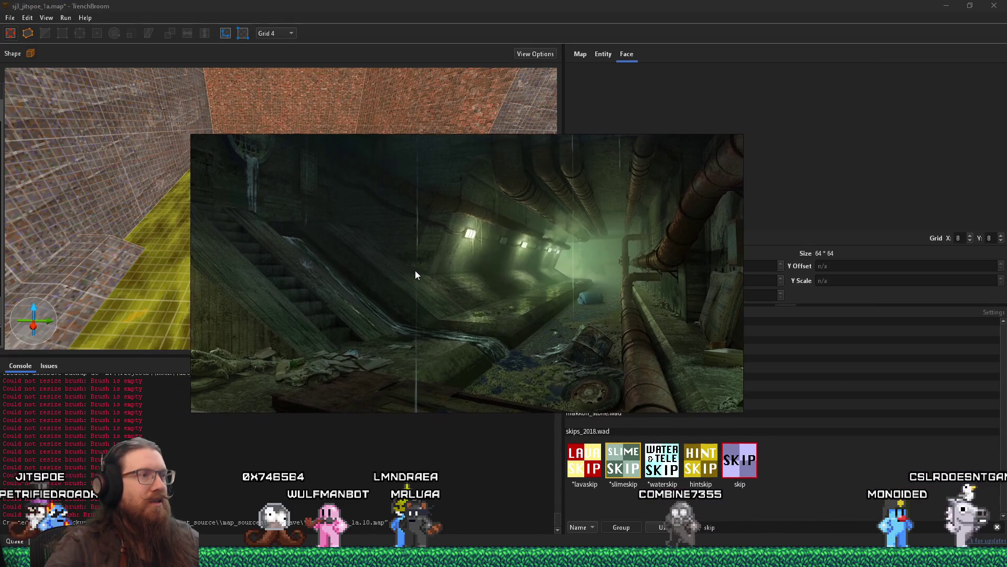
pyautogui.hotkey('alt', 'Tab')
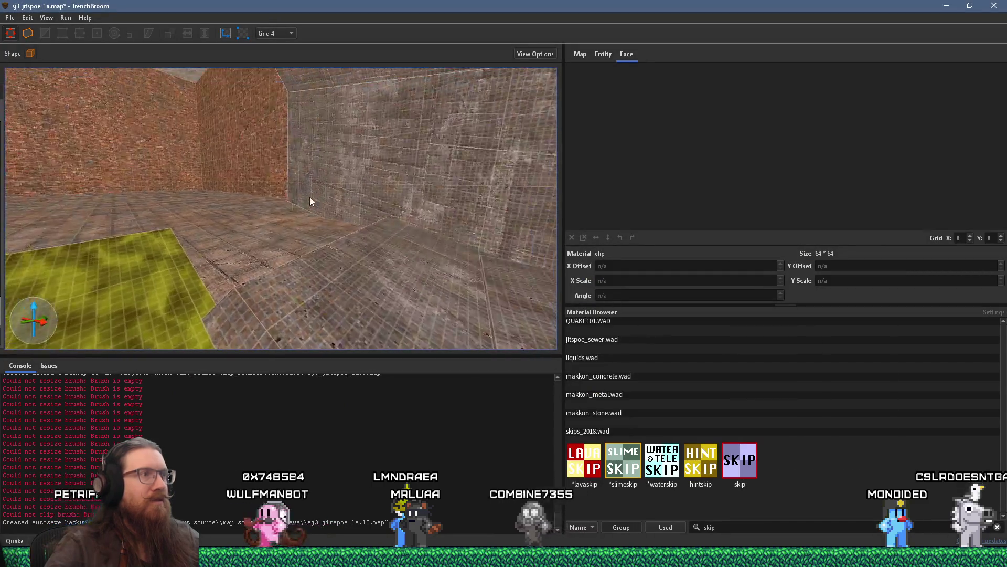
# Look over the slime floor toward the red brushes, selecting everything and then deselecting.
pyautogui.moveTo(337, 172)
pyautogui.mouseDown()
pyautogui.moveTo(308, 196)
pyautogui.moveTo(342, 215)
pyautogui.moveTo(320, 218)
pyautogui.moveTo(329, 187)
pyautogui.moveTo(297, 203)
pyautogui.moveTo(184, 187)
pyautogui.moveTo(178, 170)
pyautogui.moveTo(241, 206)
pyautogui.moveTo(225, 226)
pyautogui.mouseUp()
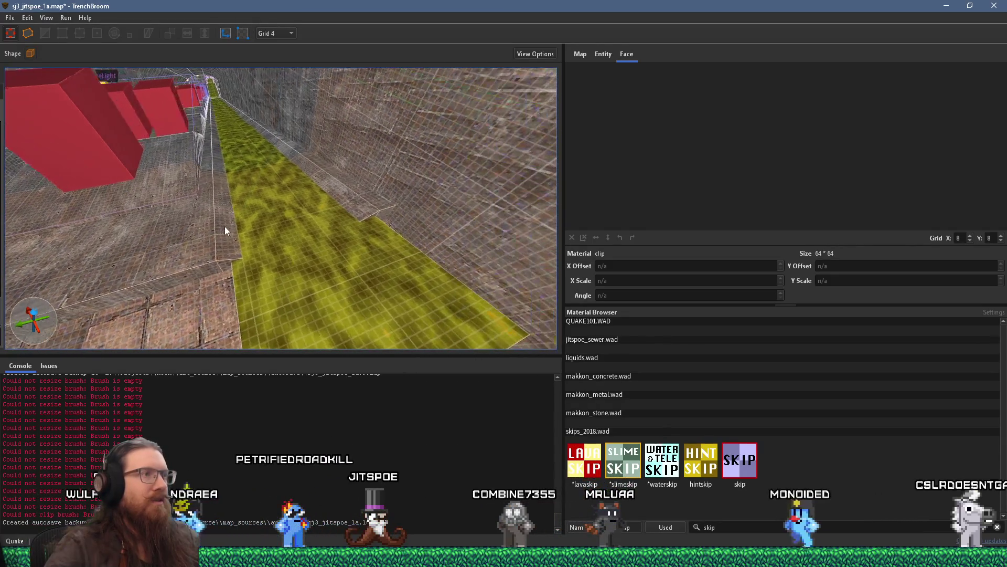
pyautogui.hotkey('ctrl', 'a')
pyautogui.moveTo(284, 247)
pyautogui.mouseDown()
pyautogui.moveTo(225, 254)
pyautogui.moveTo(313, 221)
pyautogui.moveTo(238, 246)
pyautogui.moveTo(366, 310)
pyautogui.moveTo(370, 285)
pyautogui.moveTo(152, 239)
pyautogui.moveTo(134, 209)
pyautogui.moveTo(185, 177)
pyautogui.mouseUp()
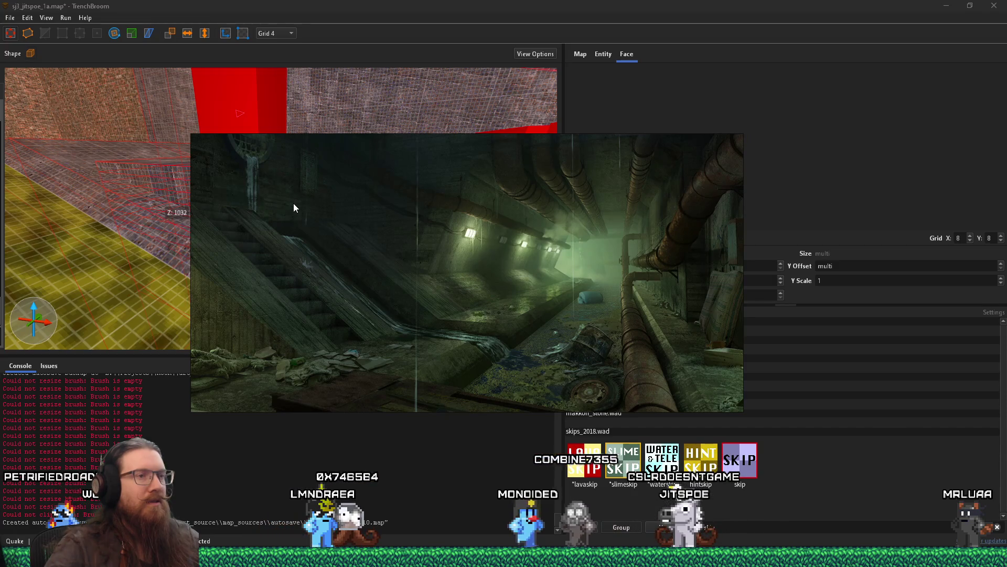
pyautogui.press('Escape')
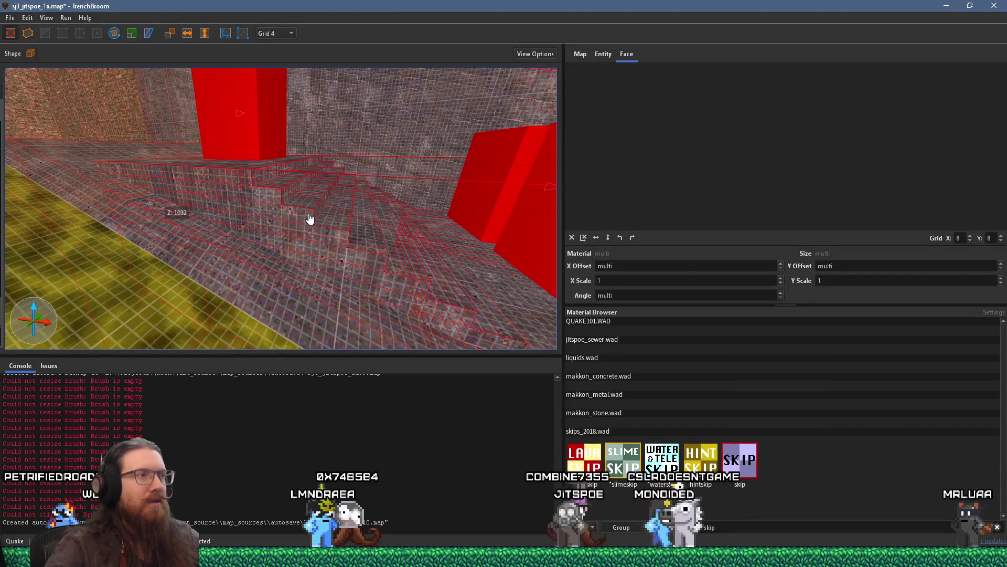
pyautogui.moveTo(315, 223)
pyautogui.mouseDown()
pyautogui.moveTo(385, 225)
pyautogui.moveTo(293, 232)
pyautogui.moveTo(321, 225)
pyautogui.moveTo(381, 240)
pyautogui.moveTo(227, 184)
pyautogui.moveTo(300, 195)
pyautogui.moveTo(139, 190)
pyautogui.moveTo(300, 219)
pyautogui.moveTo(258, 213)
pyautogui.moveTo(280, 220)
pyautogui.moveTo(106, 185)
pyautogui.mouseUp()
pyautogui.press('Escape')
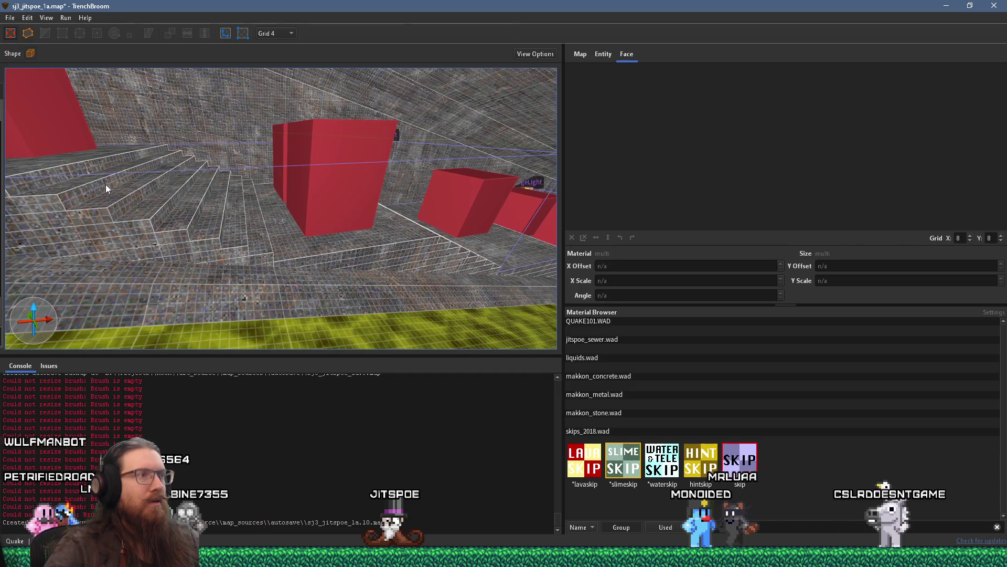
pyautogui.hotkey('alt', 'Tab')
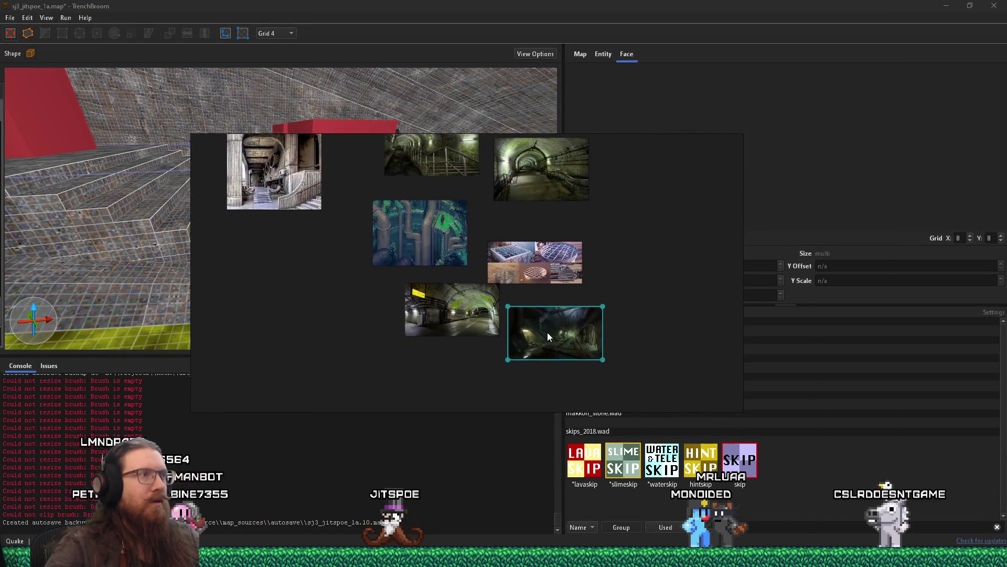
pyautogui.scroll(5, 477, 244)
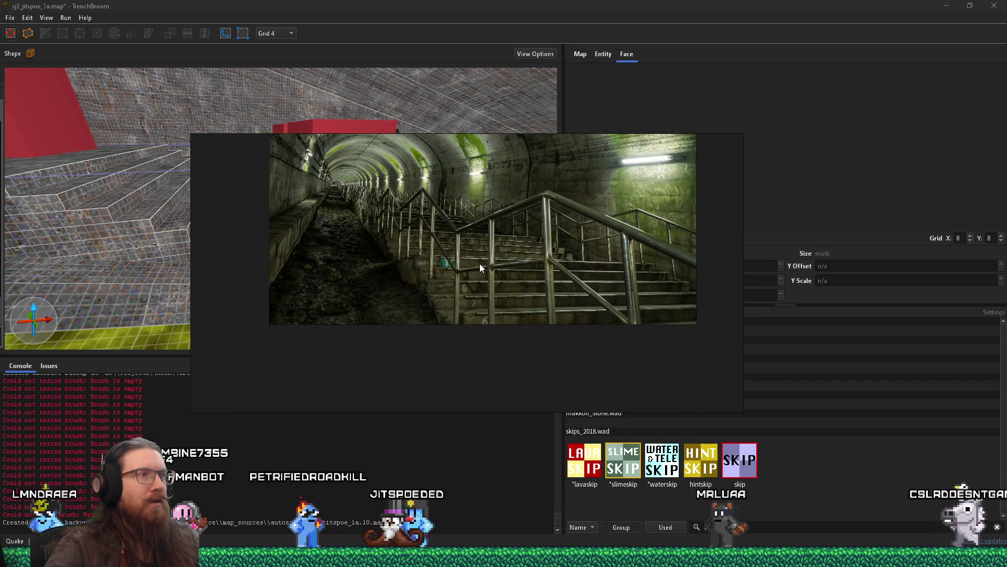
pyautogui.scroll(-3, 479, 264)
pyautogui.scroll(3, 515, 267)
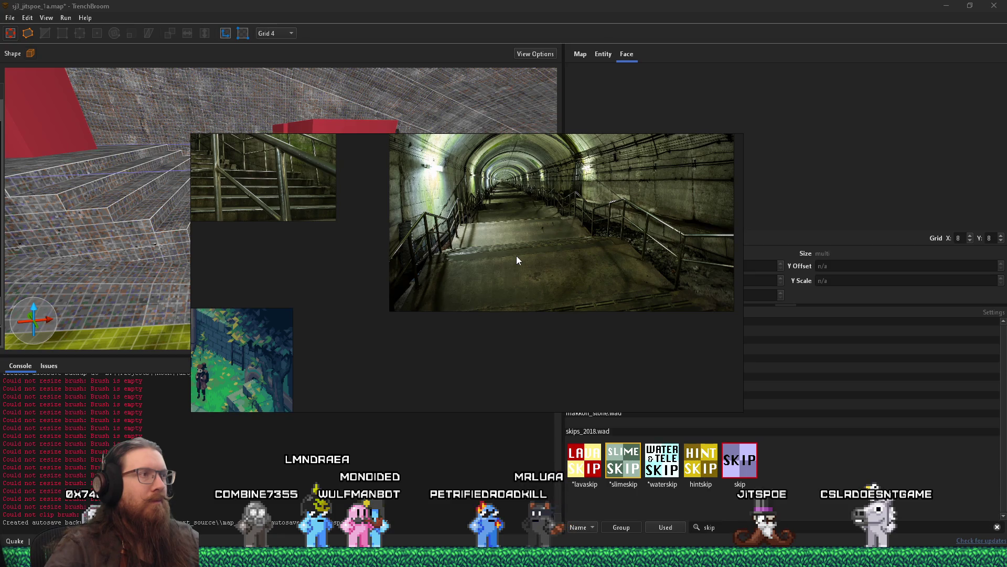
pyautogui.hotkey('alt', 'Tab')
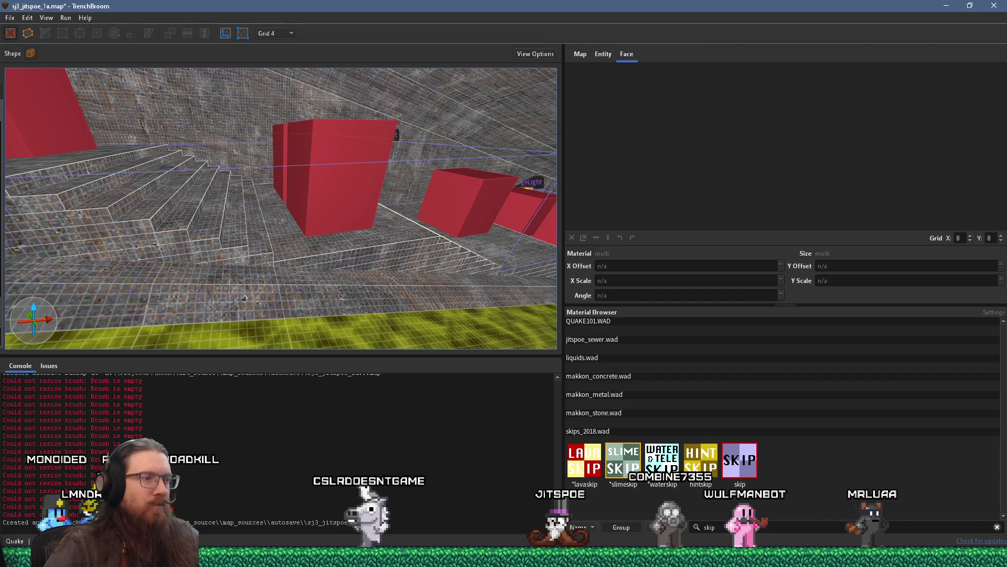
pyautogui.moveTo(579, 558)
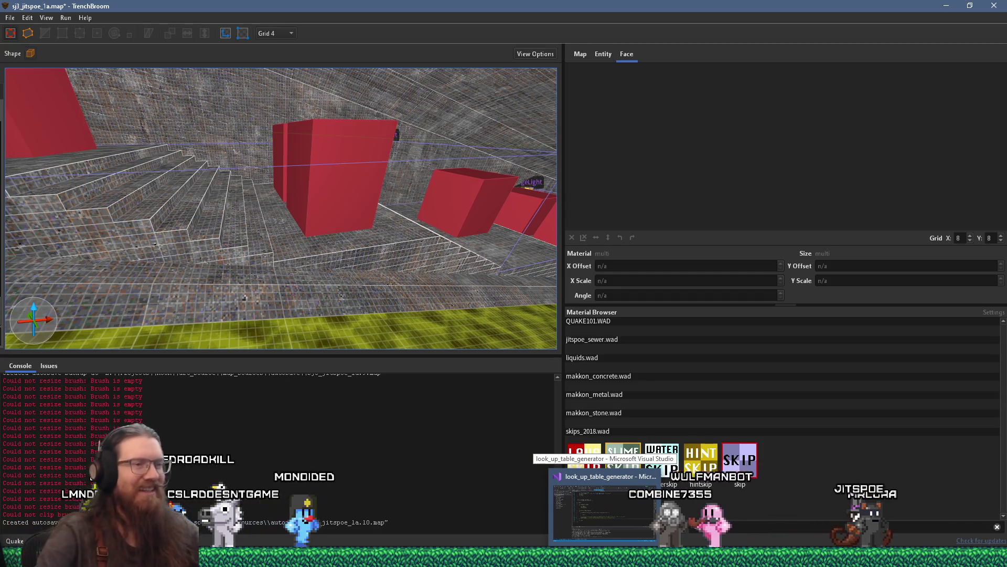
# Filter the Material Browser with '{ met' to list the makkon_metal fence and grate textures.
pyautogui.moveTo(682, 557)
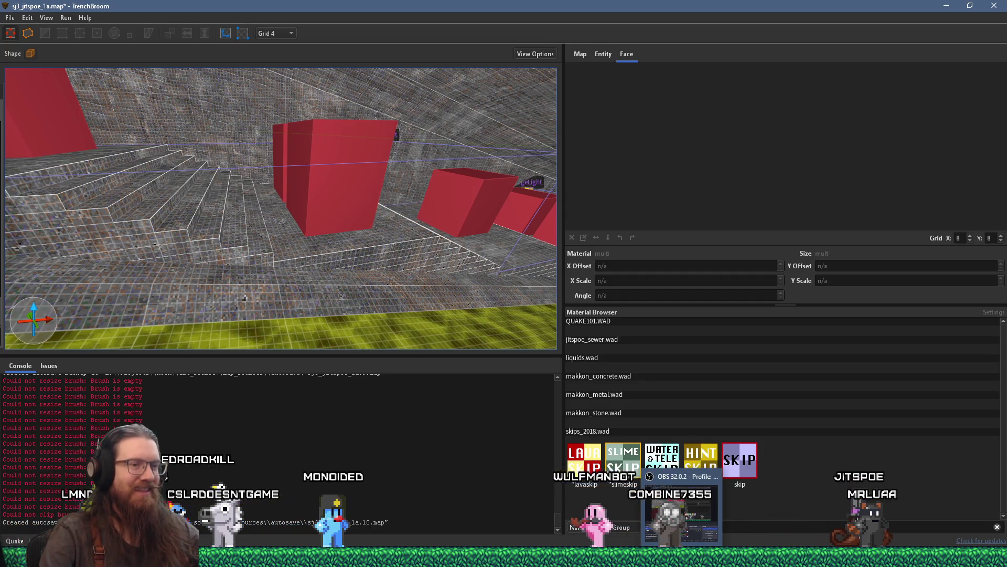
pyautogui.doubleClick(773, 523)
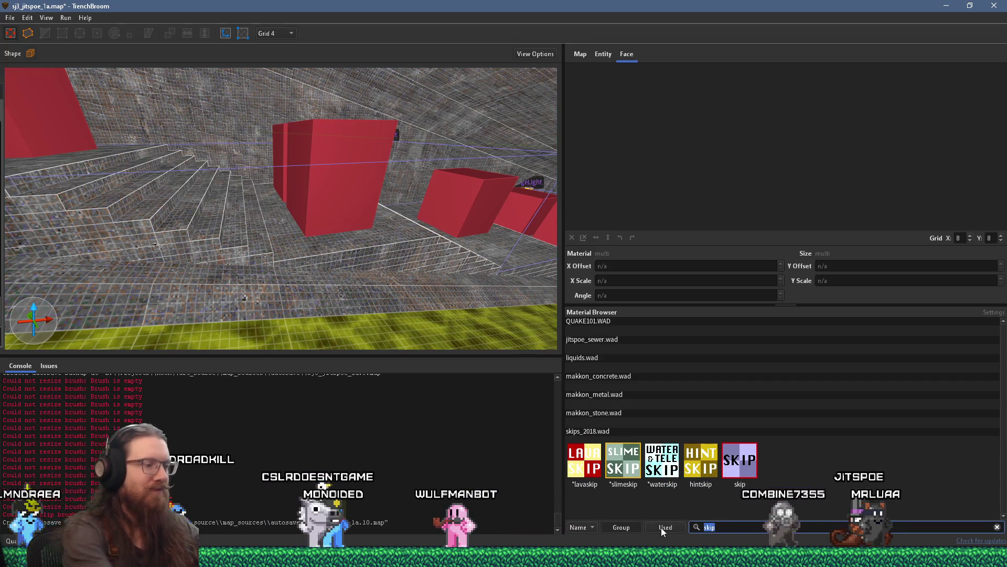
pyautogui.write('{met')
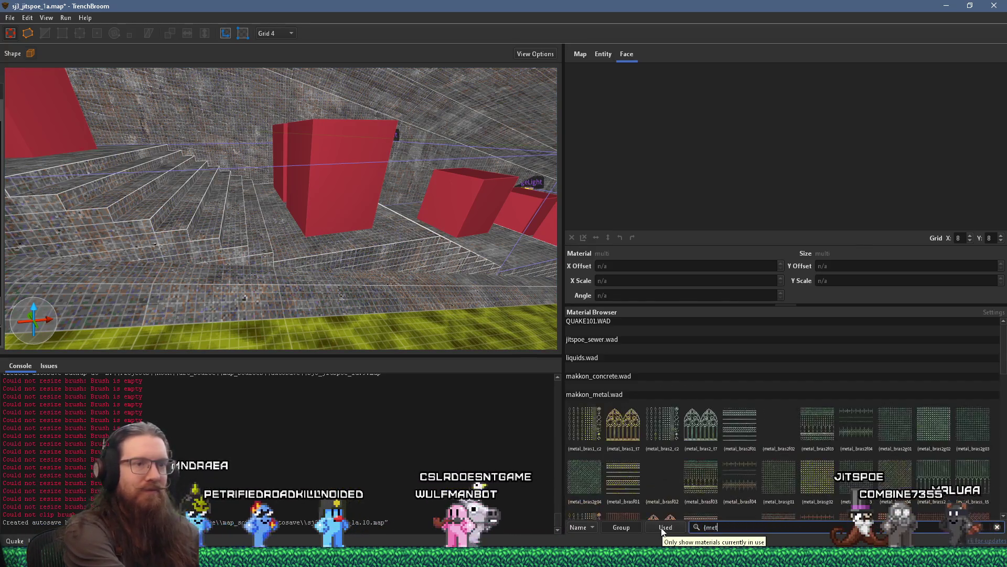
pyautogui.press('BackSpace')
pyautogui.press('BackSpace')
pyautogui.press('BackSpace')
pyautogui.write('met')
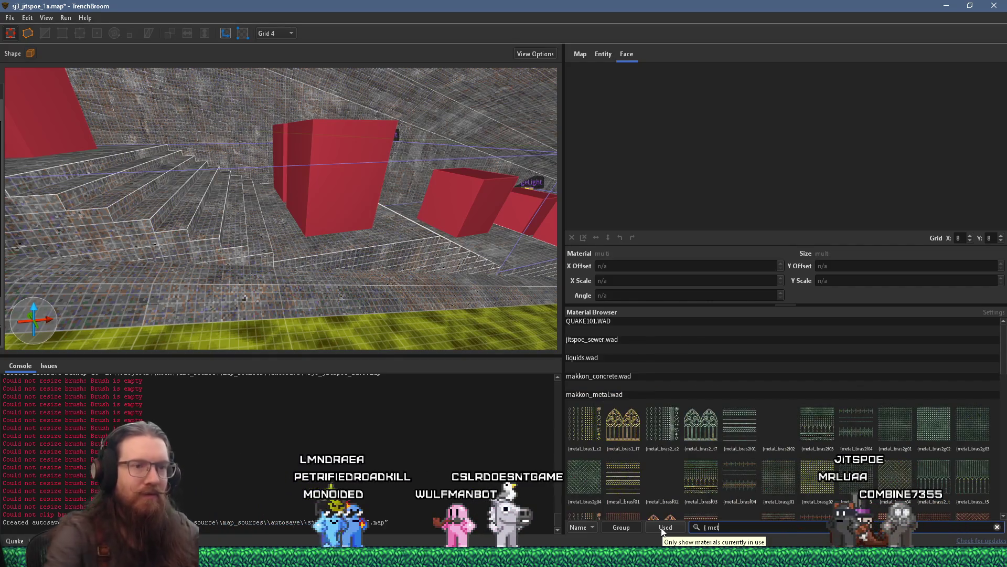
pyautogui.scroll(-5, 687, 487)
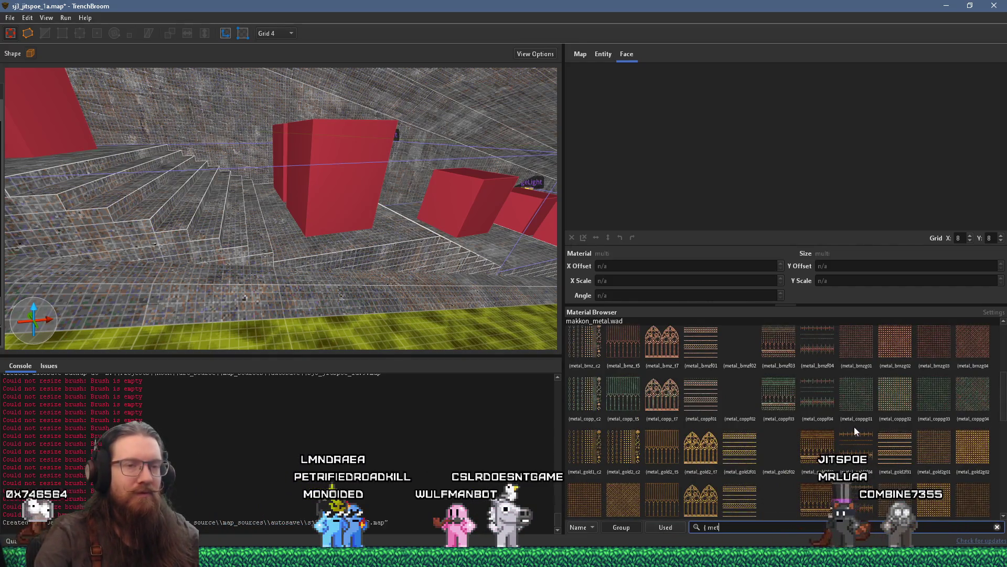
# Fly down the corridor past the red brushes toward the stairs and cage lights.
pyautogui.moveTo(486, 222)
pyautogui.mouseDown()
pyautogui.moveTo(448, 221)
pyautogui.moveTo(416, 184)
pyautogui.moveTo(93, 187)
pyautogui.moveTo(309, 186)
pyautogui.moveTo(404, 168)
pyautogui.moveTo(226, 201)
pyautogui.moveTo(224, 149)
pyautogui.moveTo(246, 158)
pyautogui.mouseUp()
pyautogui.scroll(-5, 816, 449)
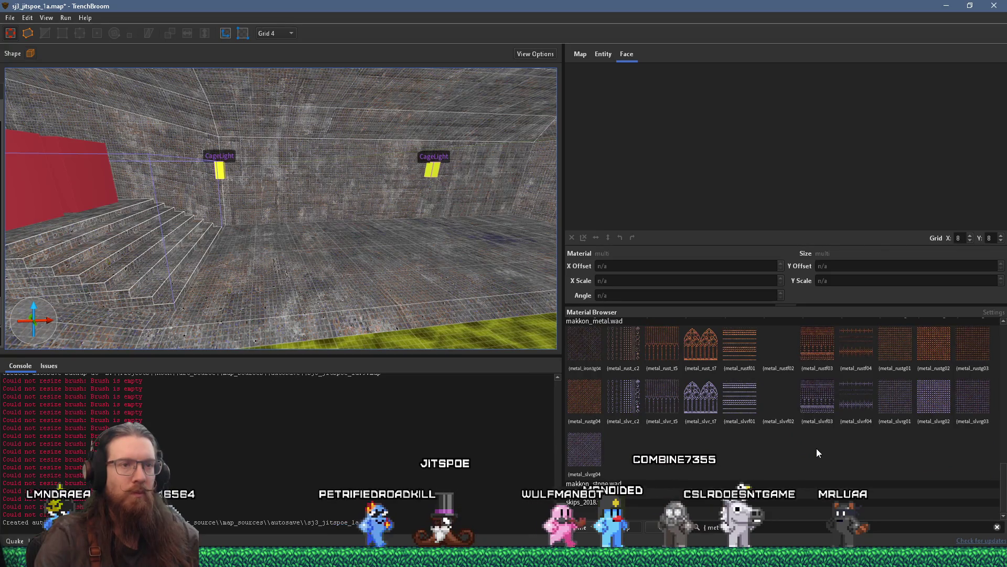
pyautogui.moveTo(241, 266)
pyautogui.mouseDown()
pyautogui.moveTo(509, 268)
pyautogui.moveTo(428, 264)
pyautogui.moveTo(436, 242)
pyautogui.moveTo(559, 266)
pyautogui.moveTo(323, 237)
pyautogui.moveTo(370, 238)
pyautogui.moveTo(402, 263)
pyautogui.moveTo(351, 248)
pyautogui.moveTo(376, 255)
pyautogui.moveTo(261, 283)
pyautogui.moveTo(287, 305)
pyautogui.mouseUp()
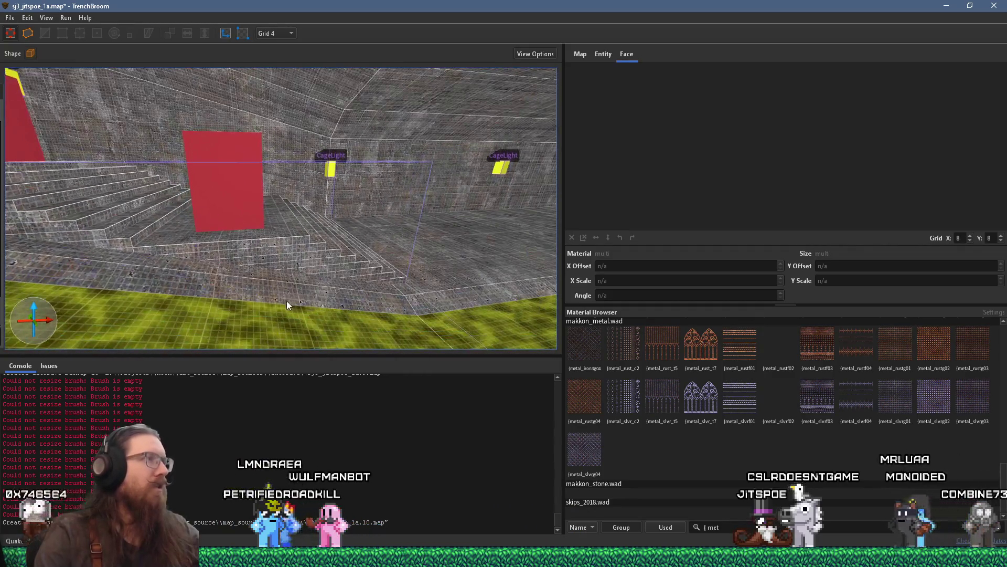
pyautogui.click(281, 34)
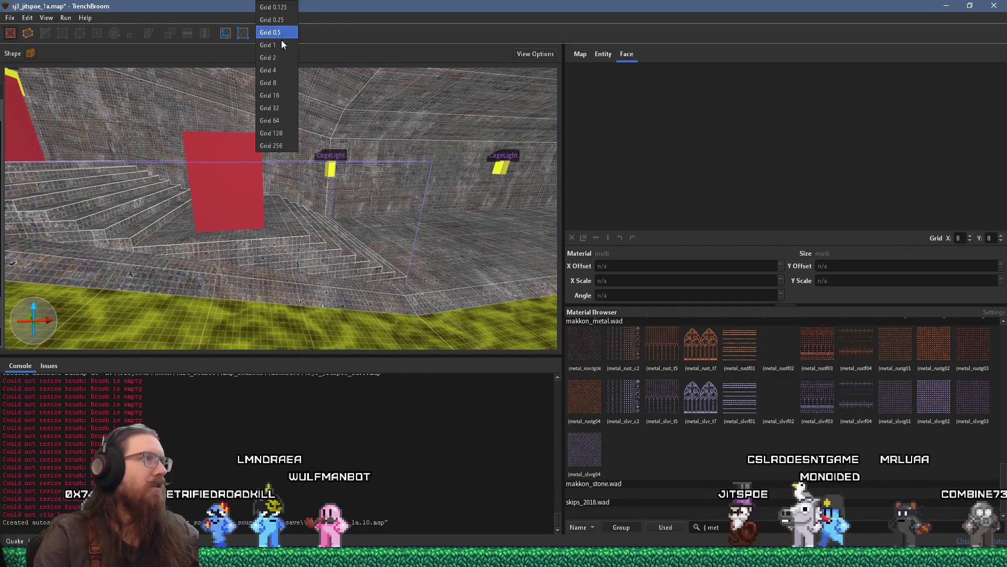
pyautogui.click(284, 121)
pyautogui.moveTo(308, 157)
pyautogui.mouseDown()
pyautogui.moveTo(316, 220)
pyautogui.moveTo(345, 247)
pyautogui.moveTo(311, 228)
pyautogui.mouseUp()
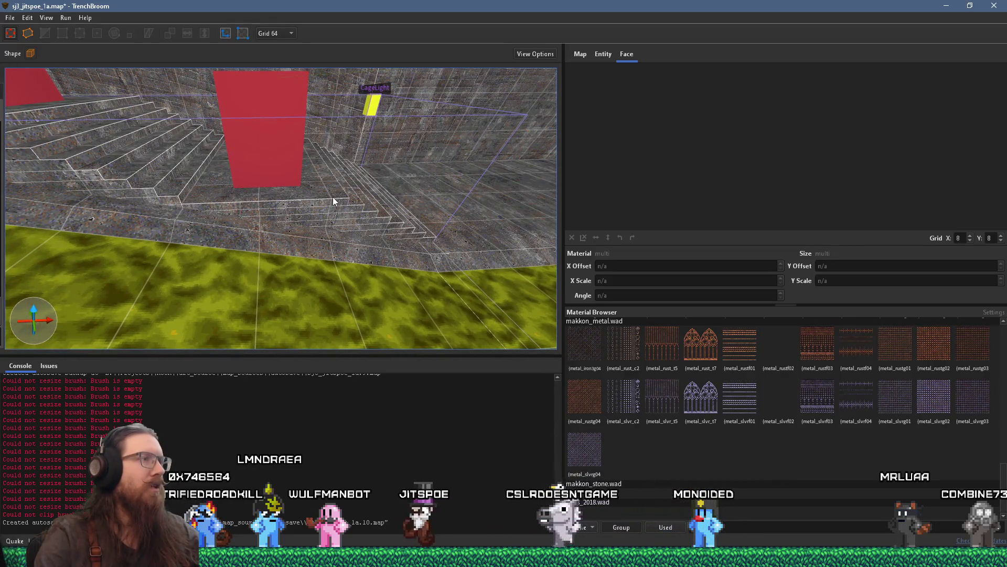
pyautogui.moveTo(382, 235)
pyautogui.mouseDown()
pyautogui.moveTo(379, 225)
pyautogui.moveTo(275, 187)
pyautogui.moveTo(337, 208)
pyautogui.mouseUp()
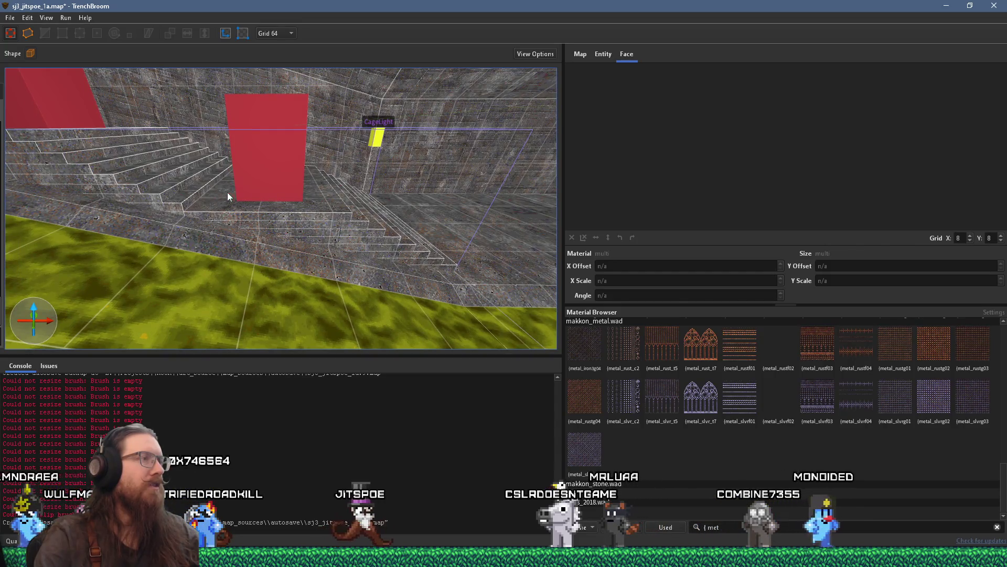
pyautogui.hotkey('alt', 'Tab')
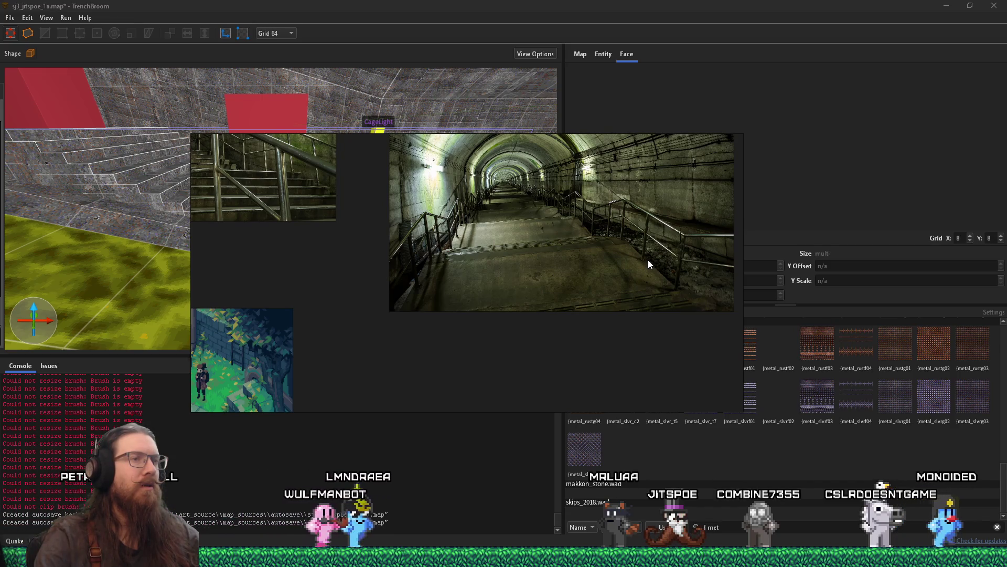
pyautogui.press('Escape')
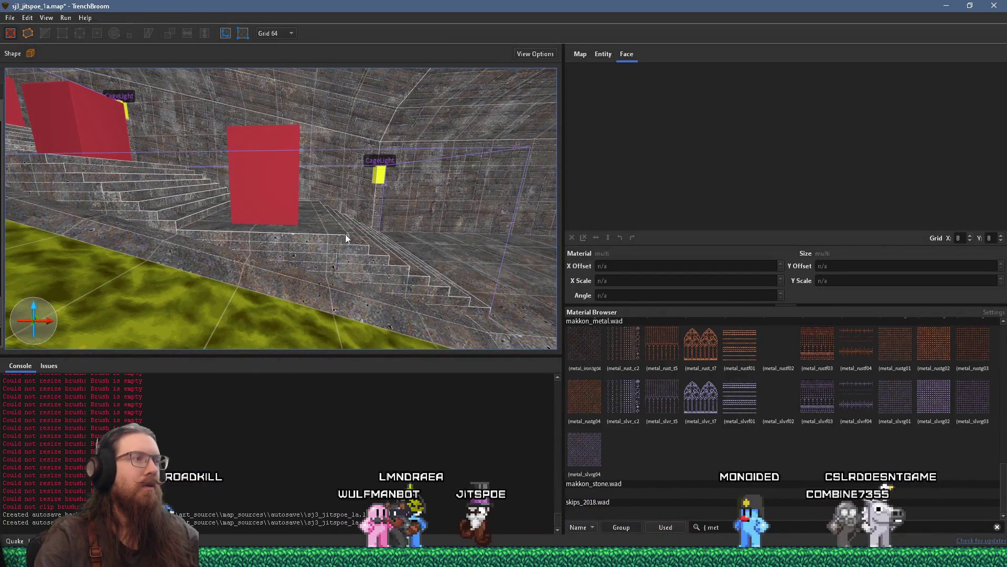
pyautogui.press('w')
pyautogui.hotkey('alt', 'Tab')
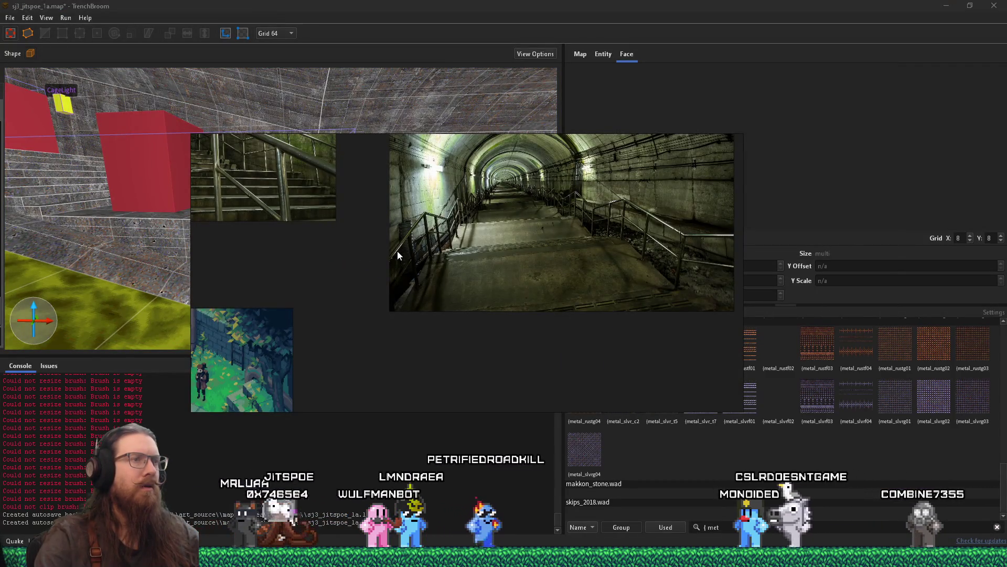
pyautogui.hotkey('alt', 'Tab')
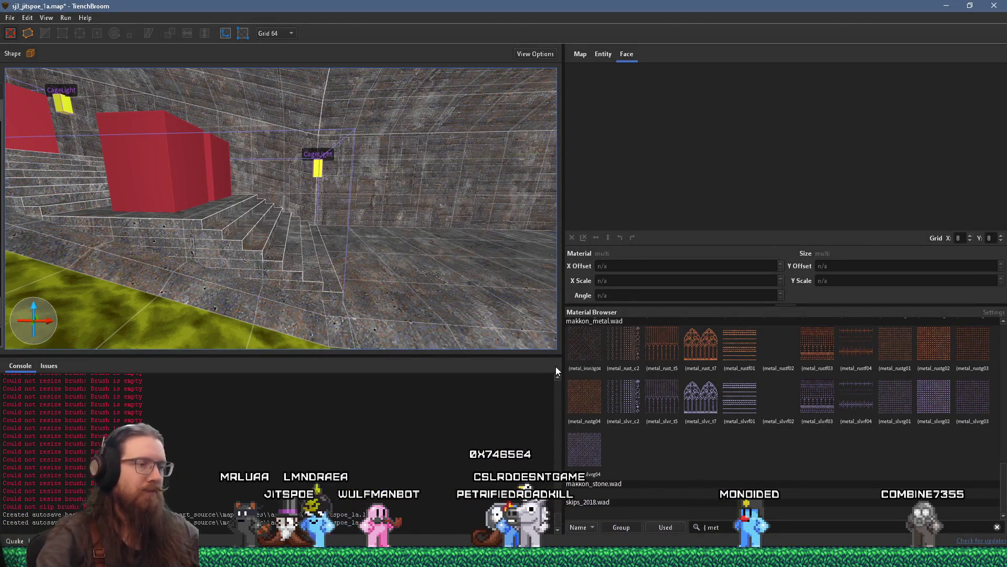
pyautogui.moveTo(681, 556)
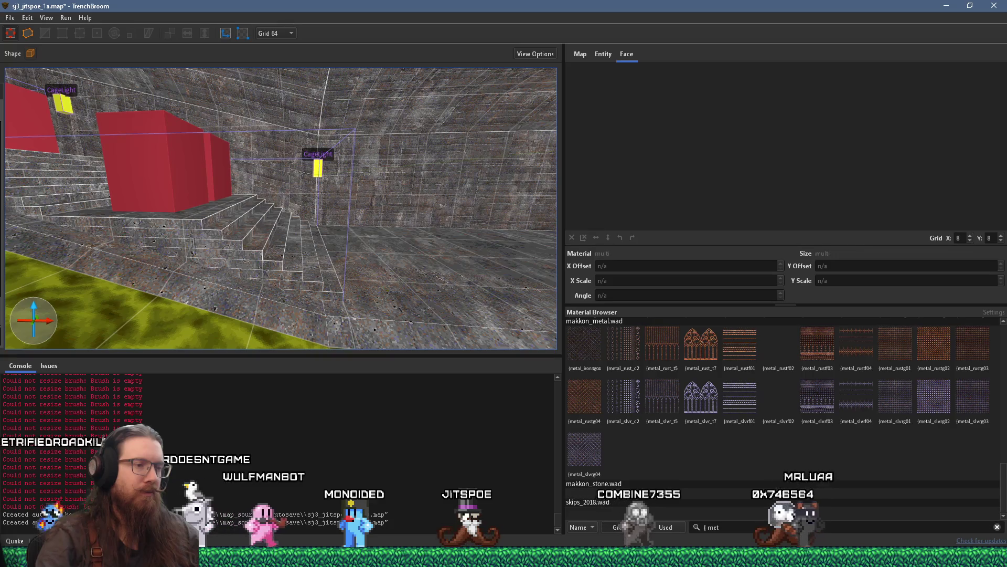
pyautogui.moveTo(553, 558)
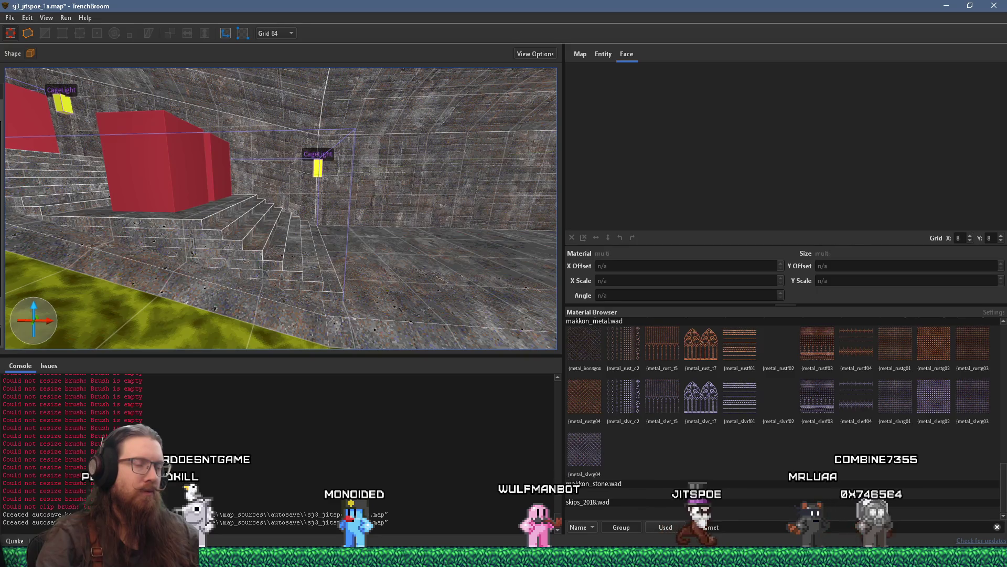
pyautogui.hotkey('alt', 'Tab')
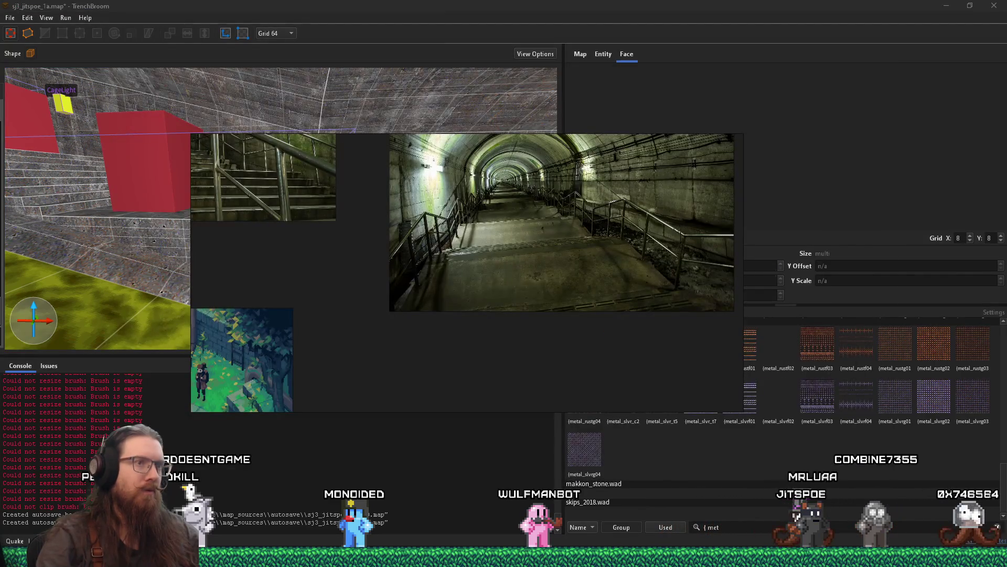
pyautogui.hotkey('alt', 'Tab')
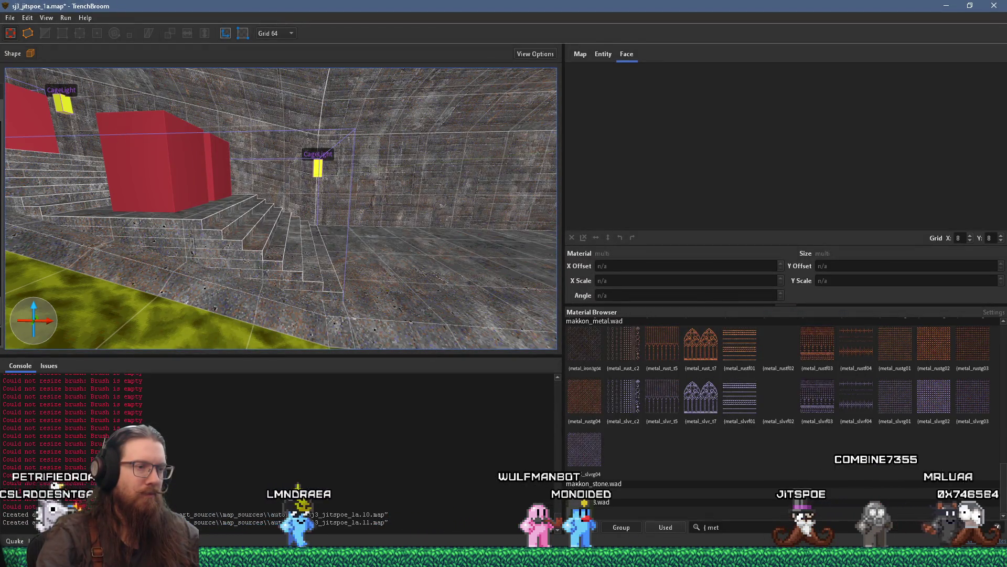
pyautogui.moveTo(629, 557)
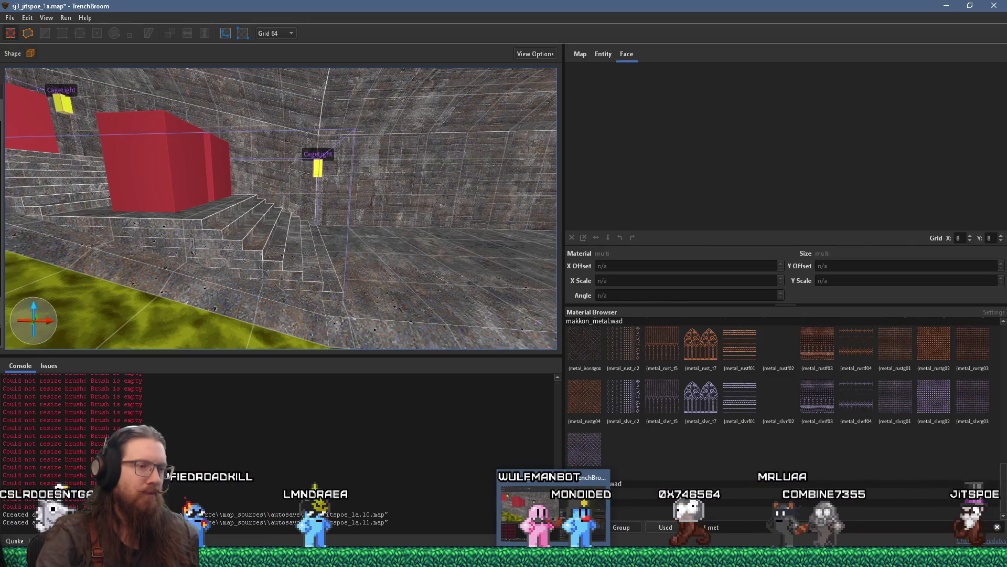
# After a brief Run-prompt detour to e:\programs, search 'gimp' and launch GIMP 3.0.4.
pyautogui.press('super')
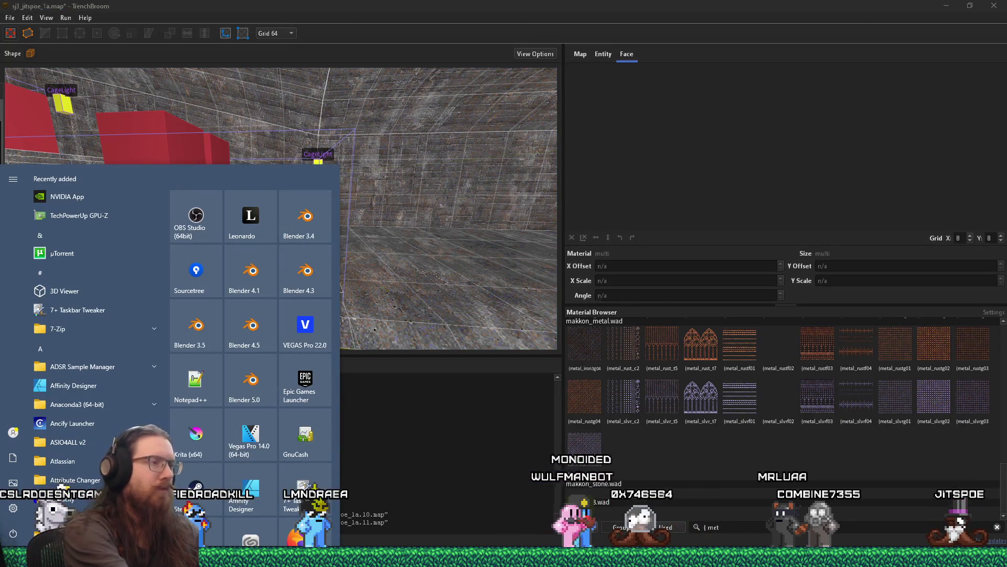
pyautogui.write('back')
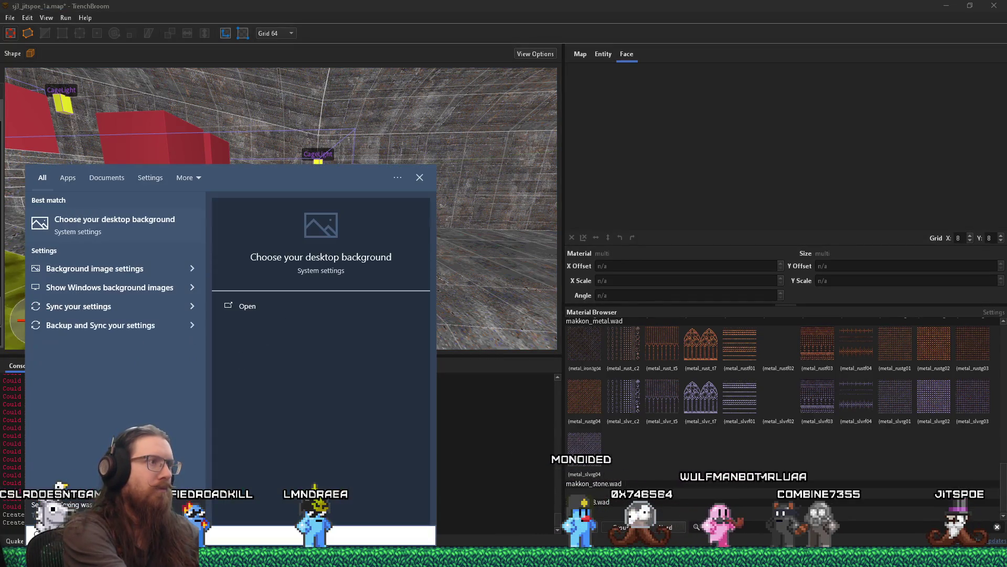
pyautogui.press('super+r')
pyautogui.write('e:\\programs')
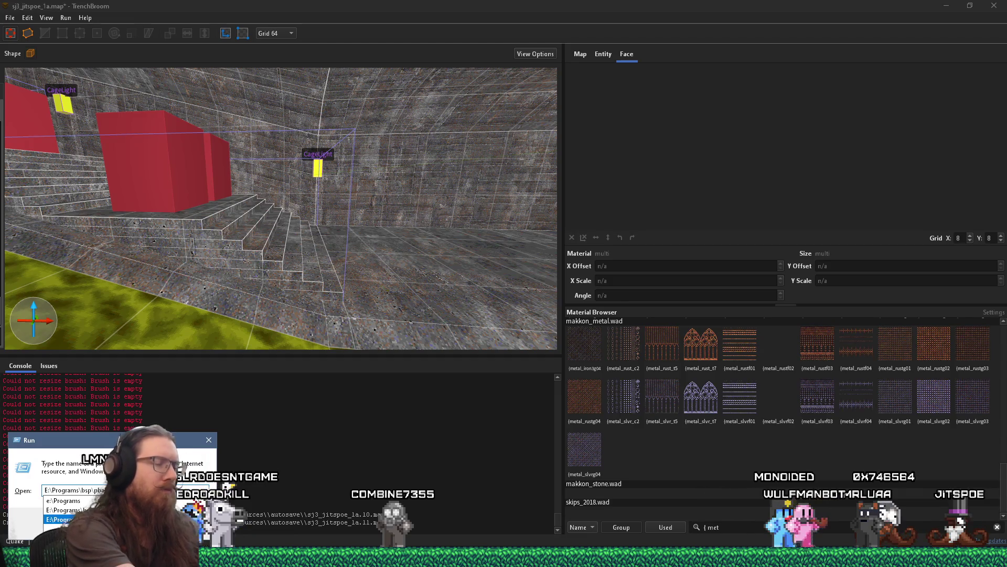
pyautogui.press('Return')
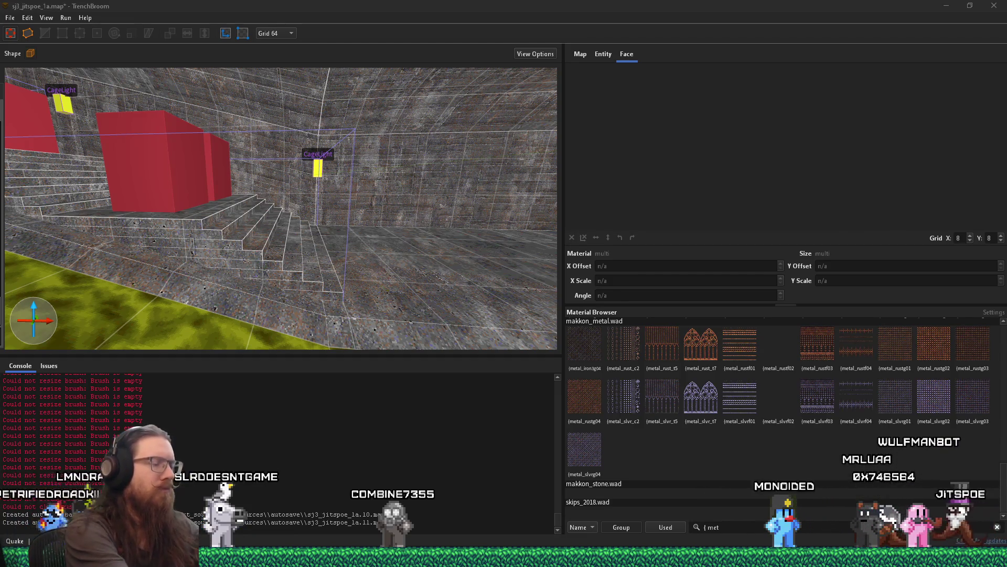
pyautogui.press('super')
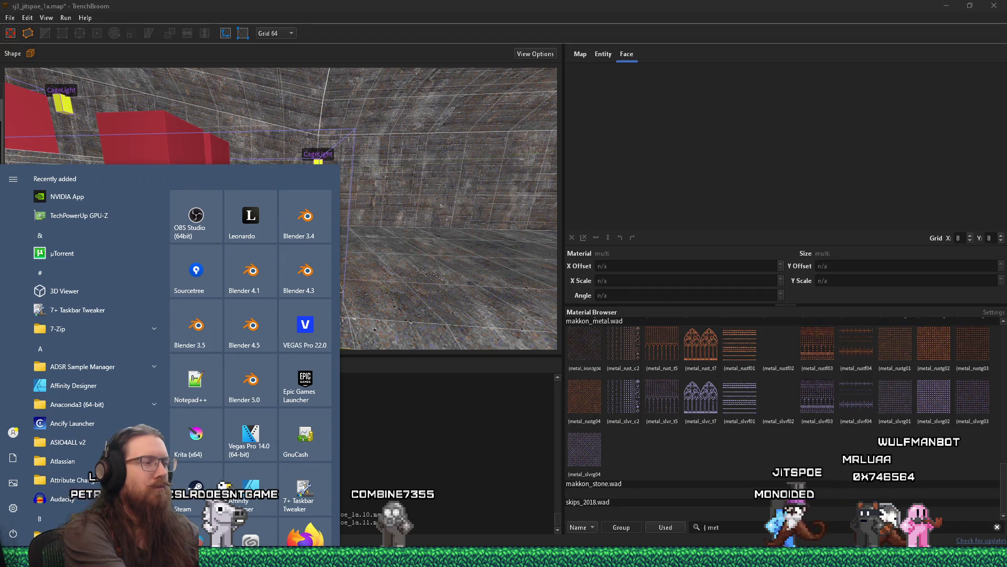
pyautogui.write('gimp')
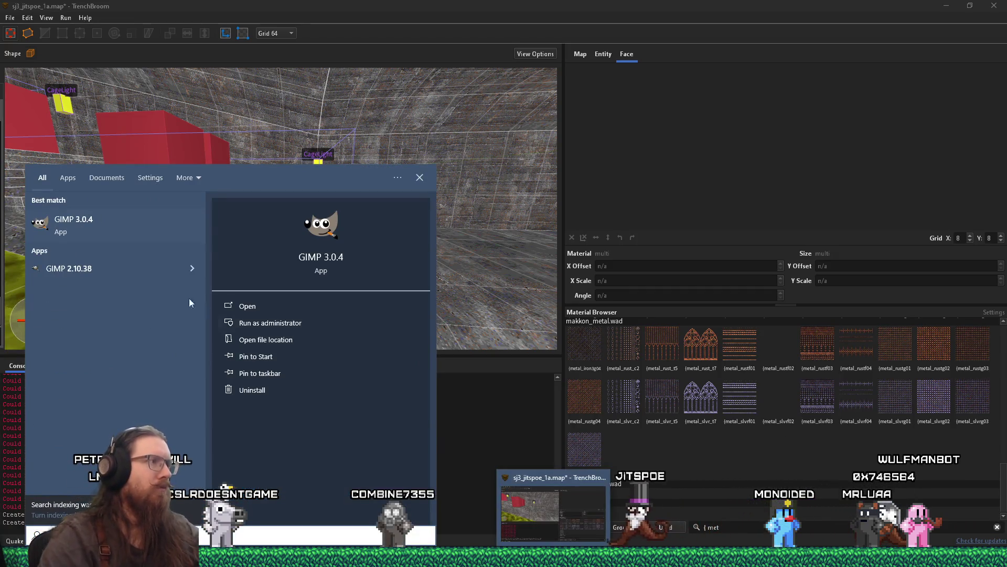
pyautogui.click(126, 233)
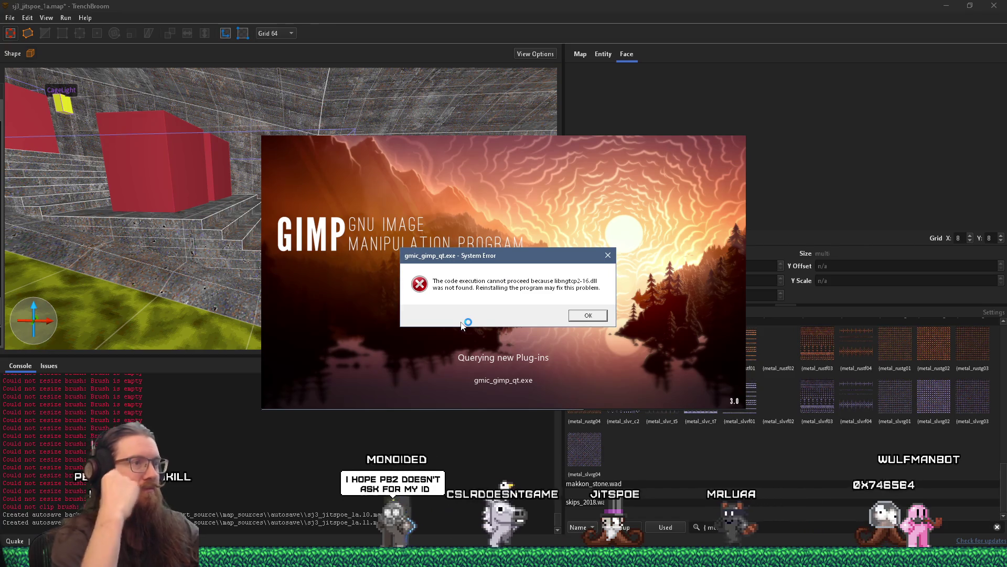
# Dismiss the gmic plug-in error, close the Welcome screen, and move GIMP's window right.
pyautogui.click(590, 316)
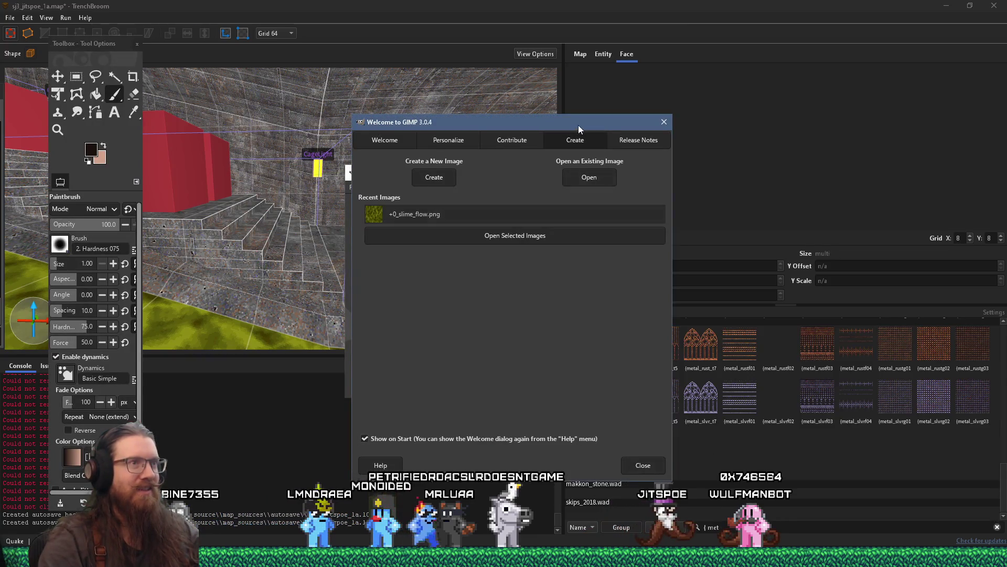
pyautogui.moveTo(763, 127); pyautogui.dragTo(772, 121)
pyautogui.moveTo(514, 178); pyautogui.dragTo(461, 188)
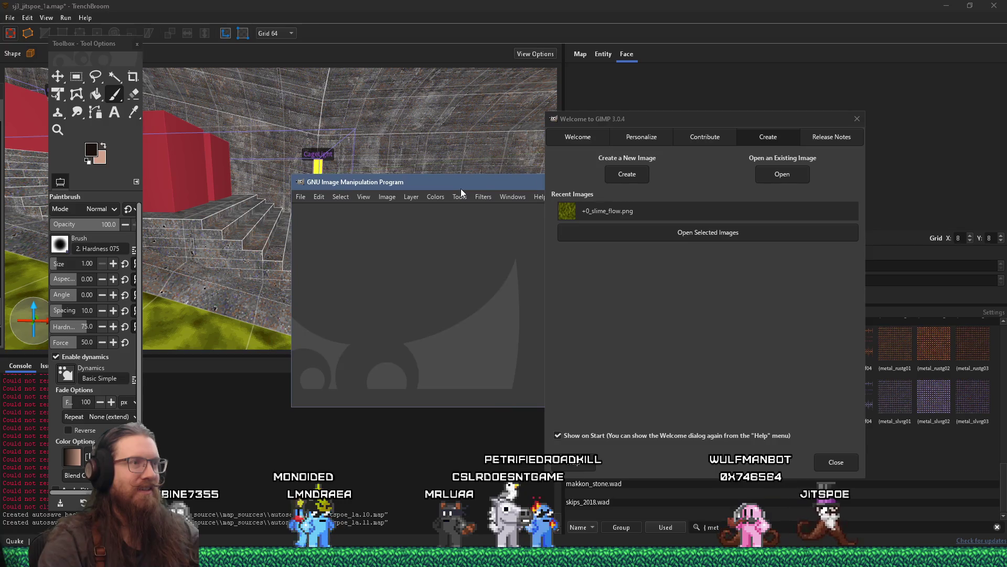
pyautogui.click(793, 128)
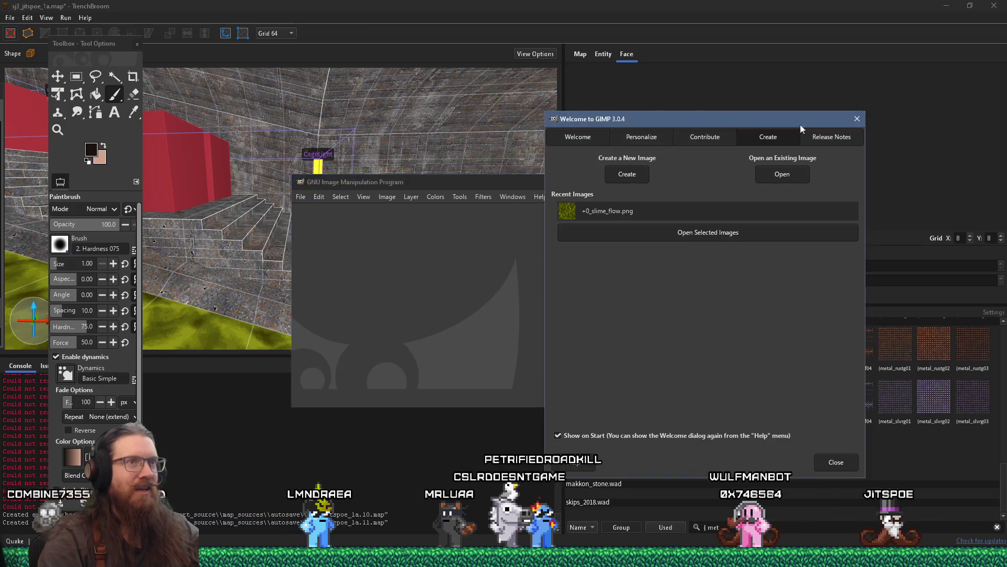
pyautogui.click(856, 118)
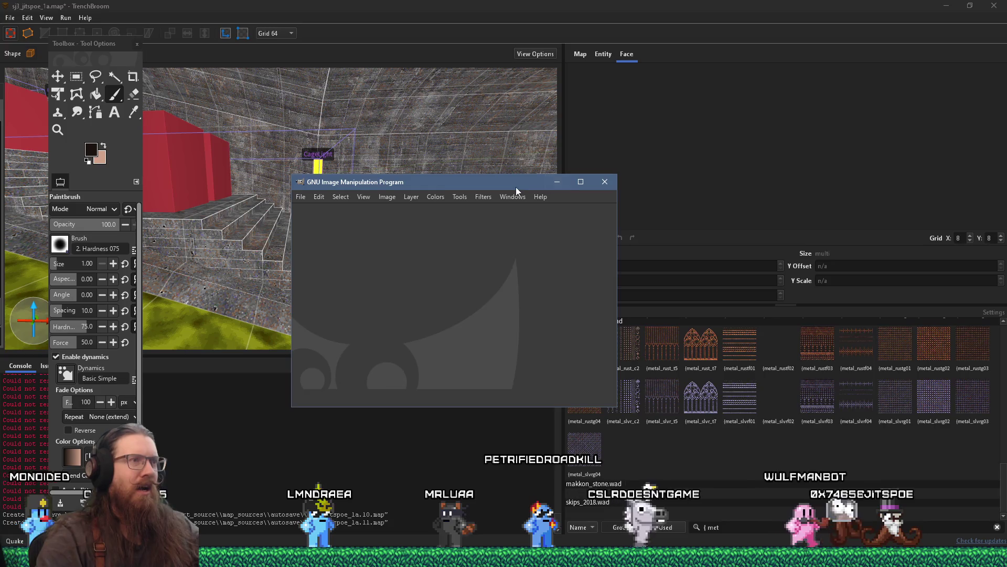
pyautogui.moveTo(515, 187); pyautogui.dragTo(634, 183)
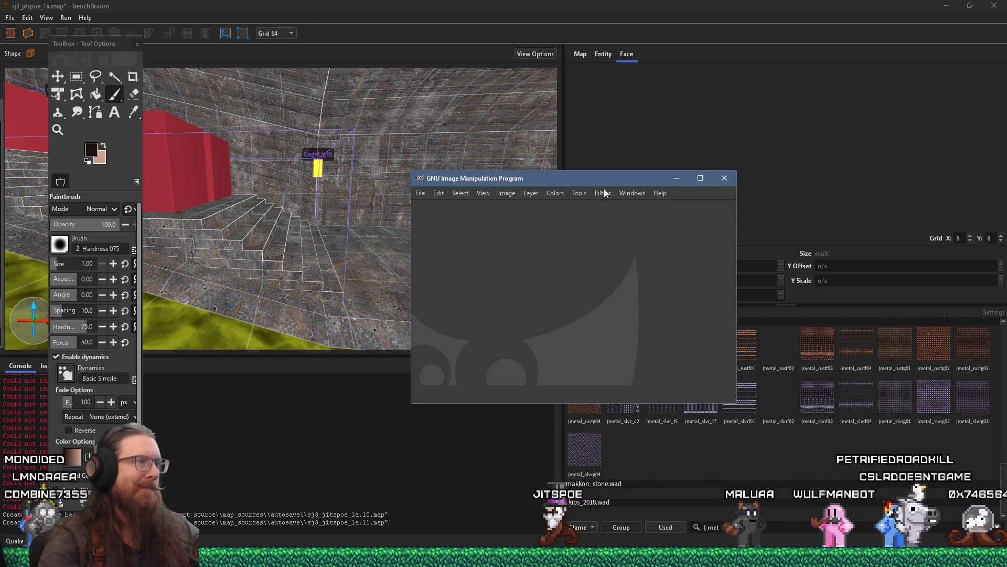
# Create a new image 128 pixels wide by 32 pixels high.
pyautogui.click(423, 193)
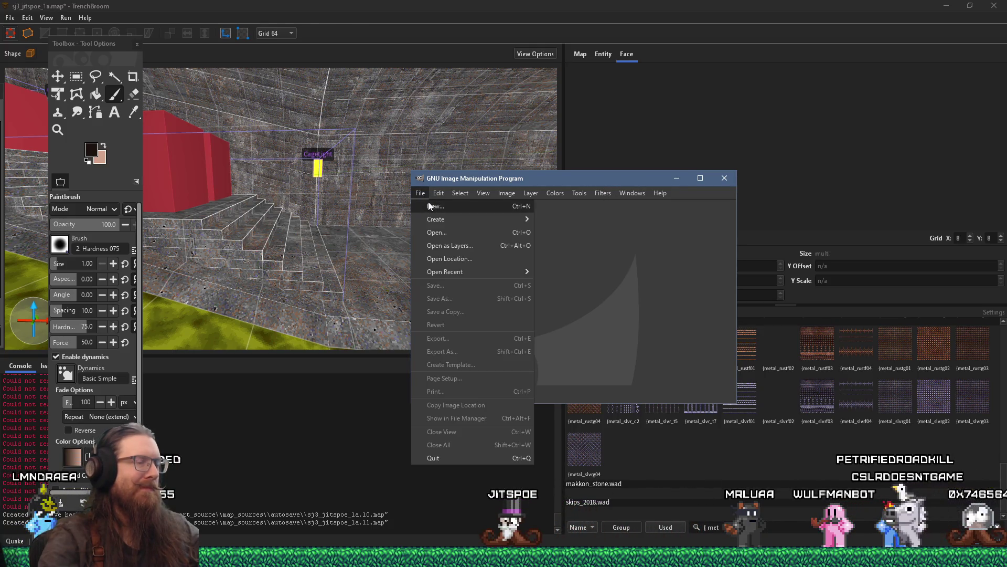
pyautogui.click(429, 202)
pyautogui.click(294, 195)
pyautogui.write('32')
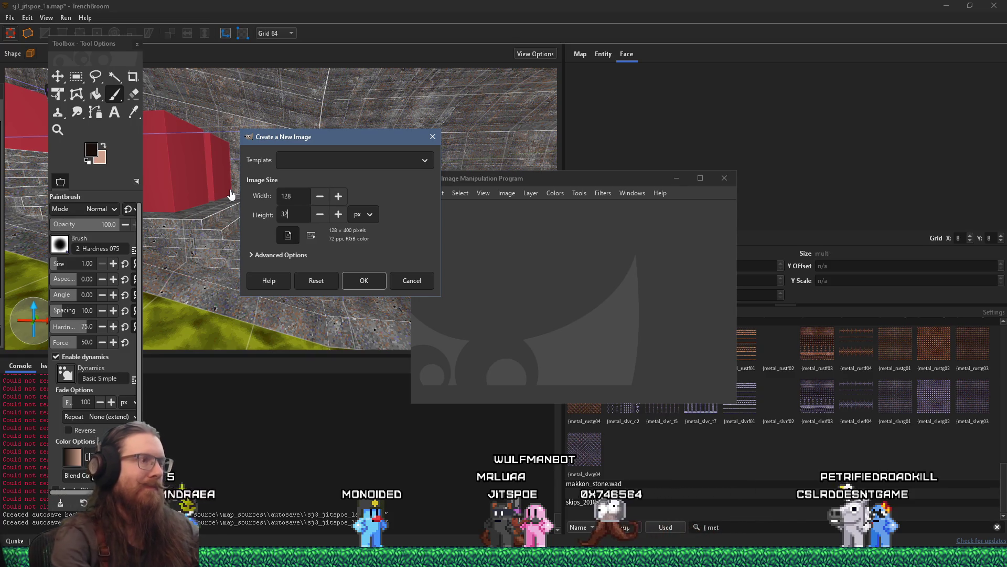
pyautogui.click(363, 281)
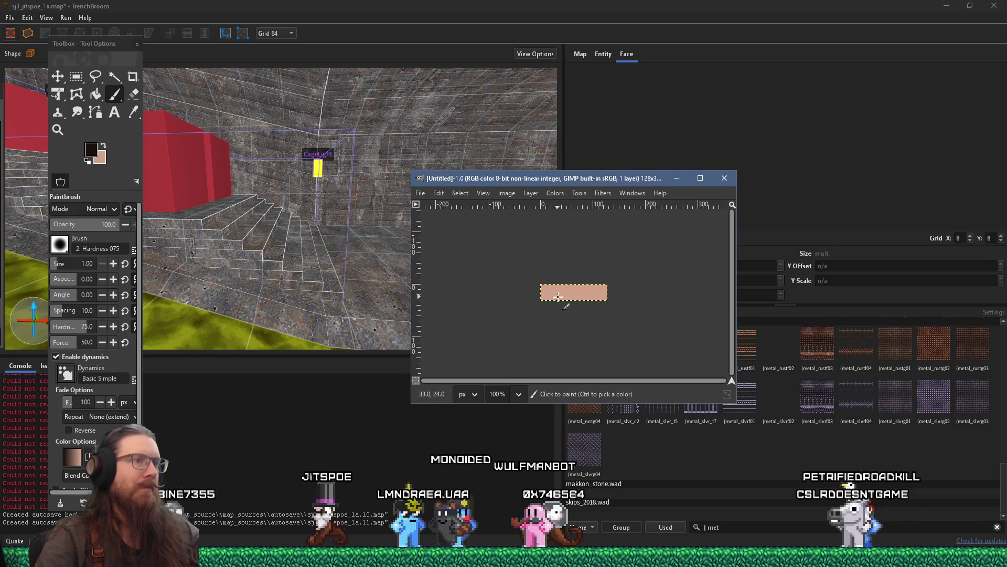
# Convert the 128x32 image to indexed mode using custom palette quake_nofullbright.pal, no dithering.
pyautogui.keyDown('ctrl'); pyautogui.scroll(4, 560, 296); pyautogui.keyUp('ctrl')
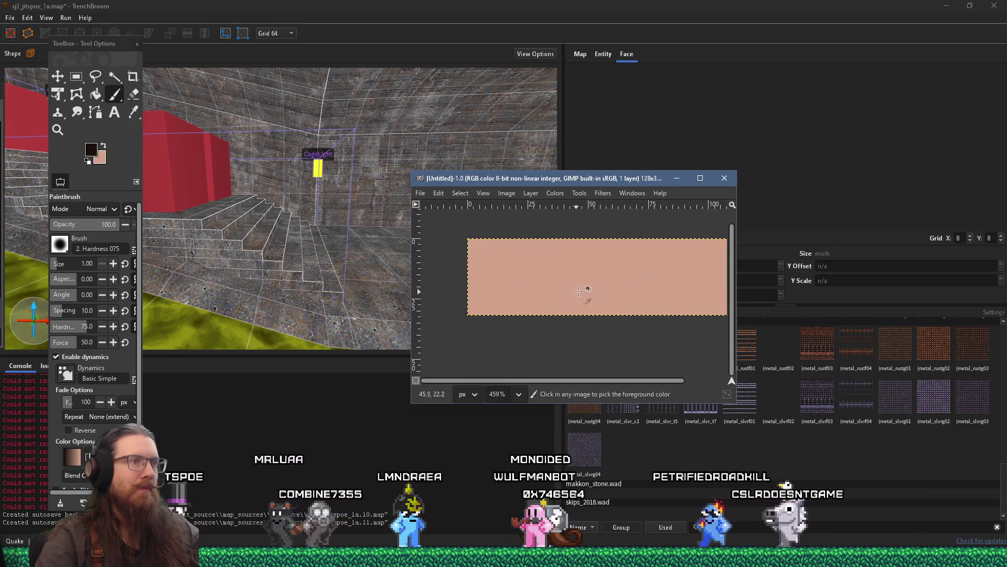
pyautogui.keyDown('ctrl'); pyautogui.scroll(2, 556, 293); pyautogui.keyUp('ctrl')
pyautogui.click(509, 193)
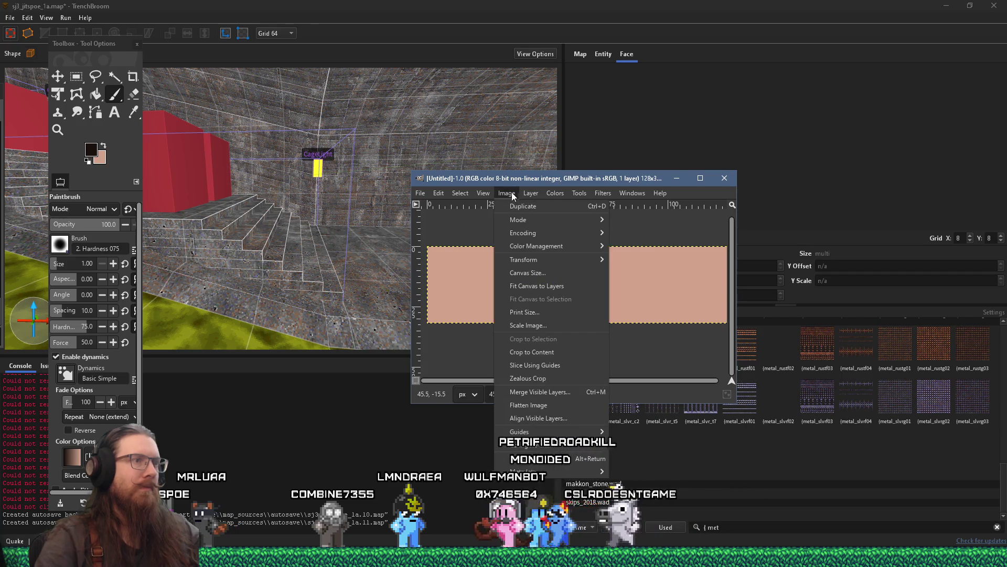
pyautogui.moveTo(551, 220)
pyautogui.click(636, 243)
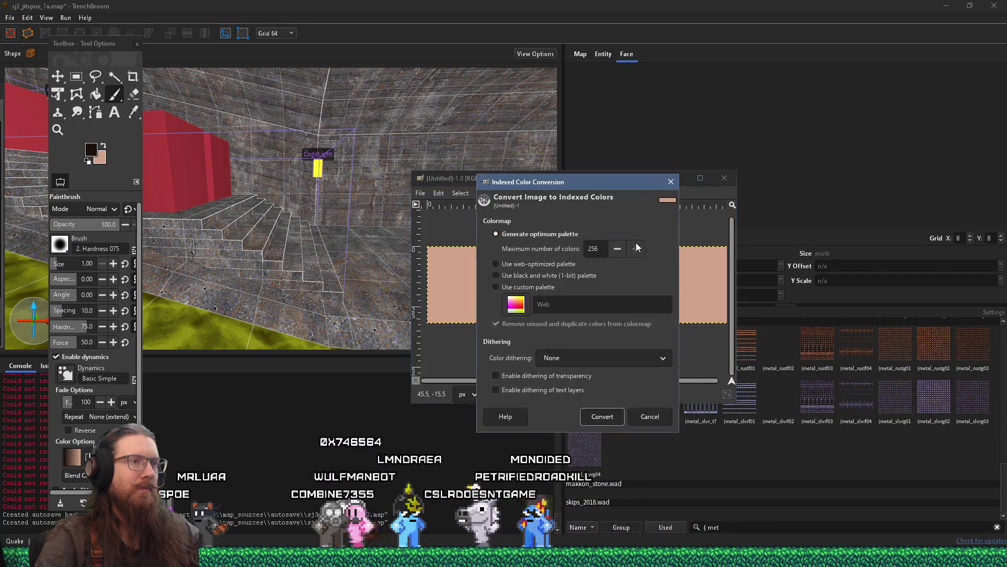
pyautogui.click(552, 288)
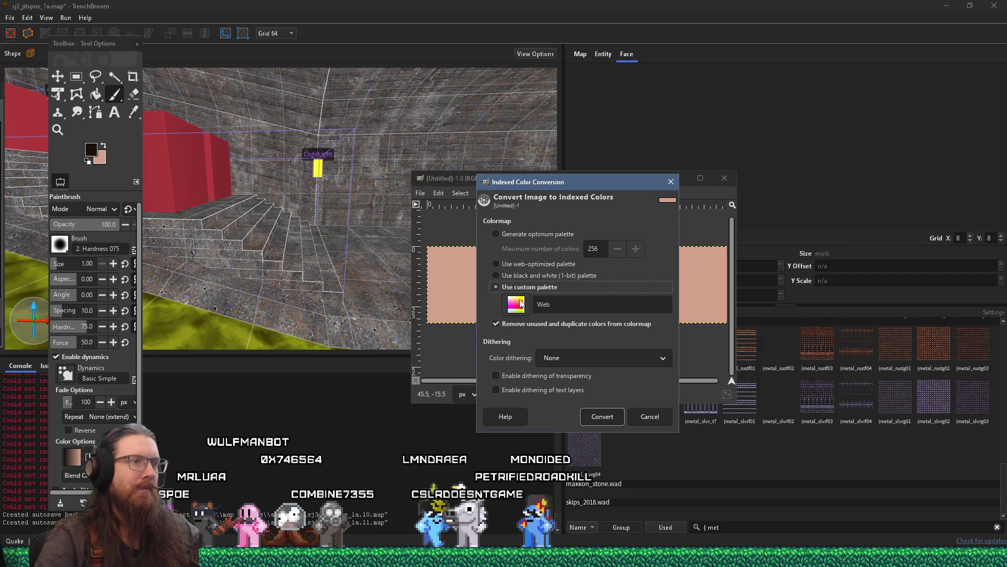
pyautogui.click(521, 303)
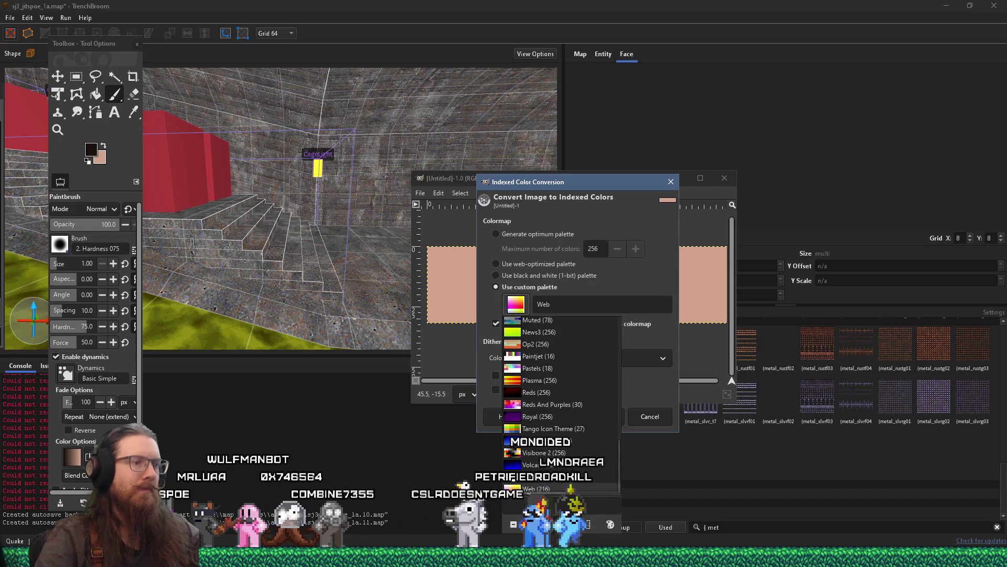
pyautogui.write('qu')
pyautogui.scroll(2, 561, 394)
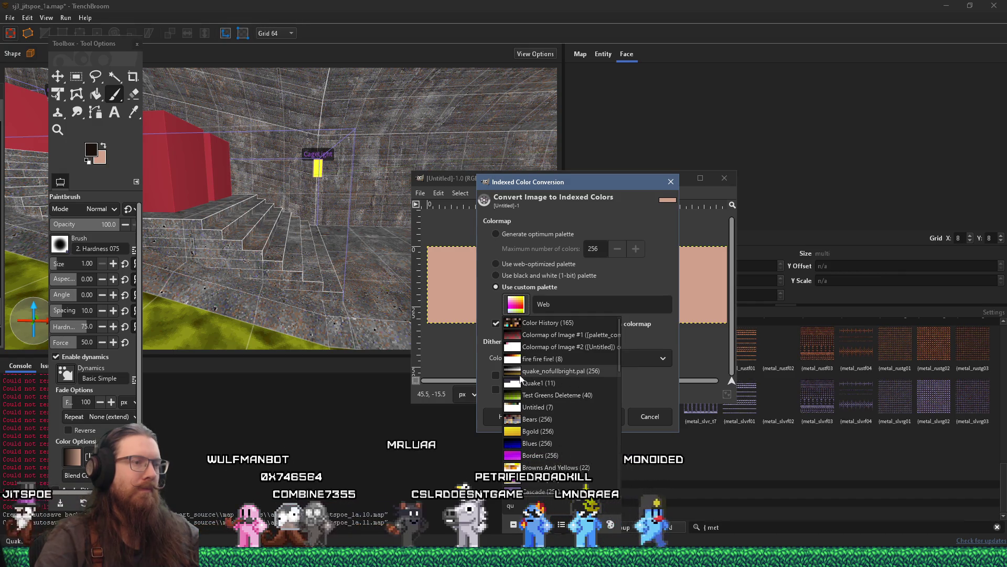
pyautogui.click(562, 376)
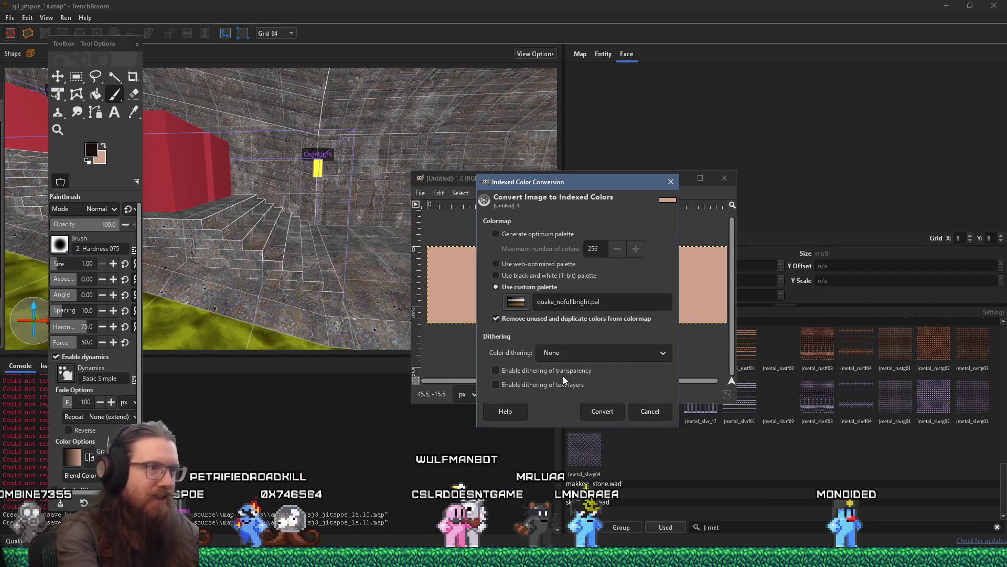
pyautogui.click(614, 412)
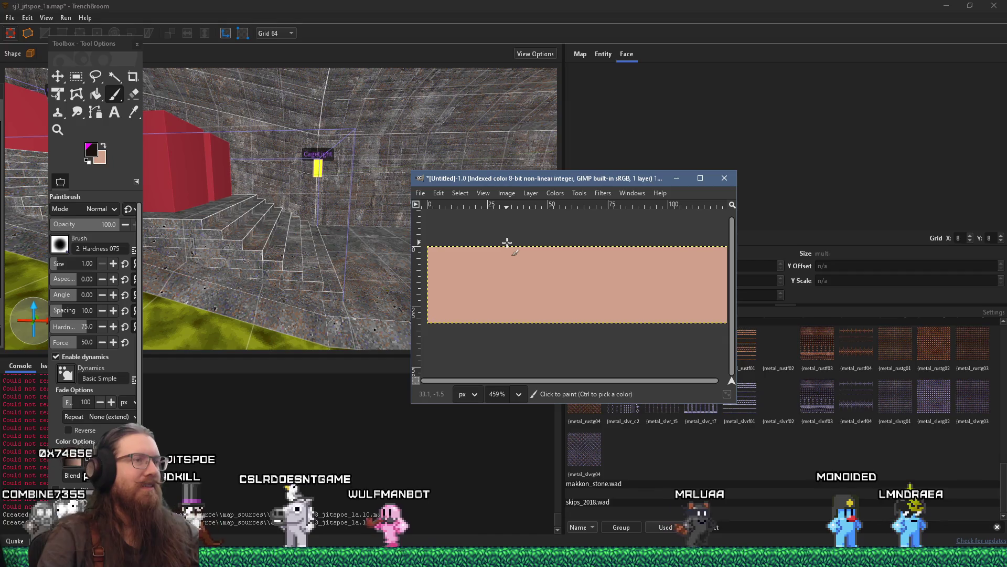
# Rectangle-select a thin strip across the image's top edge, zoom in, and pick Bucket Fill.
pyautogui.hotkey('alt', 'Tab')
pyautogui.click(189, 128)
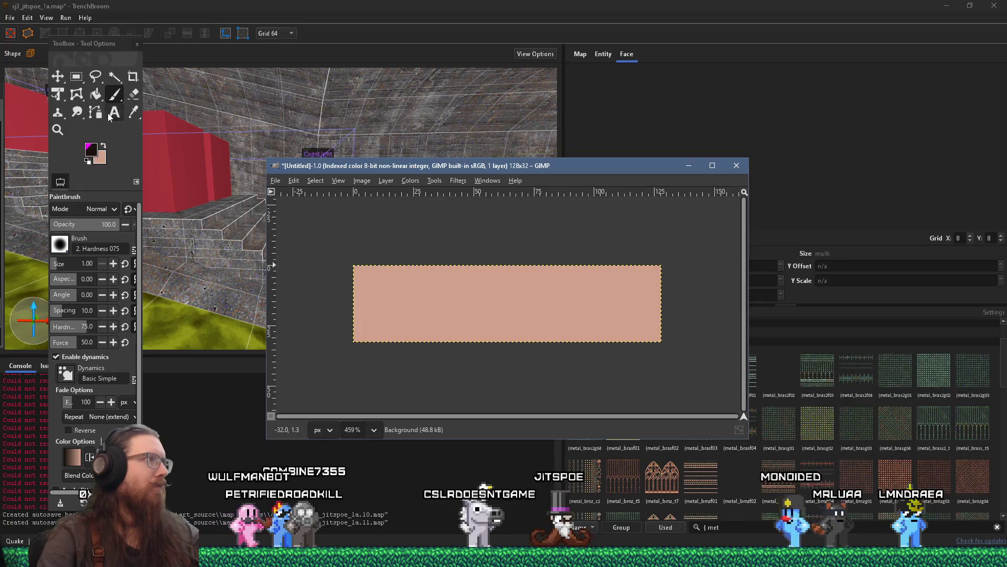
pyautogui.press('r')
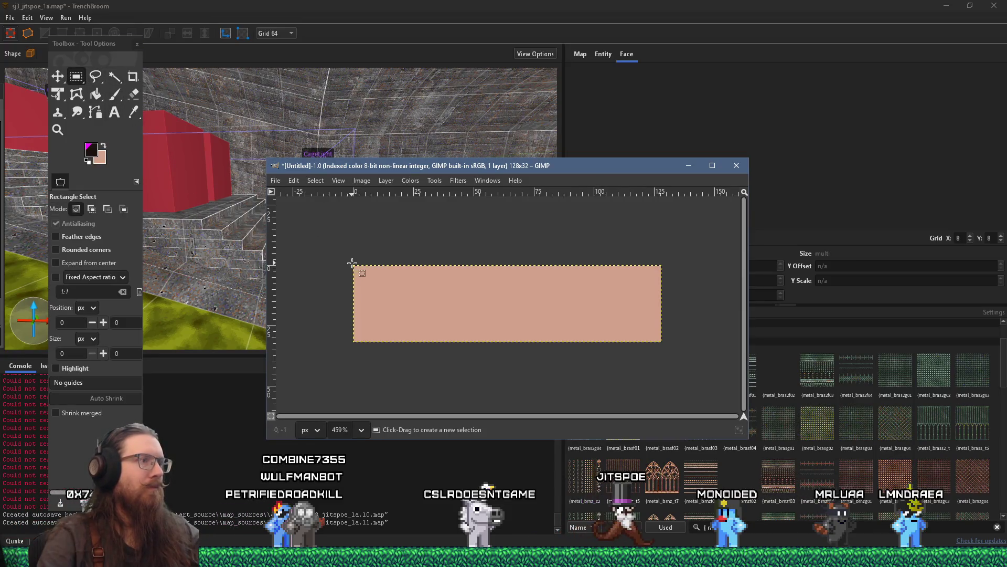
pyautogui.moveTo(351, 265); pyautogui.dragTo(669, 271)
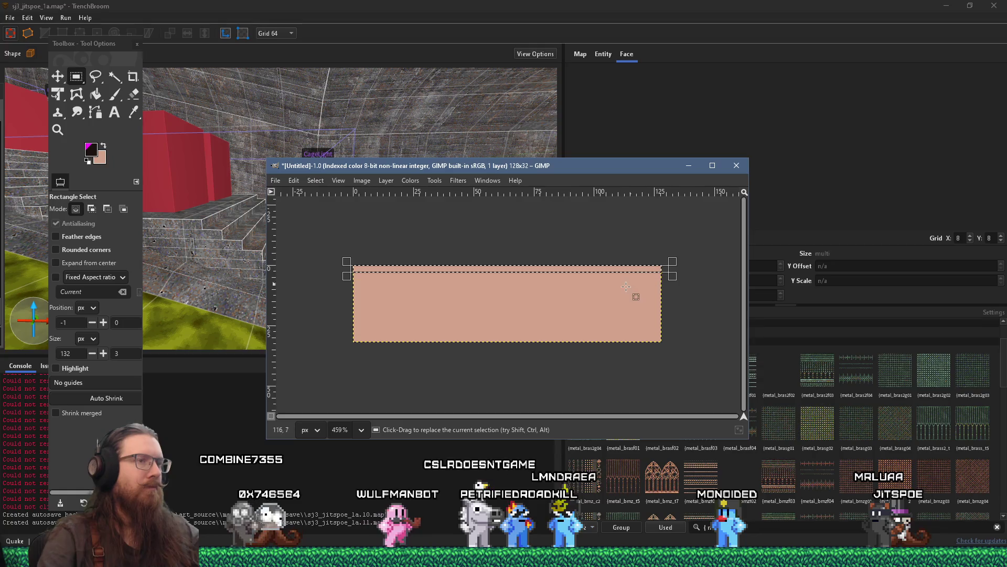
pyautogui.scroll(1, 632, 293)
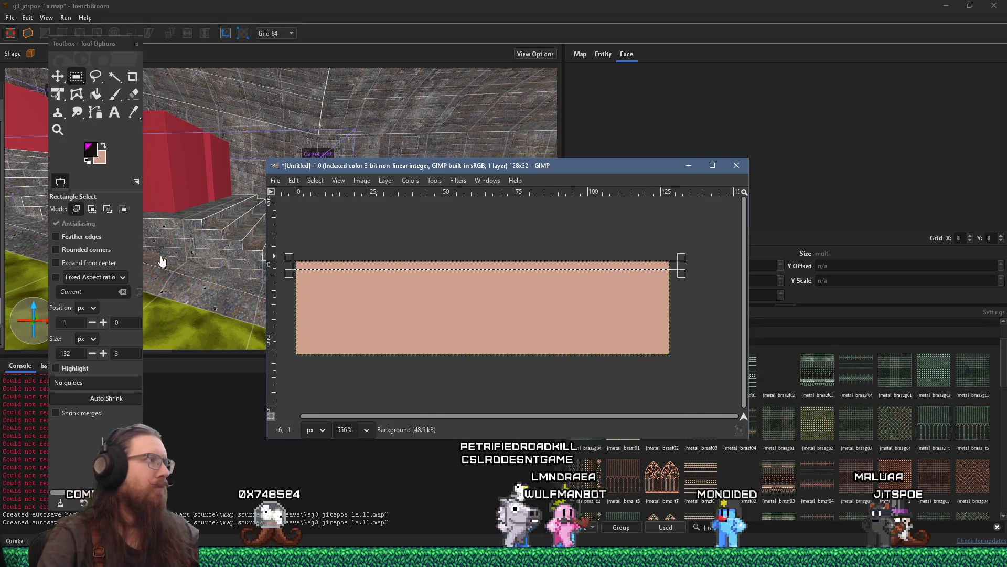
pyautogui.click(98, 96)
pyautogui.click(96, 95)
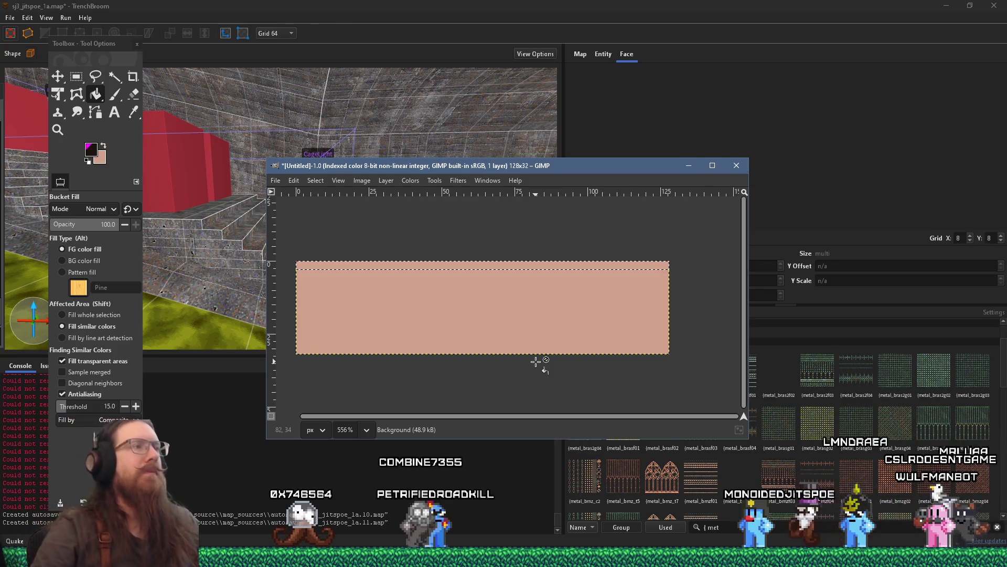
pyautogui.hotkey('alt', 'Tab')
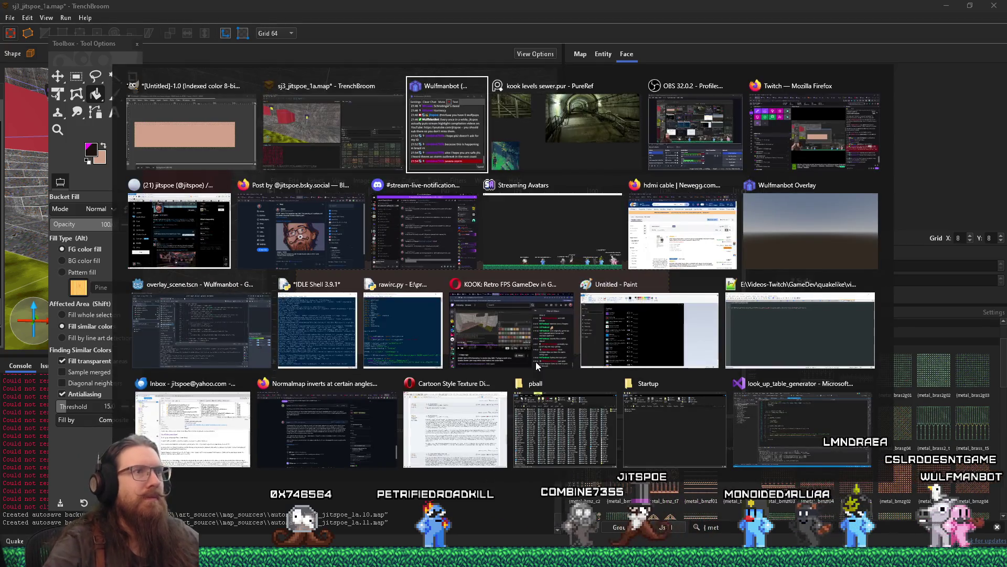
# View the PureRef stairs-and-railings board, then in GIMP swap foreground and background colours.
pyautogui.press('Tab')
pyautogui.press('Tab')
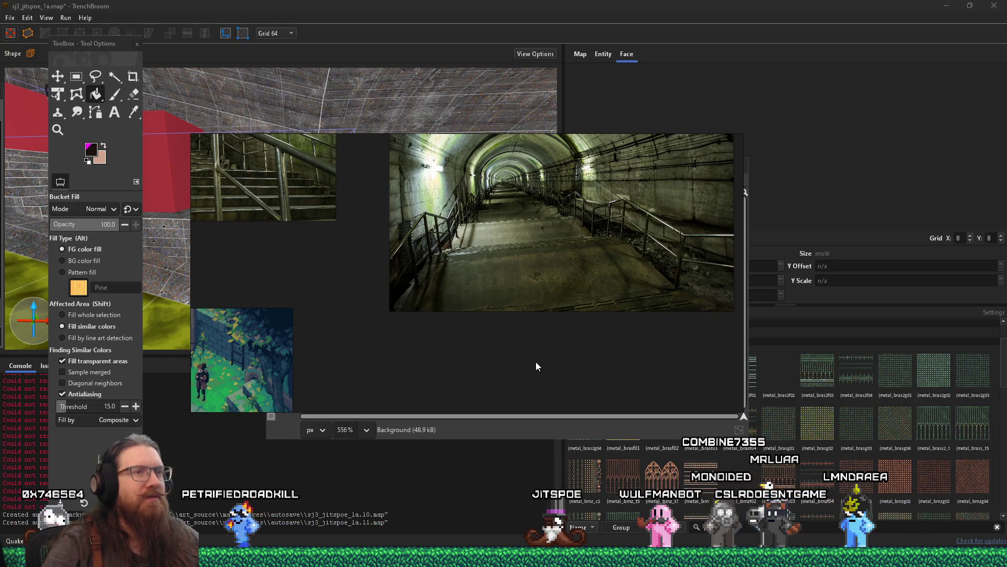
pyautogui.hotkey('alt', 'Tab')
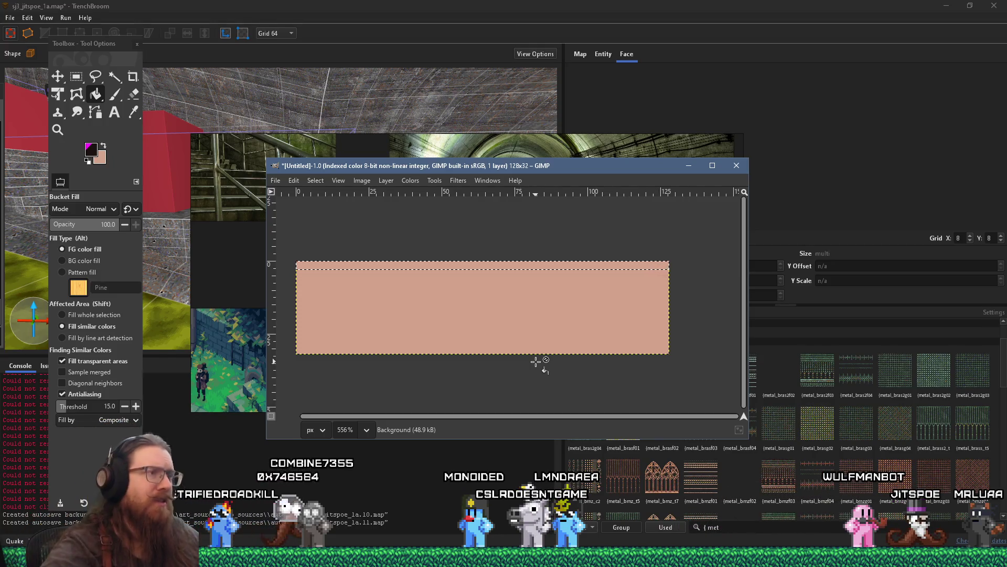
pyautogui.click(103, 146)
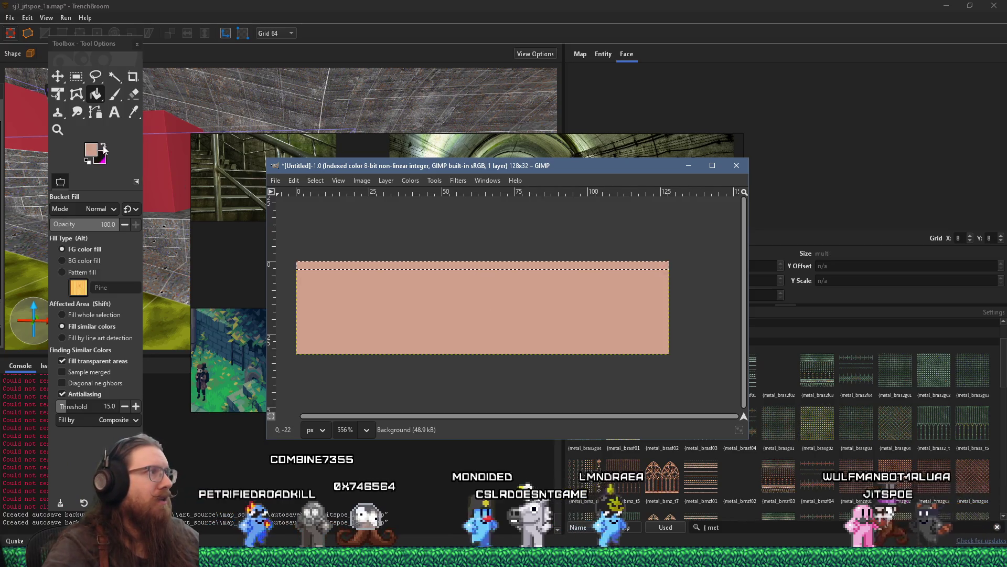
# Inspect the peach foreground colour in its dialog and close it unchanged.
pyautogui.click(91, 149)
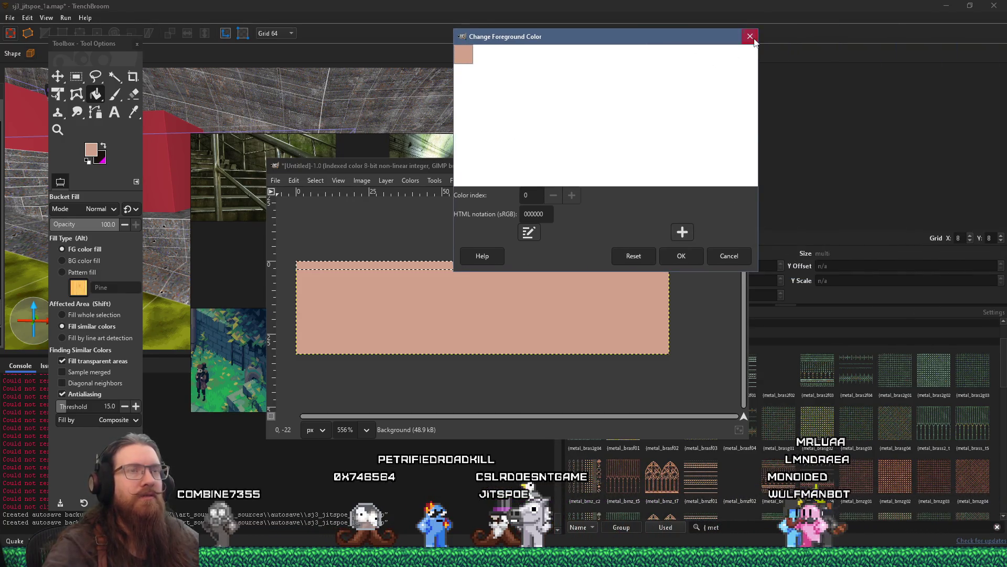
pyautogui.click(749, 36)
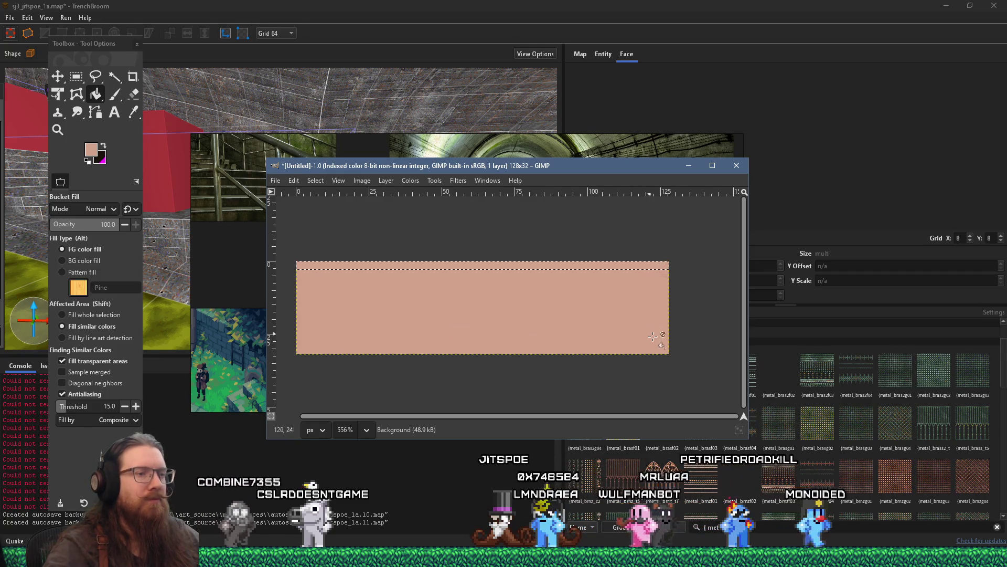
pyautogui.click(848, 557)
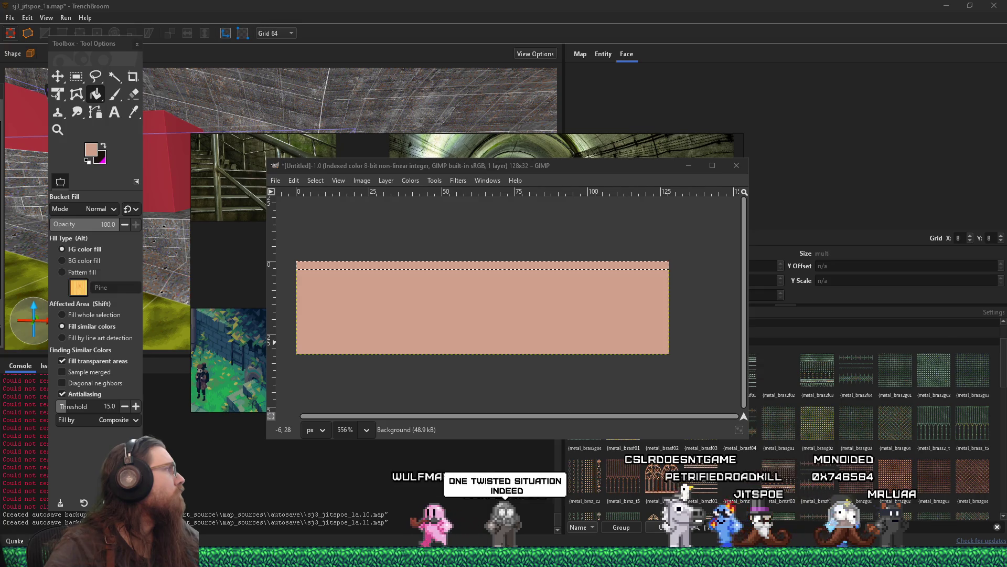
# Zoom in on the metal_railing1.png render in Photo Viewer and close it.
pyautogui.scroll(5, 844, 361)
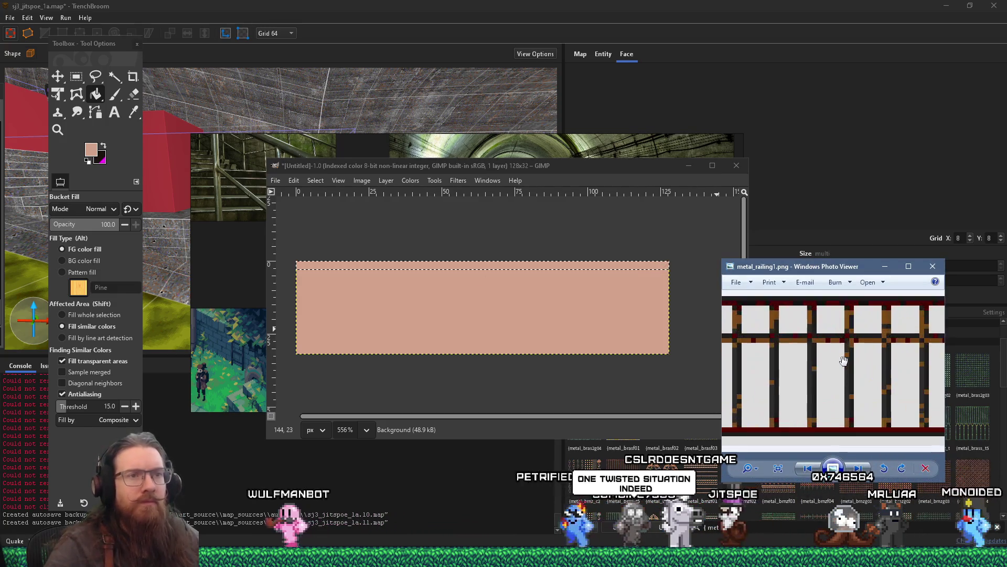
pyautogui.scroll(-5, 844, 361)
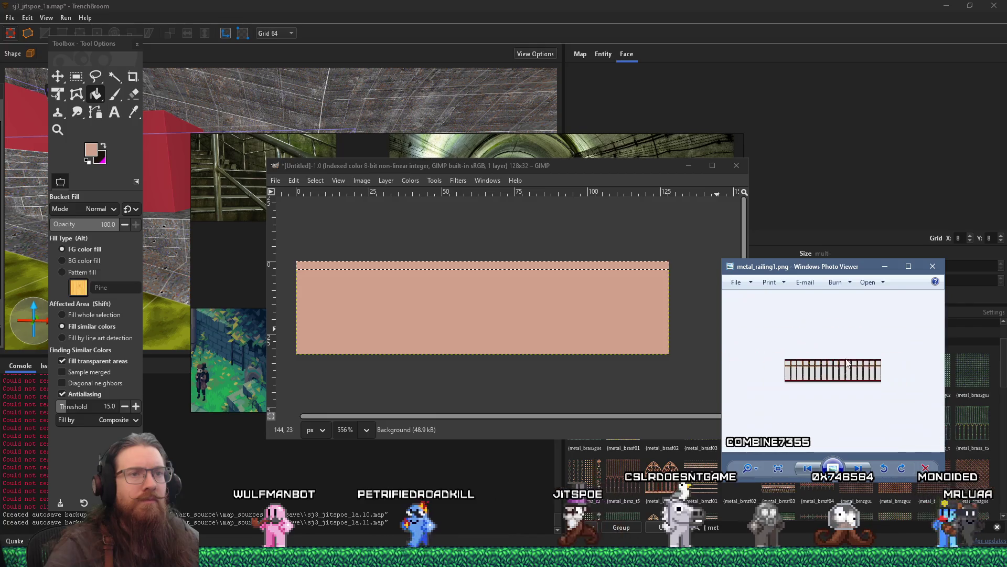
pyautogui.click(933, 266)
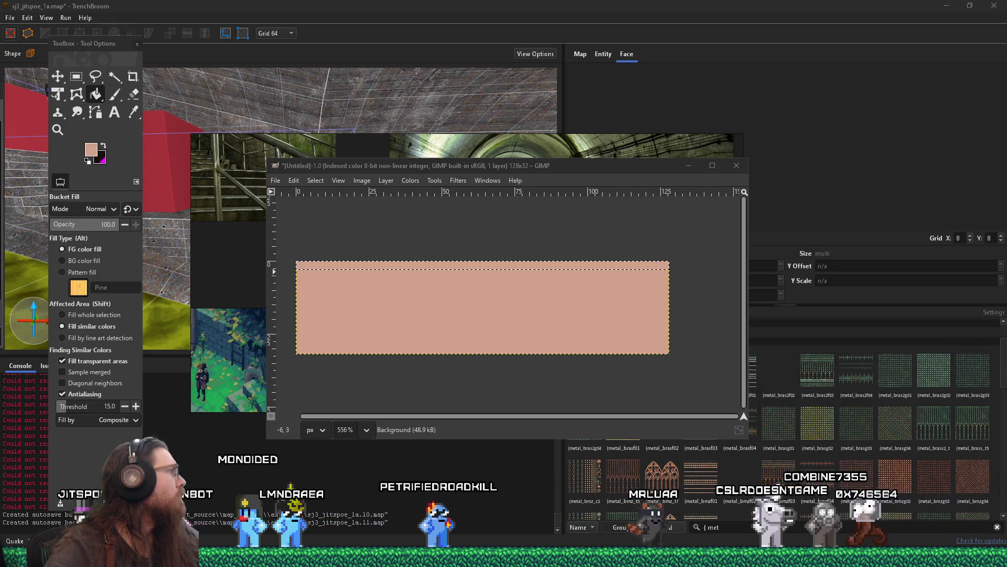
pyautogui.scroll(3, 814, 389)
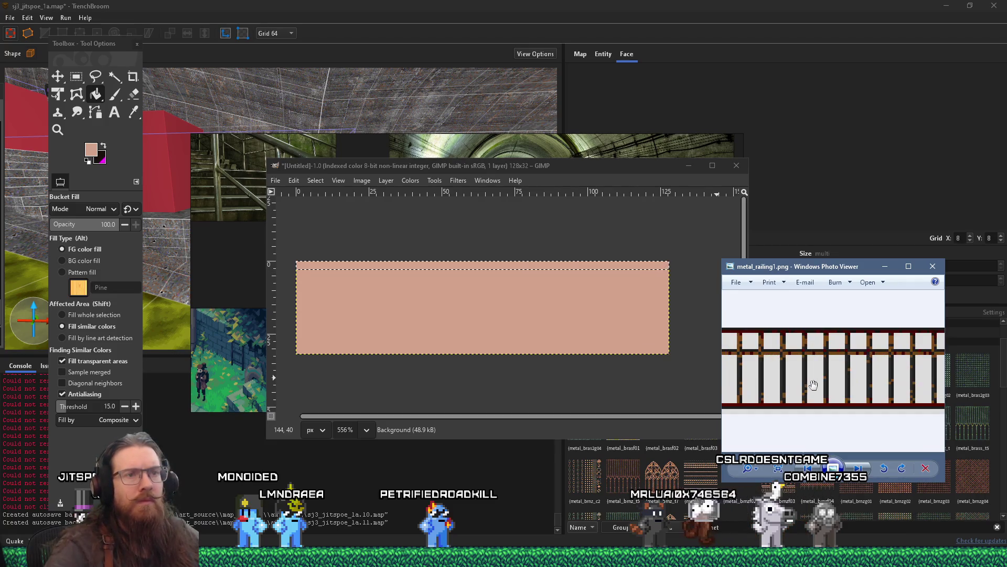
pyautogui.click(933, 267)
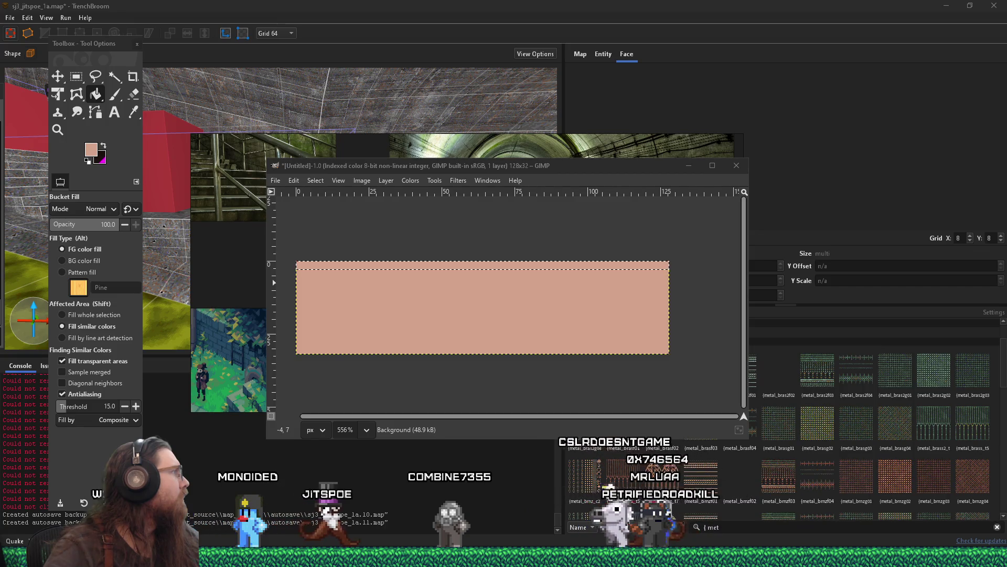
# Compare metal_railing1.png with metal_railing1_normal.png, then return to the colour render.
pyautogui.scroll(5, 869, 389)
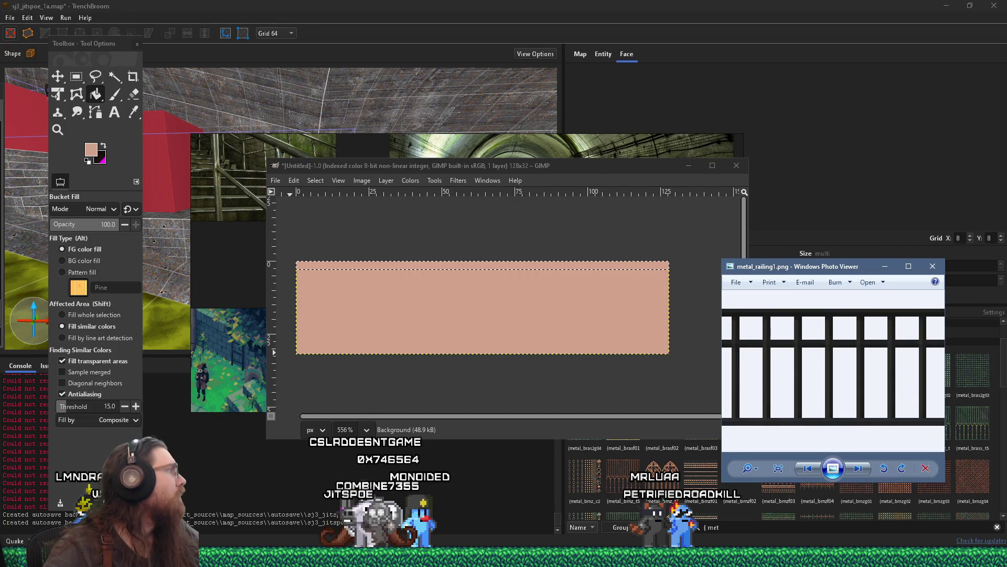
pyautogui.click(858, 468)
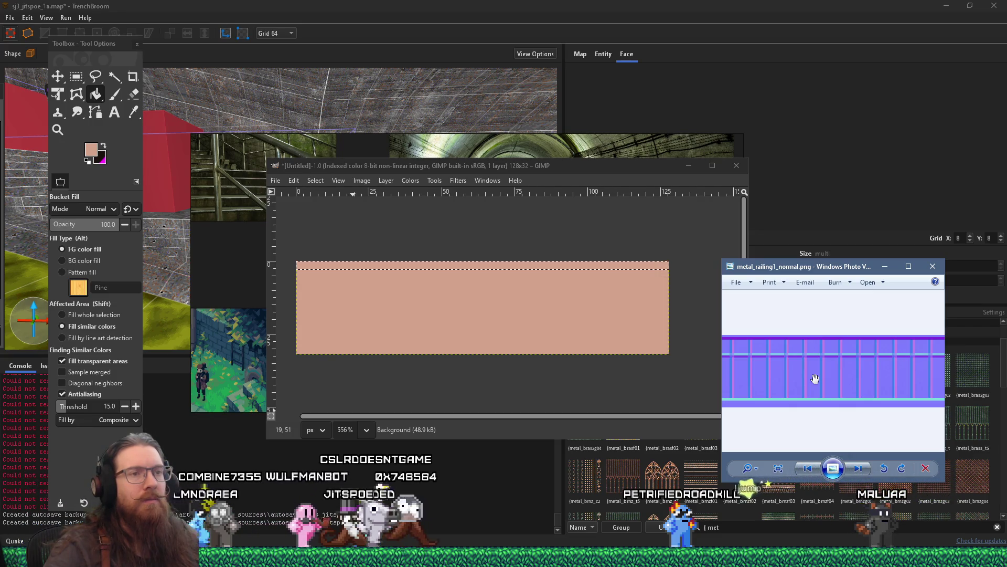
pyautogui.scroll(-2, 816, 378)
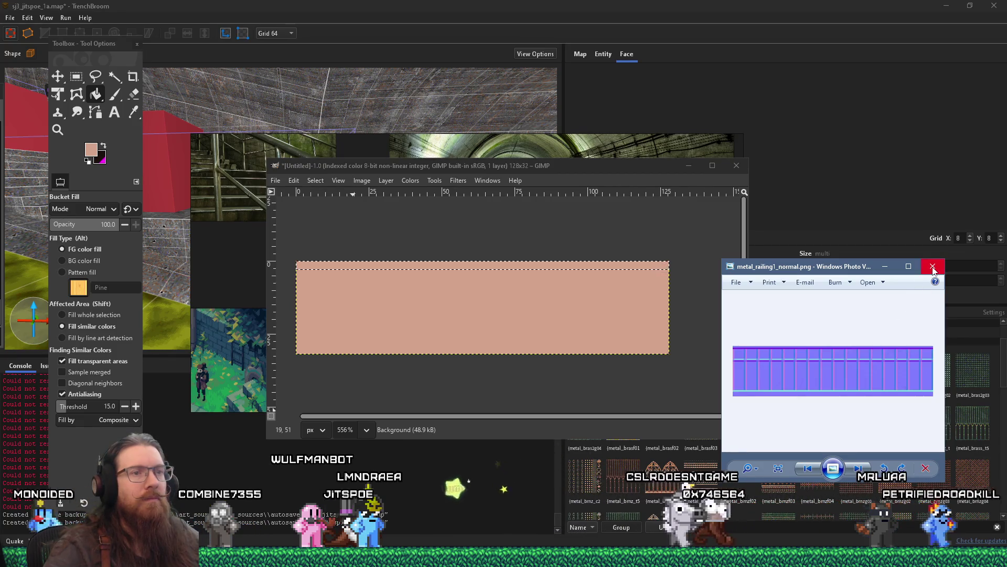
pyautogui.press('Left')
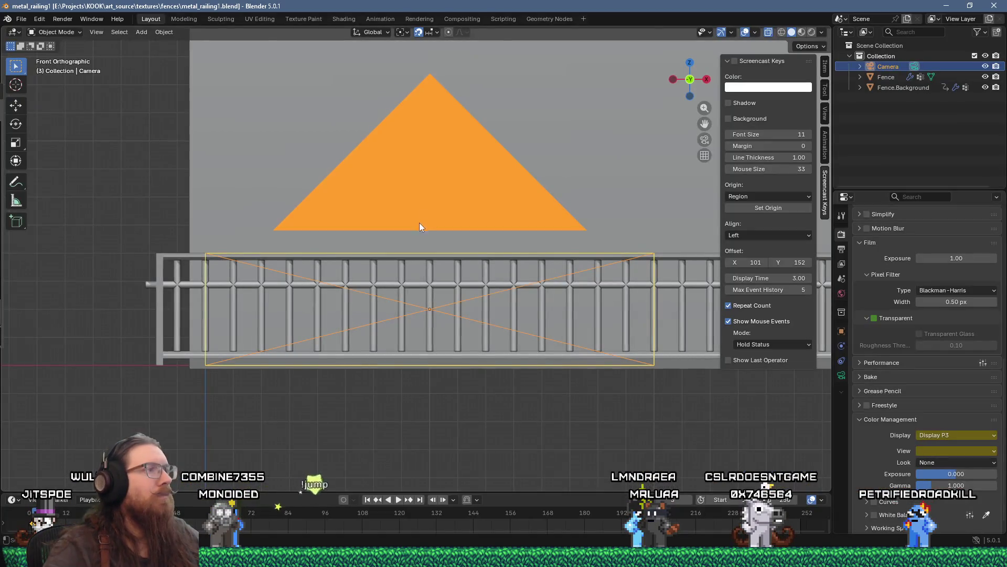
# Save a copy of the scene as metal_railing2.blend.
pyautogui.scroll(3, 241, 291)
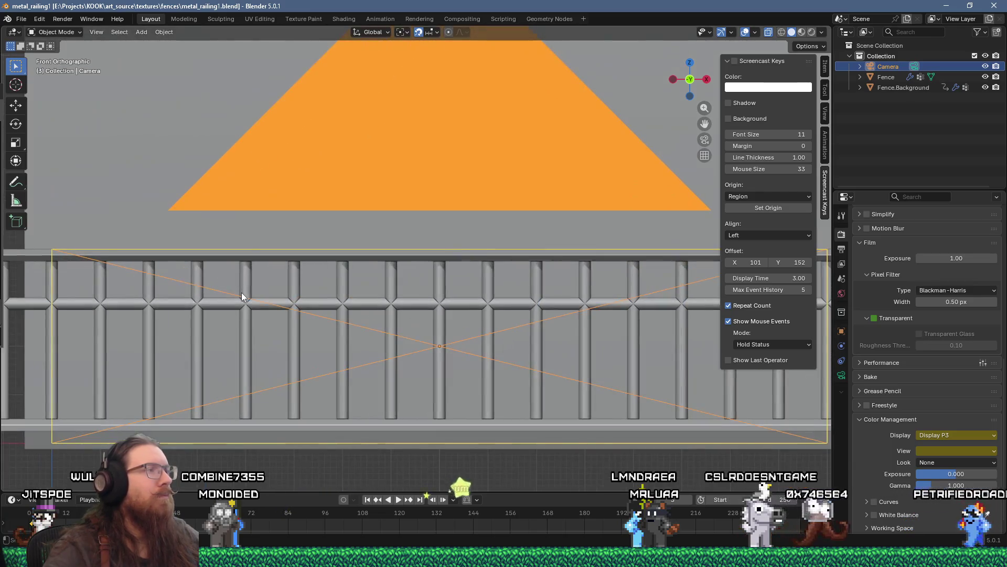
pyautogui.scroll(-3, 242, 291)
pyautogui.click(204, 253)
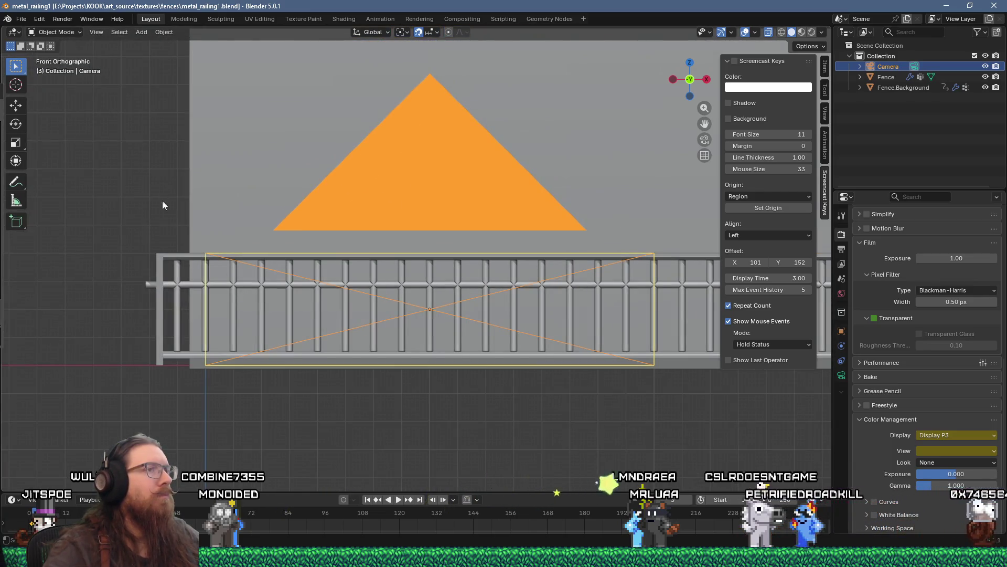
pyautogui.click(21, 19)
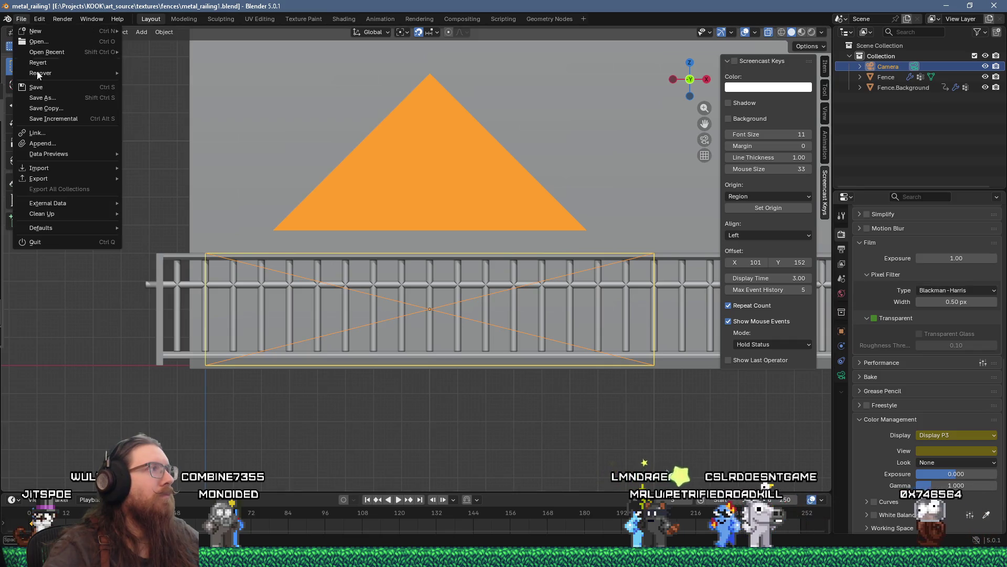
pyautogui.click(49, 100)
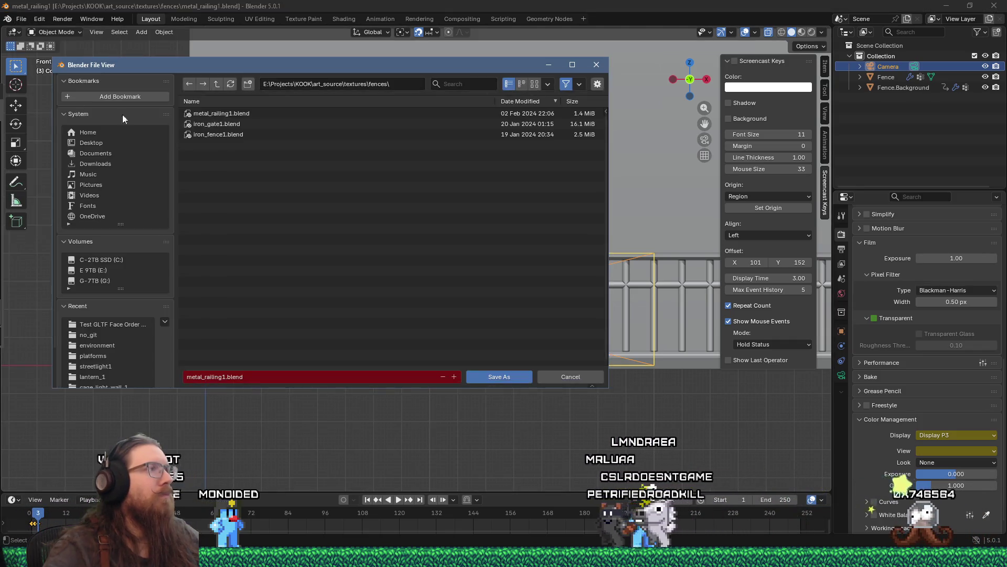
pyautogui.click(229, 376)
pyautogui.click(226, 376)
pyautogui.press('BackSpace')
pyautogui.write('2')
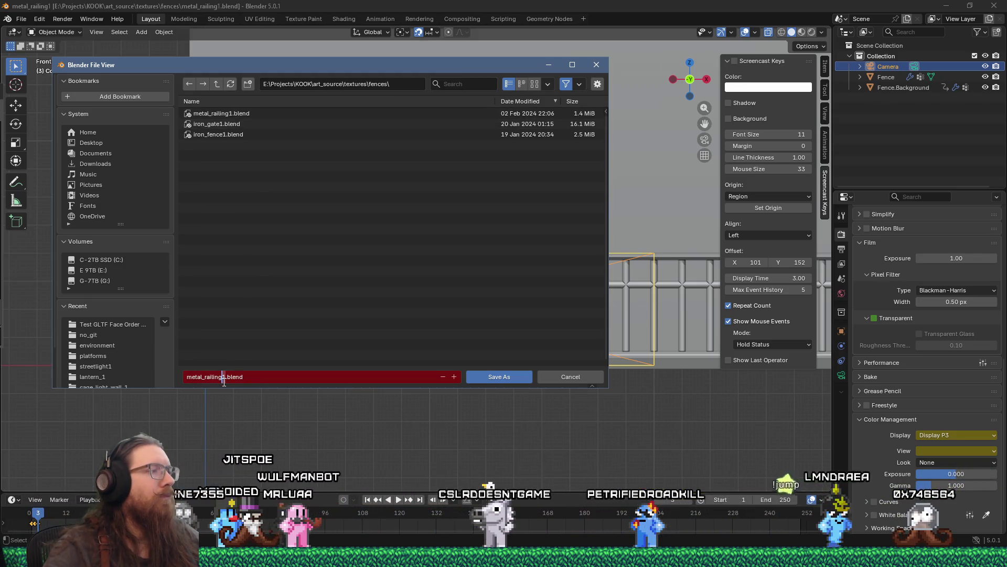
pyautogui.click(499, 377)
# Select the Fence, enter Edit Mode, select all geometry, and switch to the UV Editing workspace.
pyautogui.scroll(2, 162, 263)
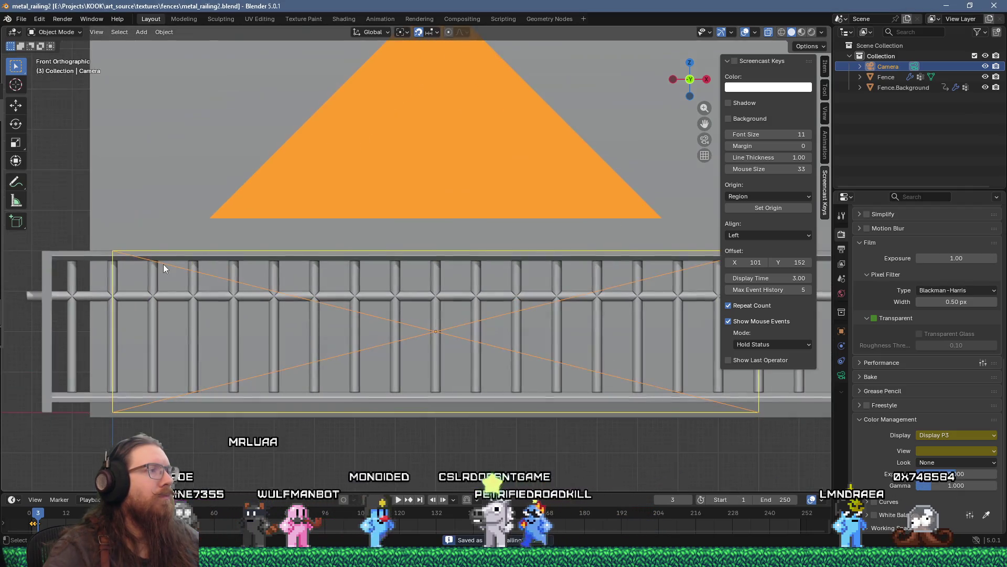
pyautogui.scroll(-3, 165, 261)
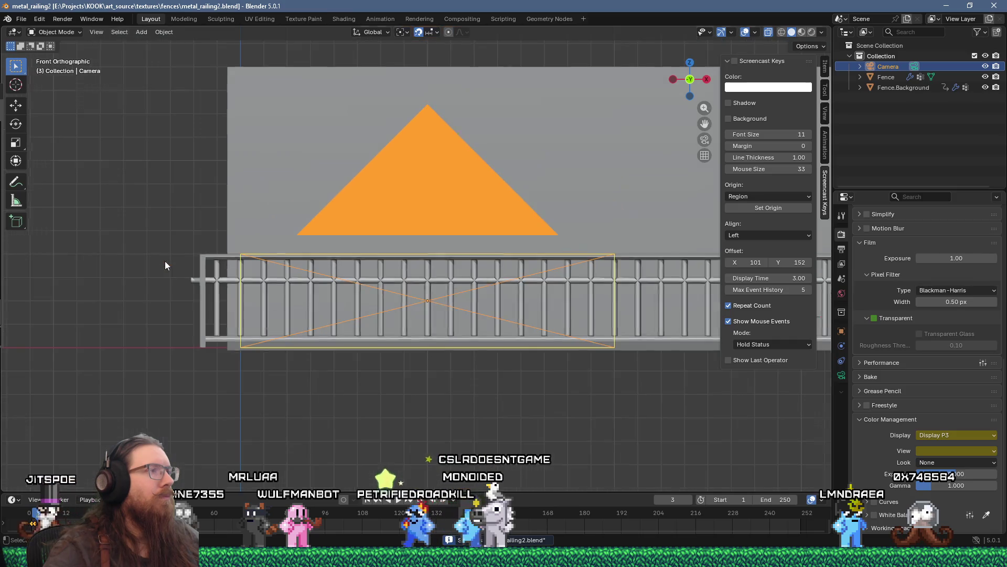
pyautogui.click(211, 275)
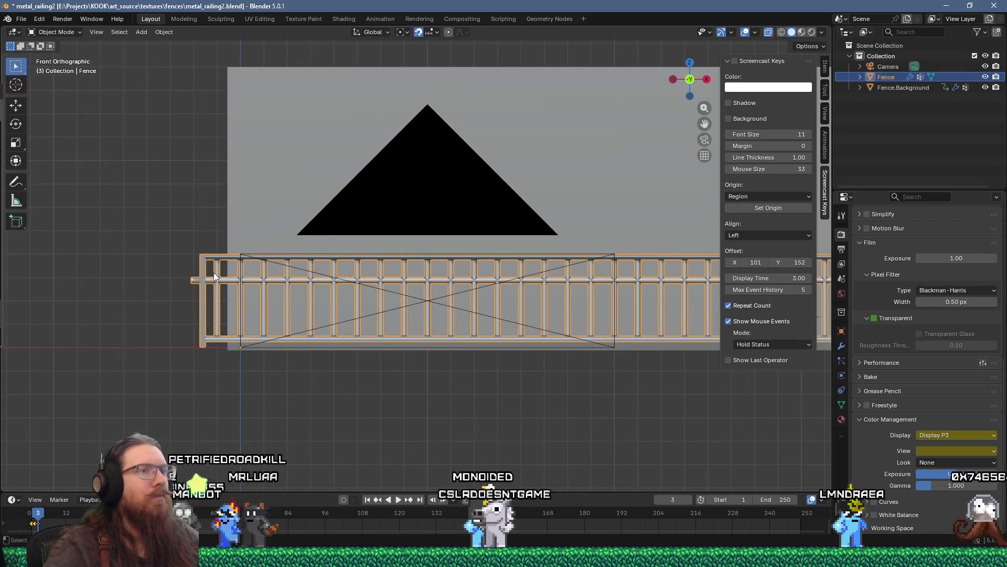
pyautogui.scroll(-2, 365, 319)
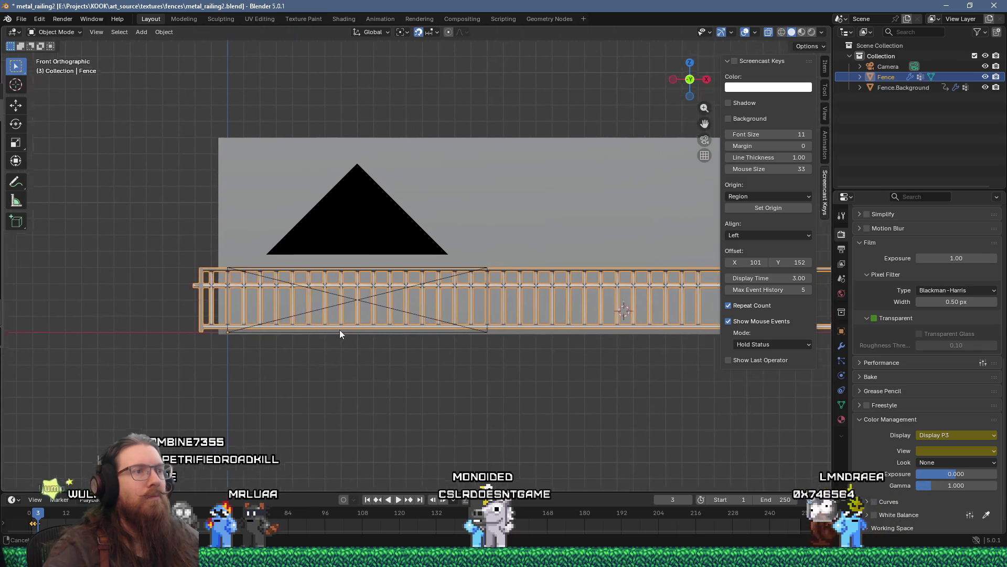
pyautogui.scroll(2, 325, 326)
pyautogui.scroll(2, 326, 328)
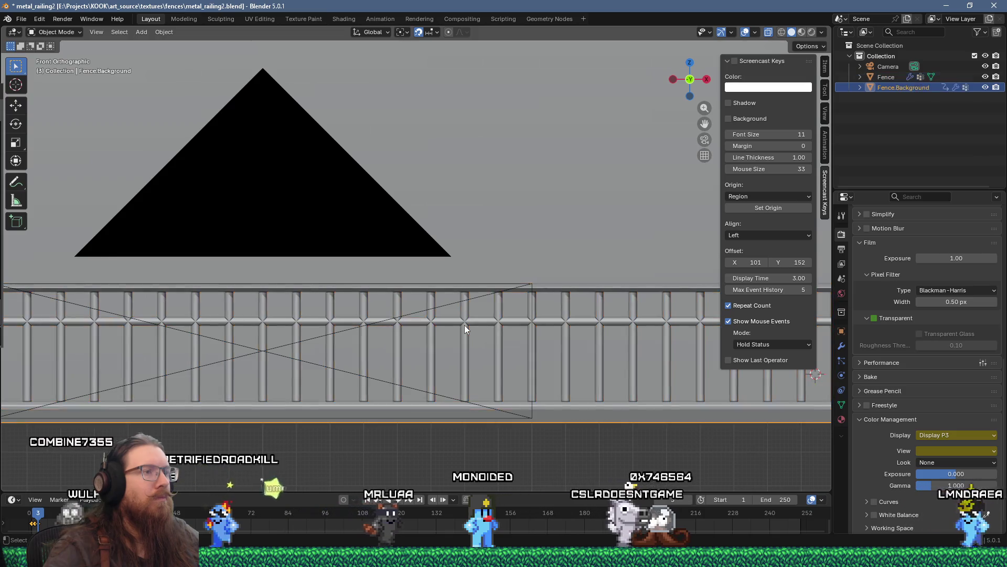
pyautogui.press('Tab')
pyautogui.press('a')
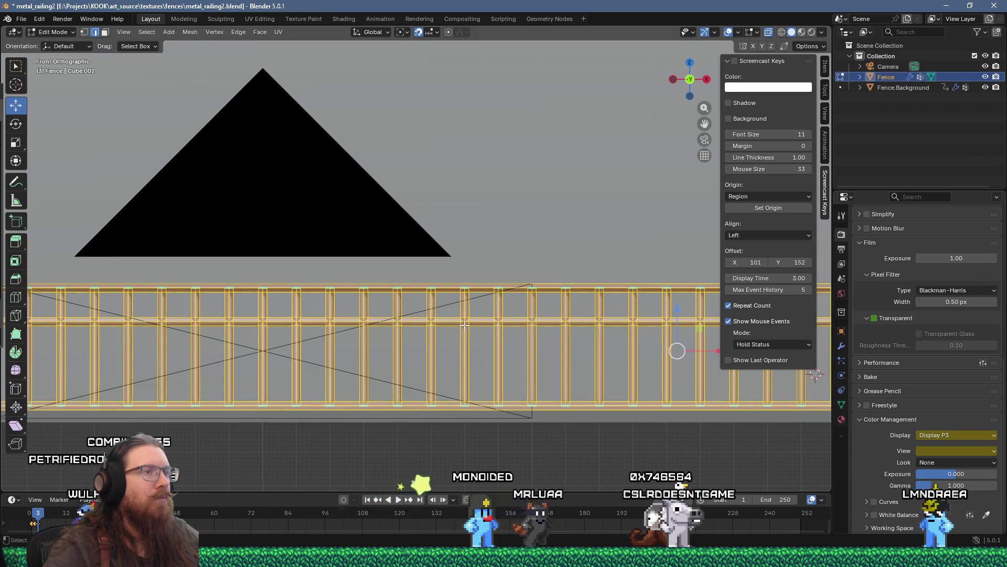
pyautogui.scroll(-3, 464, 325)
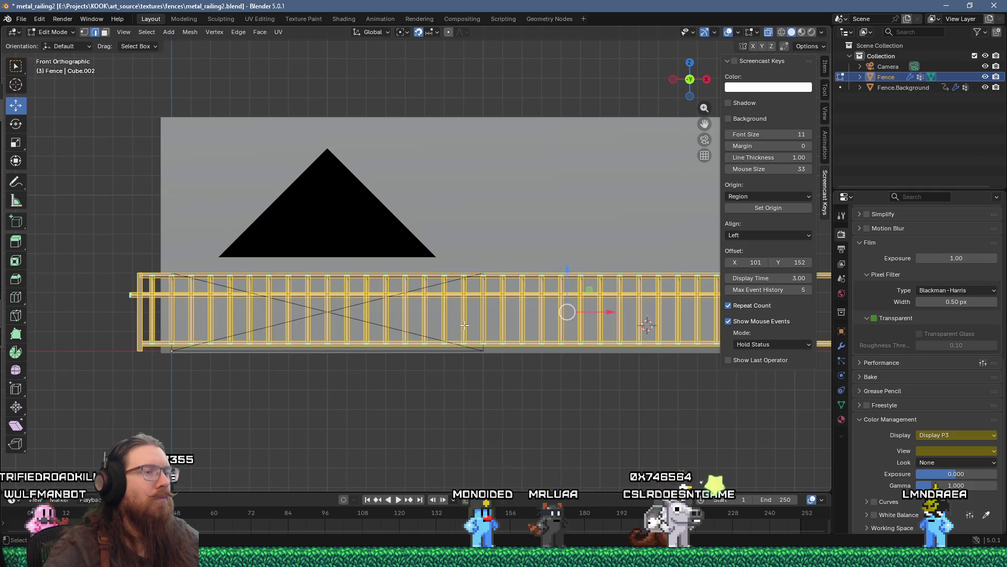
pyautogui.click(273, 19)
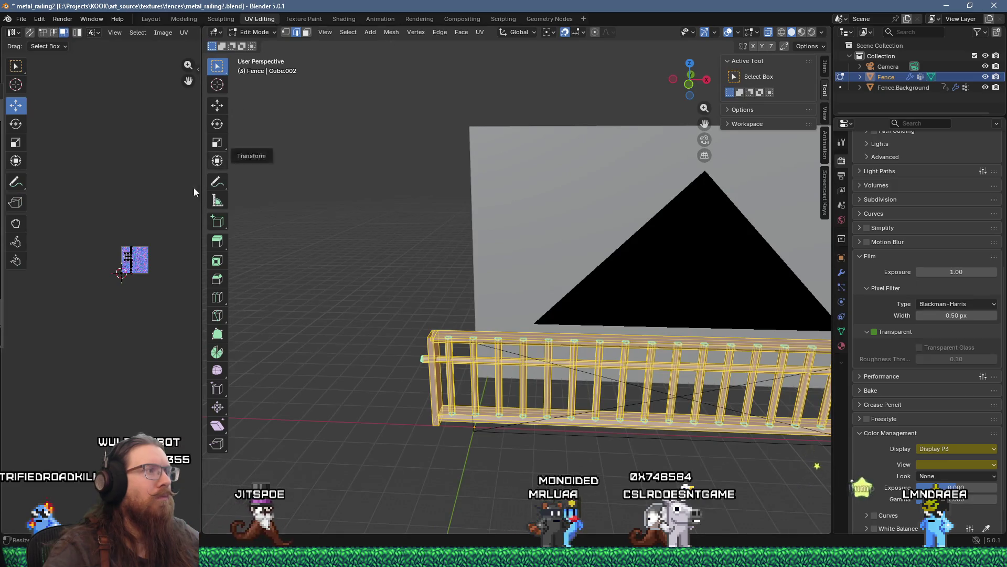
pyautogui.scroll(2, 88, 287)
pyautogui.moveTo(202, 283); pyautogui.dragTo(370, 278)
pyautogui.scroll(3, 193, 277)
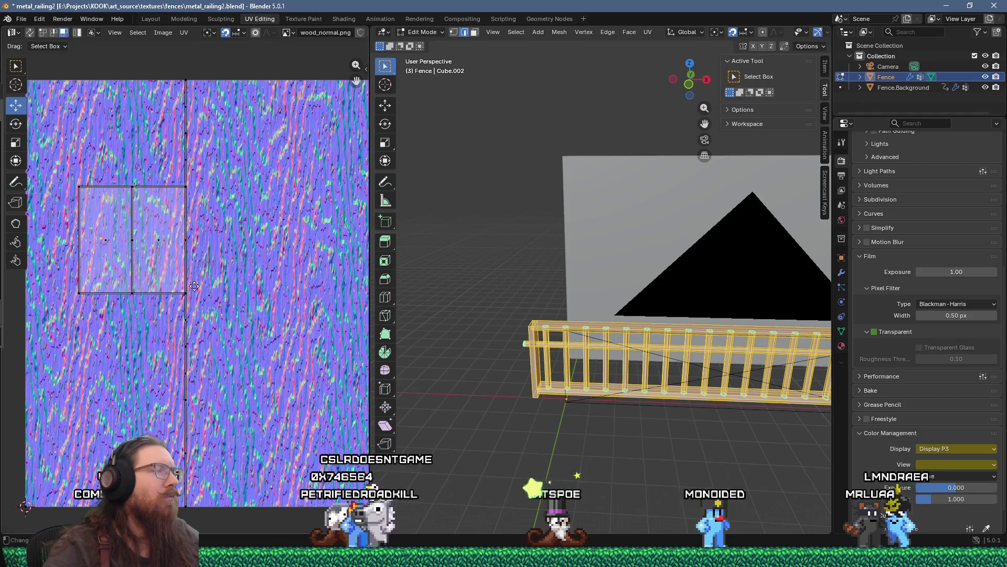
pyautogui.scroll(-3, 194, 285)
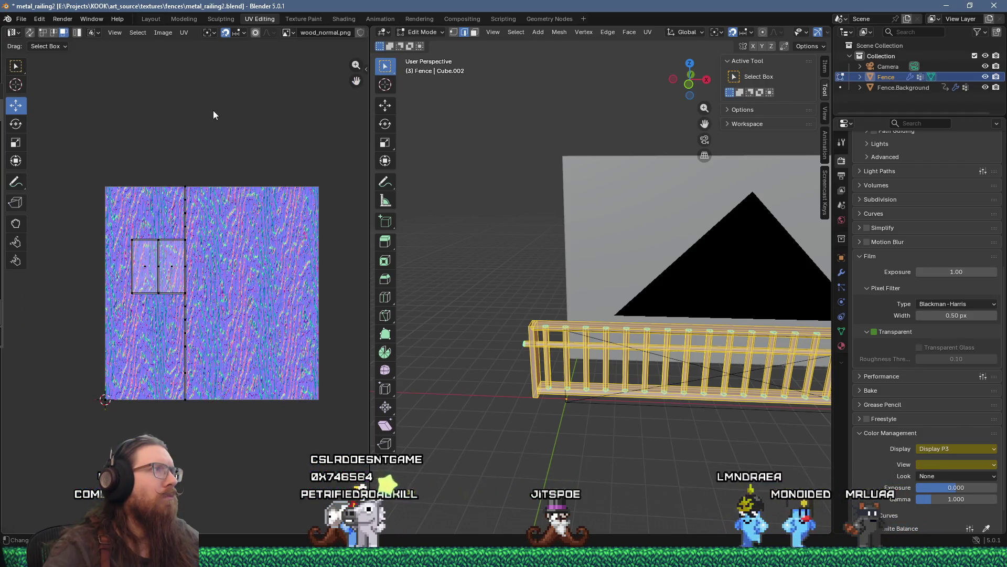
pyautogui.click(289, 33)
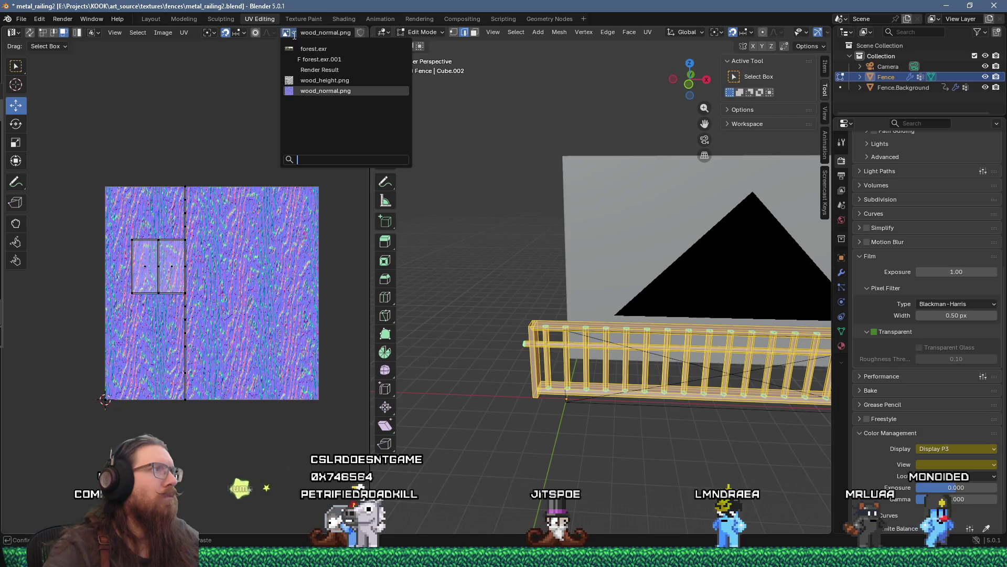
pyautogui.moveTo(467, 294); pyautogui.dragTo(724, 331)
pyautogui.scroll(5, 212, 266)
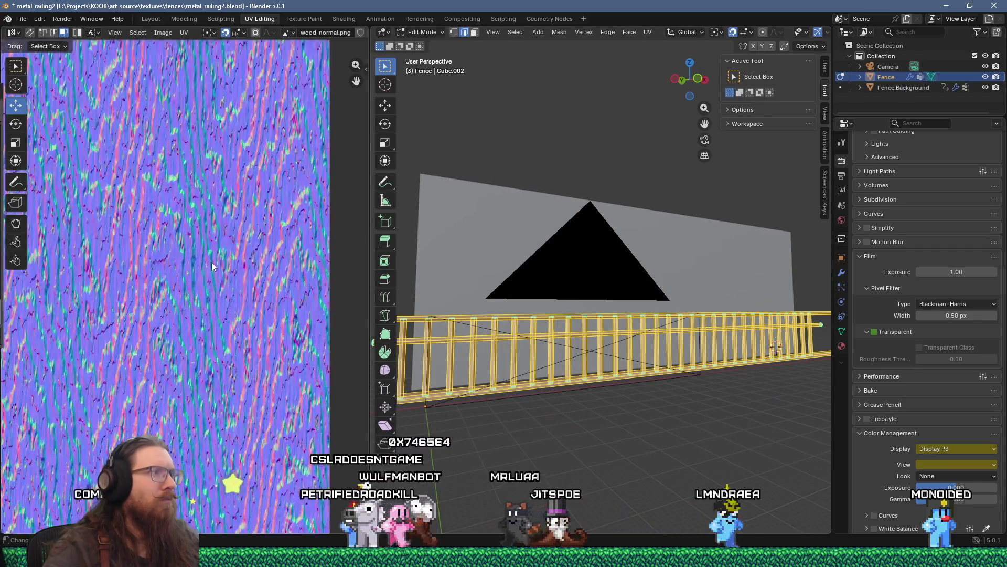
pyautogui.scroll(-6, 212, 262)
pyautogui.scroll(-2, 213, 253)
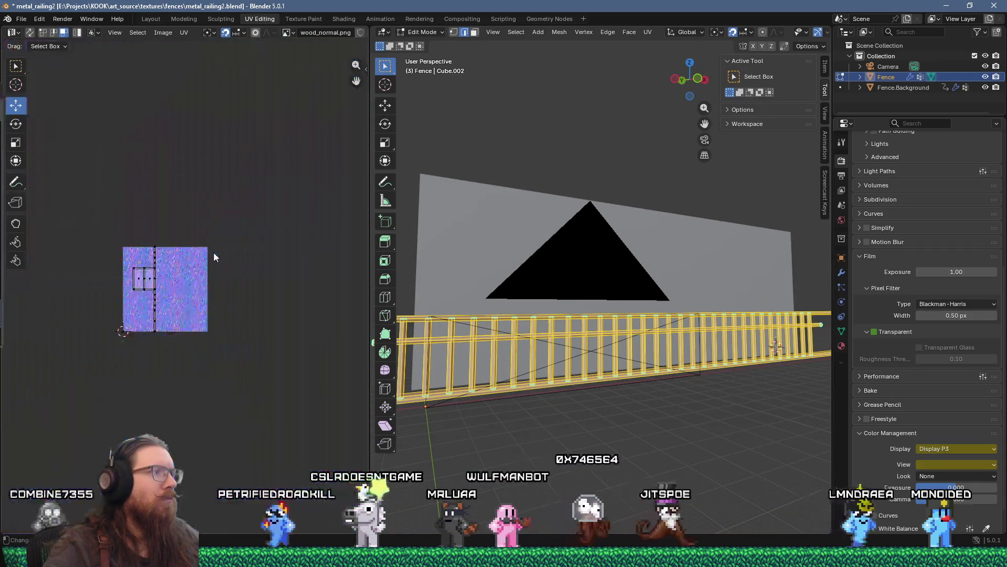
pyautogui.moveTo(370, 282); pyautogui.dragTo(152, 283)
pyautogui.moveTo(362, 322); pyautogui.dragTo(425, 322)
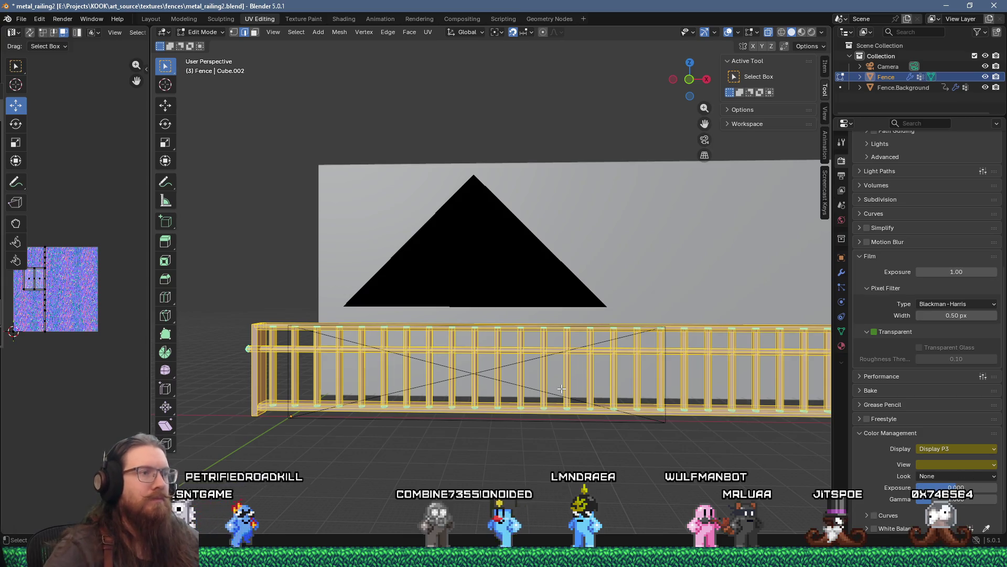
# Centre the fence in front view and select the top rail's top-left corner vertex.
pyautogui.scroll(-3, 562, 388)
pyautogui.scroll(4, 525, 360)
pyautogui.moveTo(492, 359); pyautogui.dragTo(636, 336)
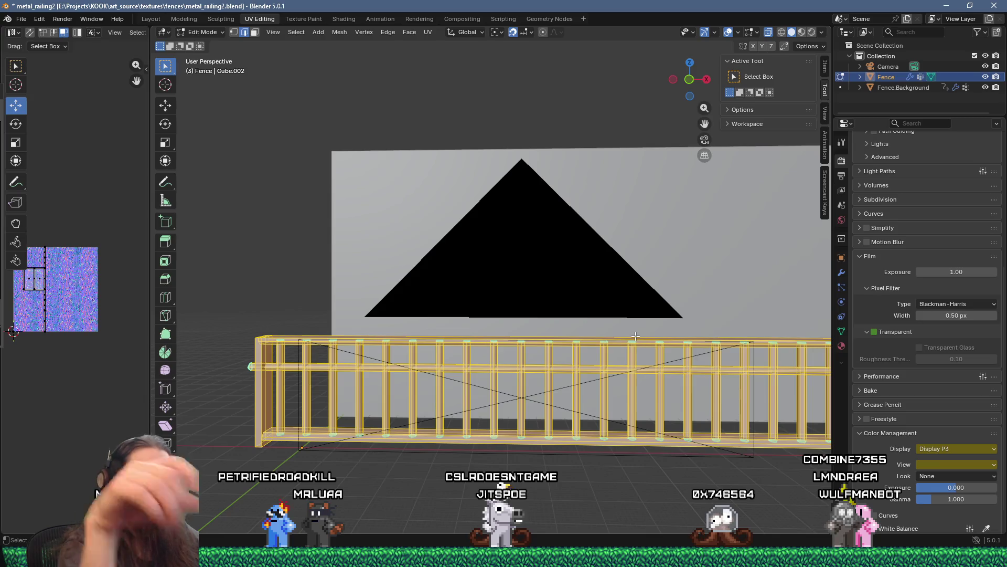
pyautogui.press('KP_1')
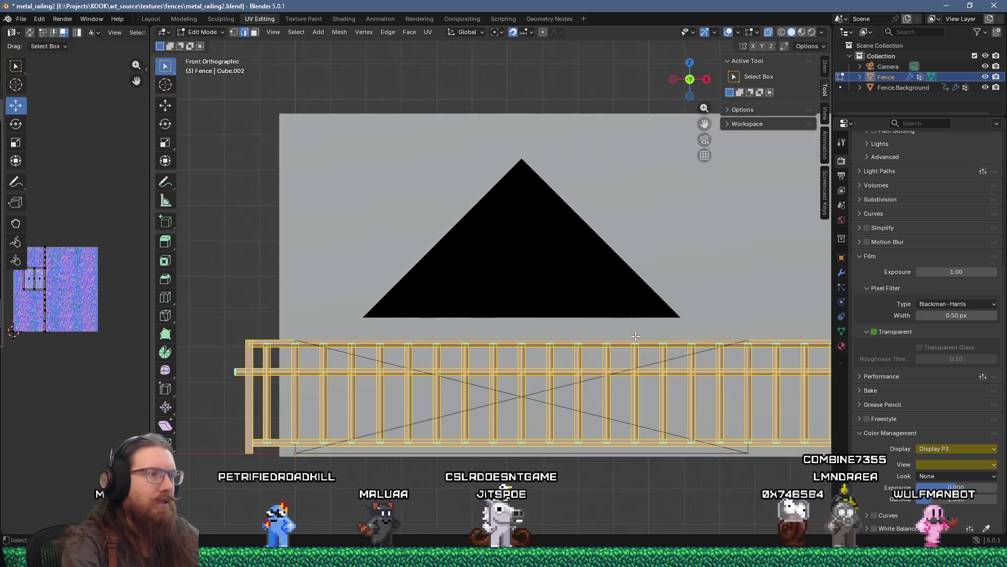
pyautogui.moveTo(343, 362)
pyautogui.mouseDown()
pyautogui.moveTo(388, 358)
pyautogui.moveTo(370, 356)
pyautogui.mouseUp()
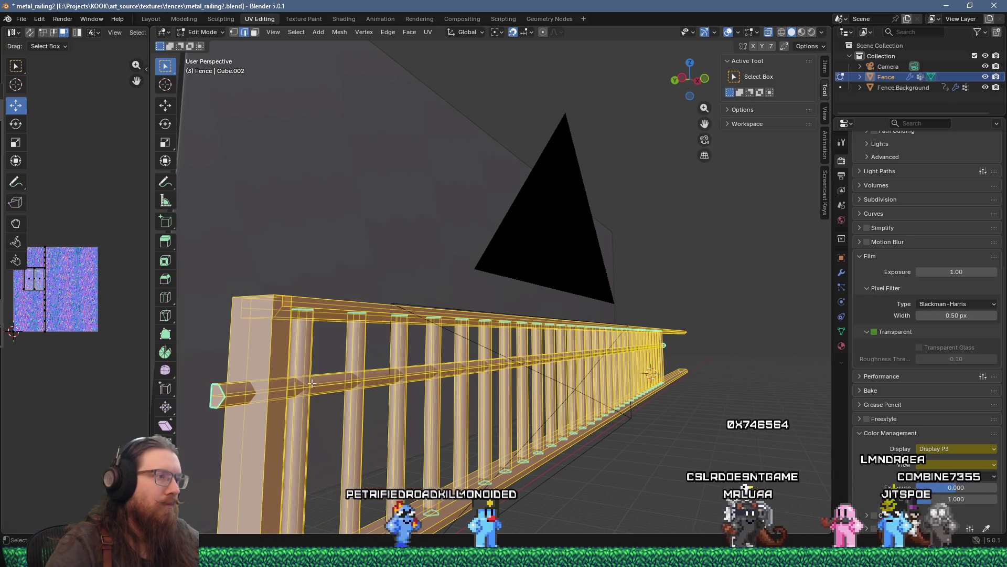
pyautogui.keyDown('alt'); pyautogui.click(230, 397); pyautogui.keyUp('alt')
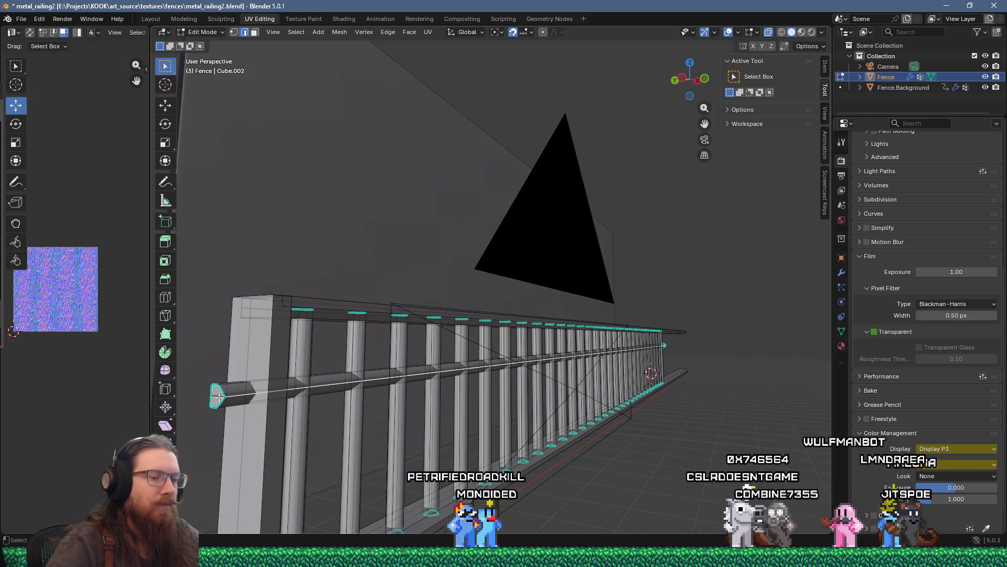
pyautogui.press('KP_1')
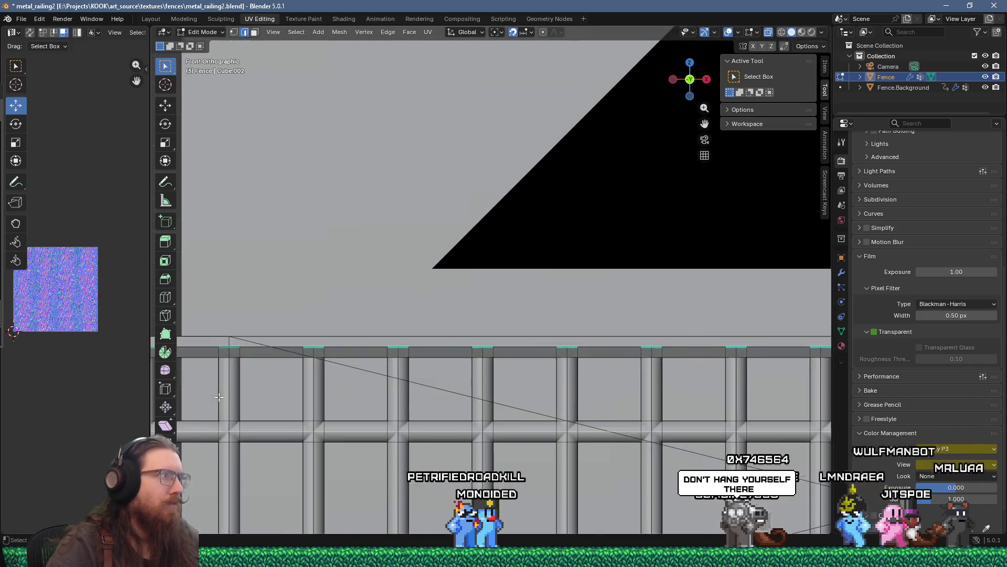
# Snap the 3D cursor to that vertex with 'Cursor to Selected', then select the linked rail piece.
pyautogui.scroll(-5, 276, 383)
pyautogui.scroll(6, 275, 371)
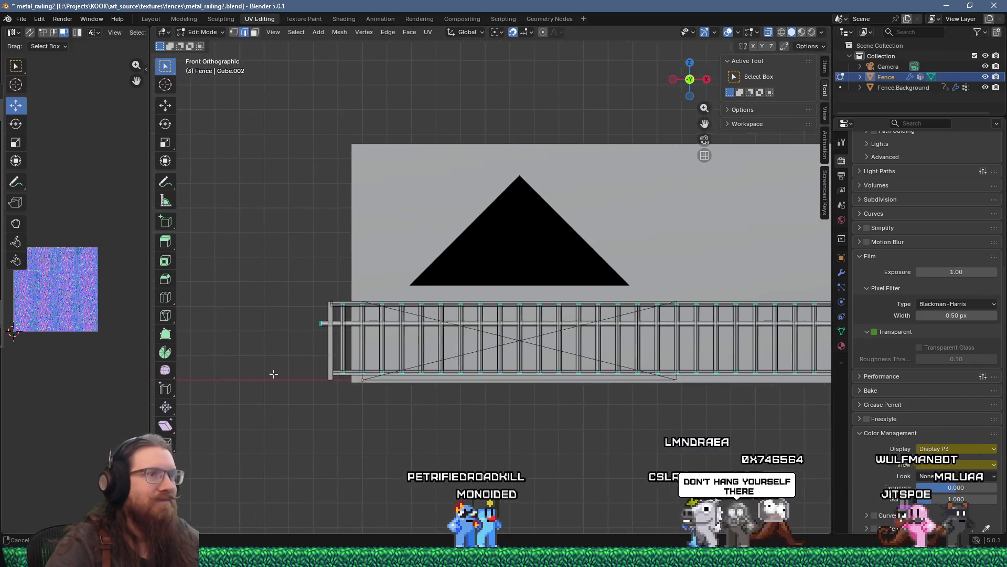
pyautogui.scroll(2, 279, 338)
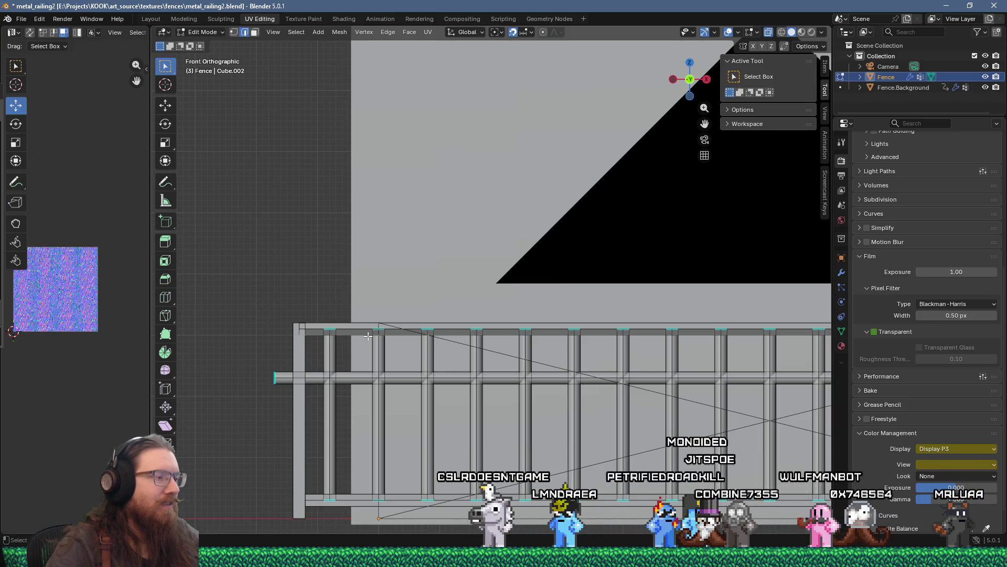
pyautogui.scroll(-2, 368, 336)
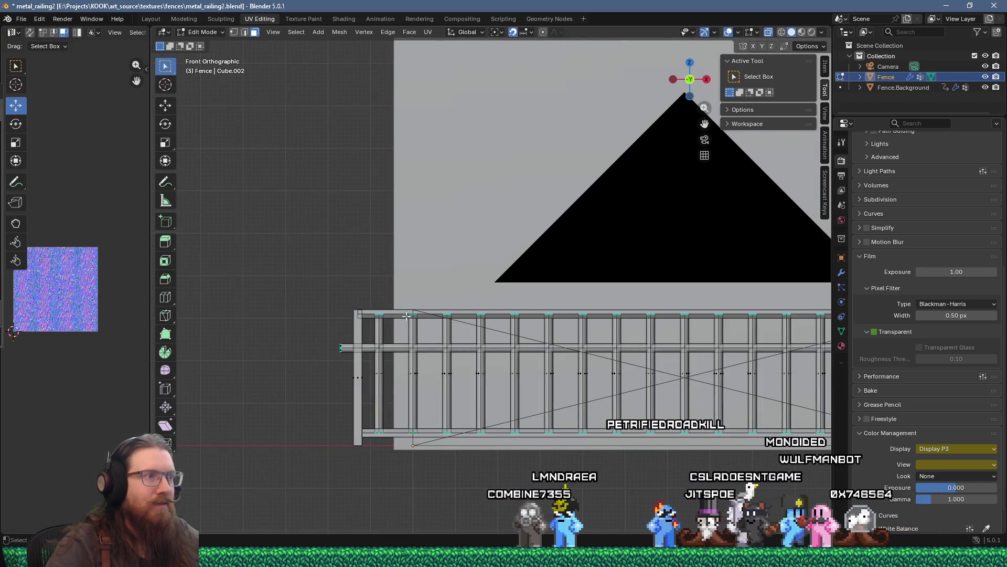
pyautogui.scroll(6, 413, 315)
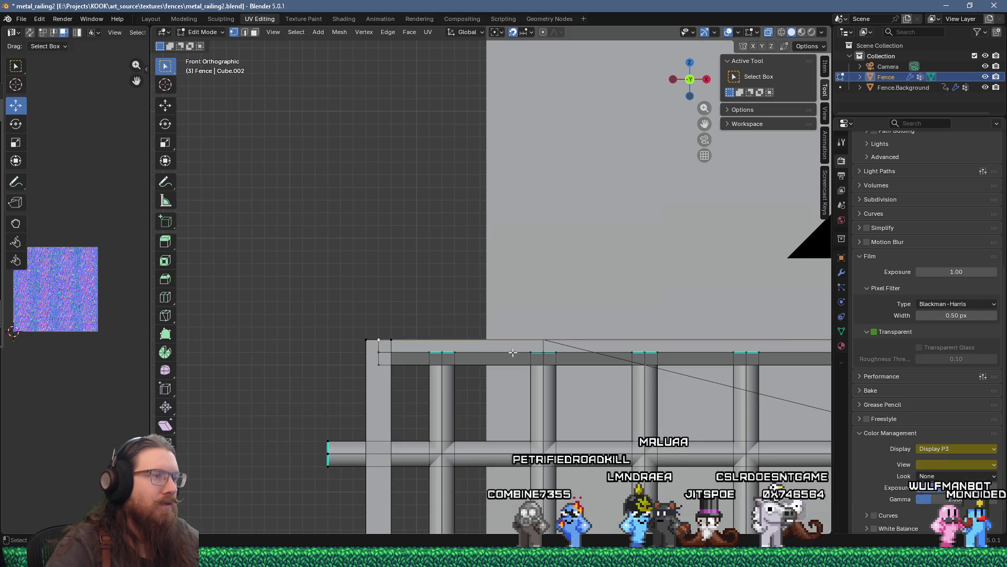
pyautogui.write('cur tos')
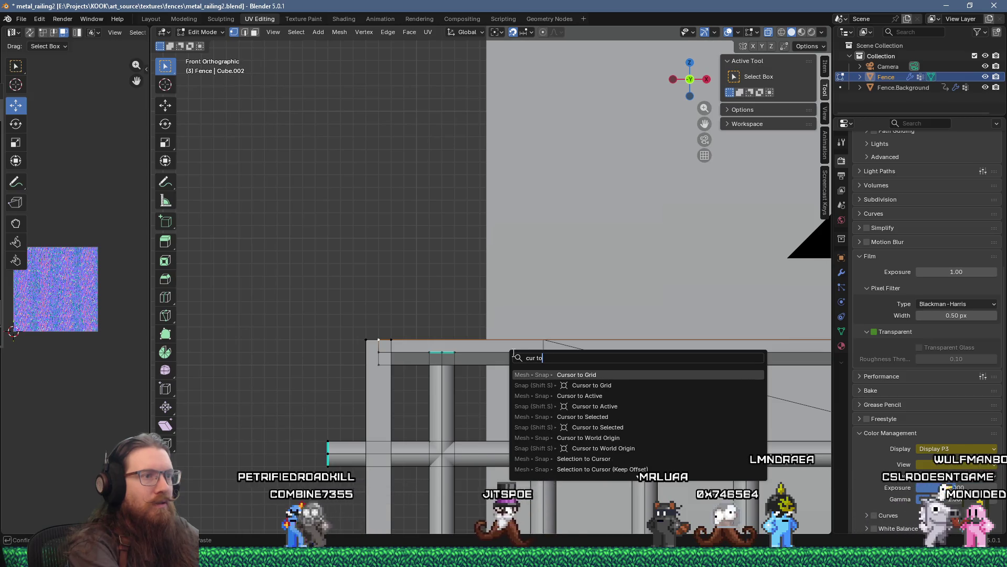
pyautogui.press('Return')
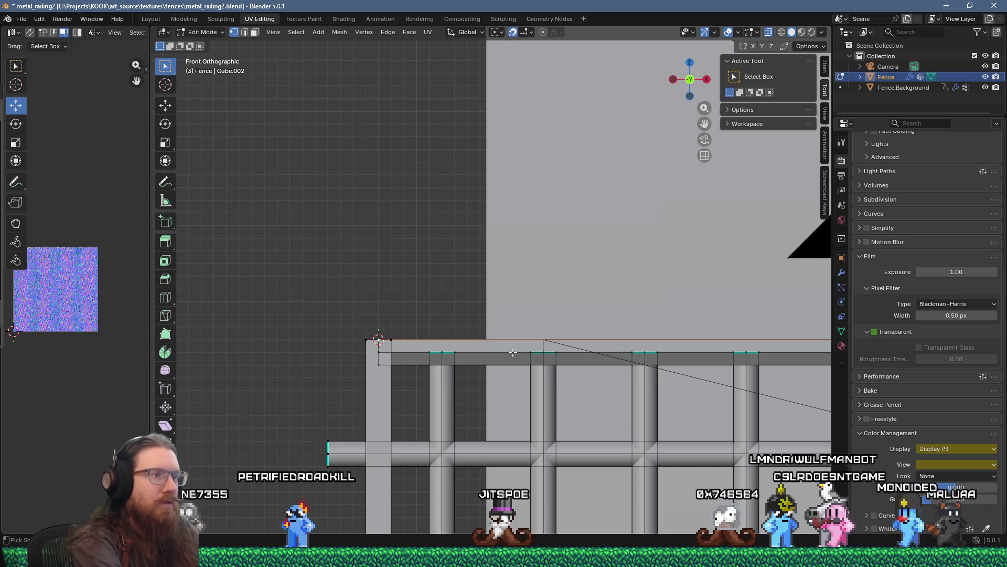
pyautogui.hotkey('ctrl', 'l')
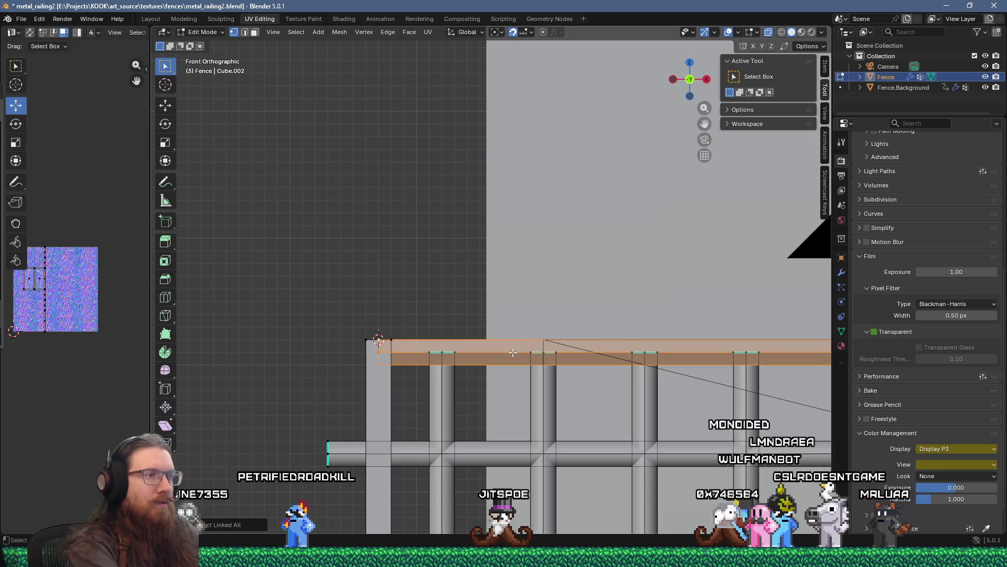
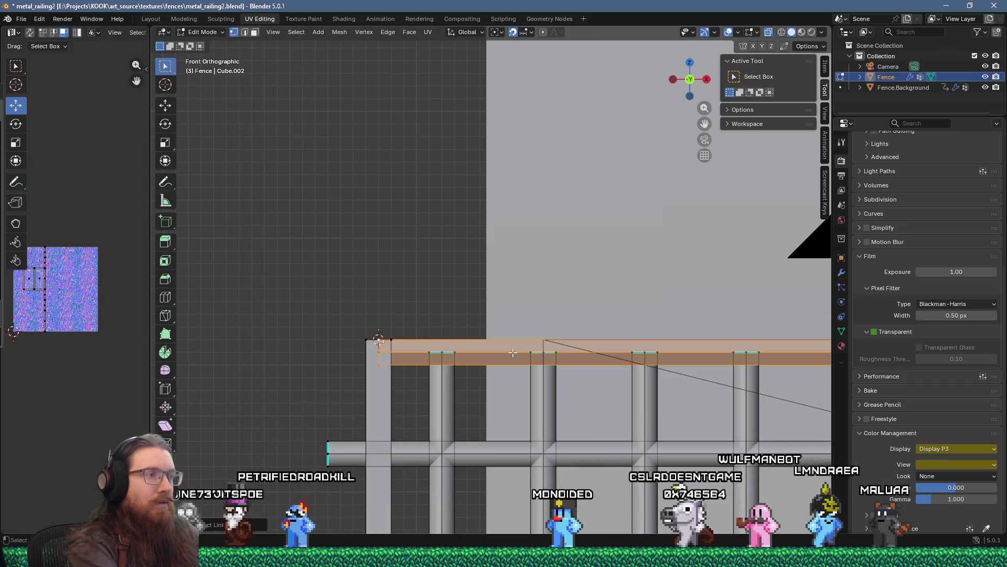
# Scale the top rail taller along Z, pivoting around the 3D cursor.
pyautogui.press('s')
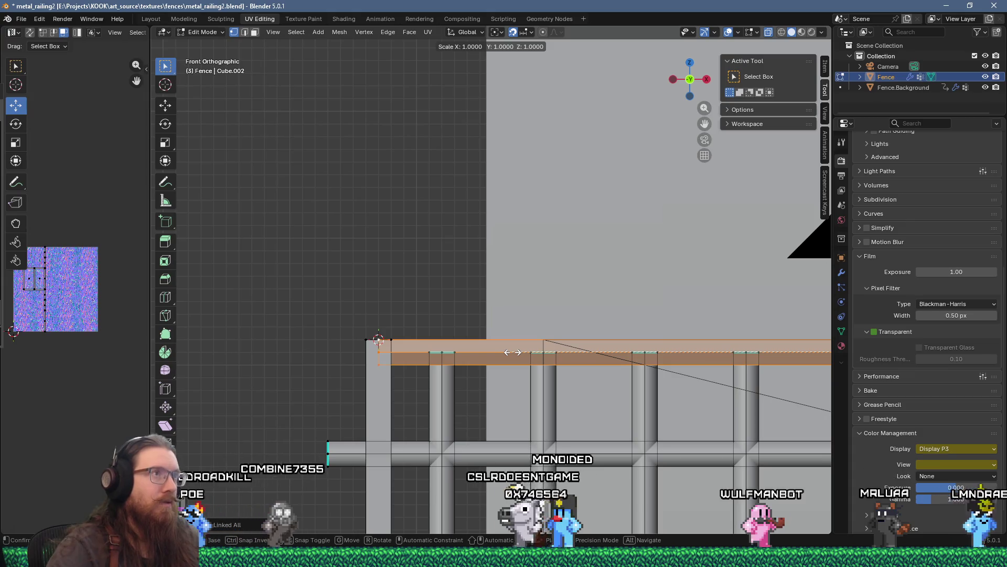
pyautogui.press('Escape')
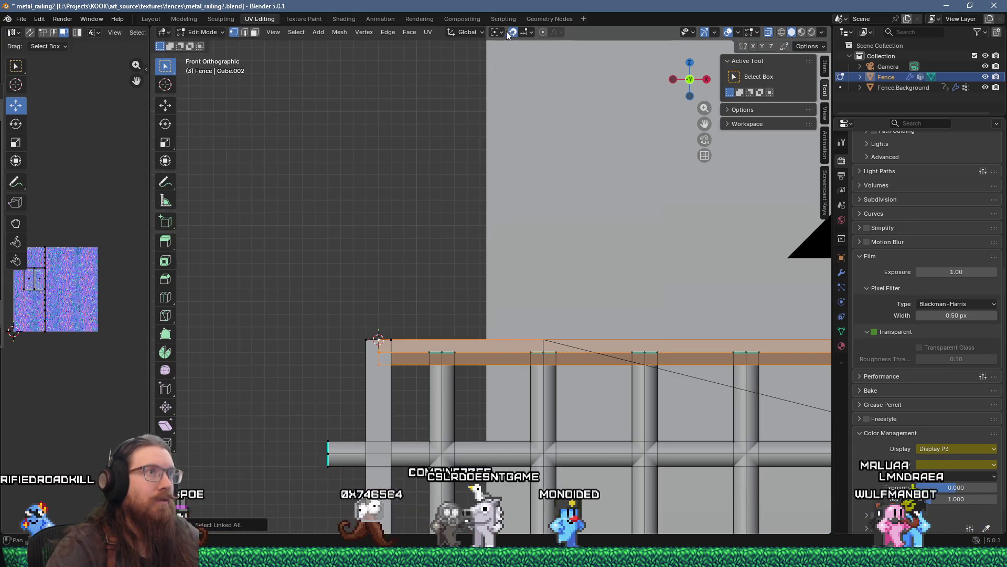
pyautogui.click(513, 32)
pyautogui.click(497, 32)
pyautogui.click(519, 66)
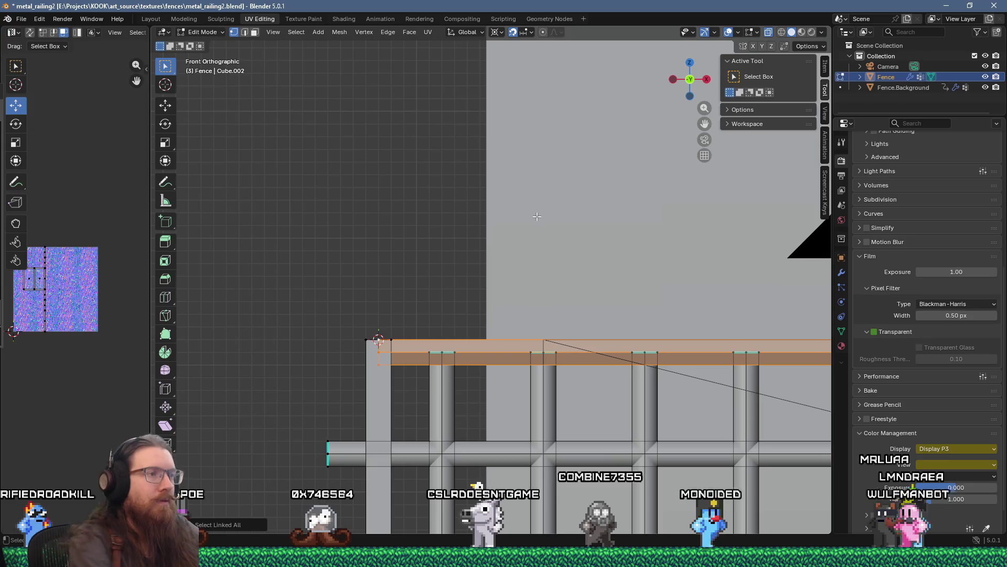
pyautogui.press('s')
pyautogui.press('z')
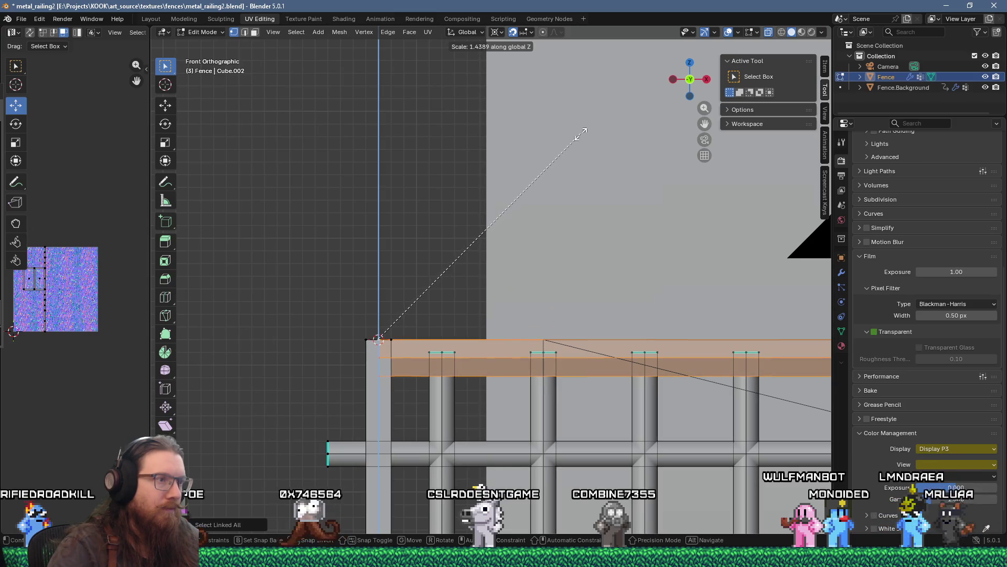
pyautogui.click(582, 132)
# Bevel the top rail's long edge loop with offset about 0.54 and one segment.
pyautogui.press('3')
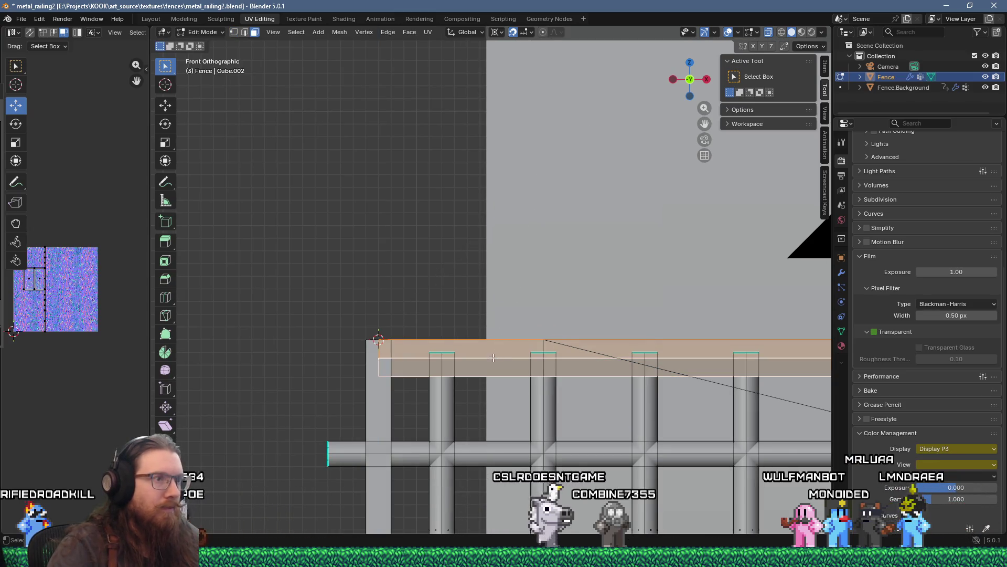
pyautogui.hotkey('alt', 'a')
pyautogui.press('2')
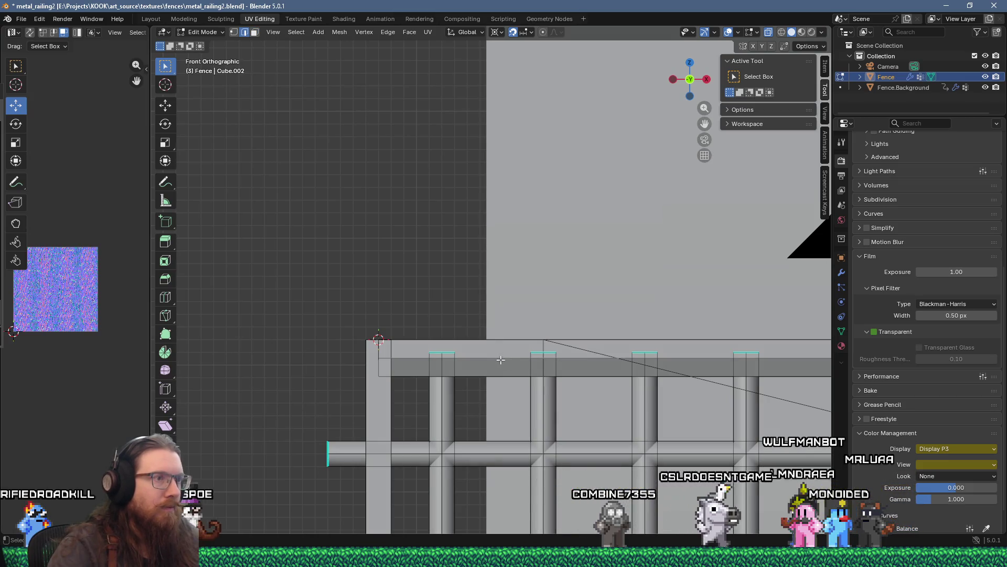
pyautogui.click(515, 358)
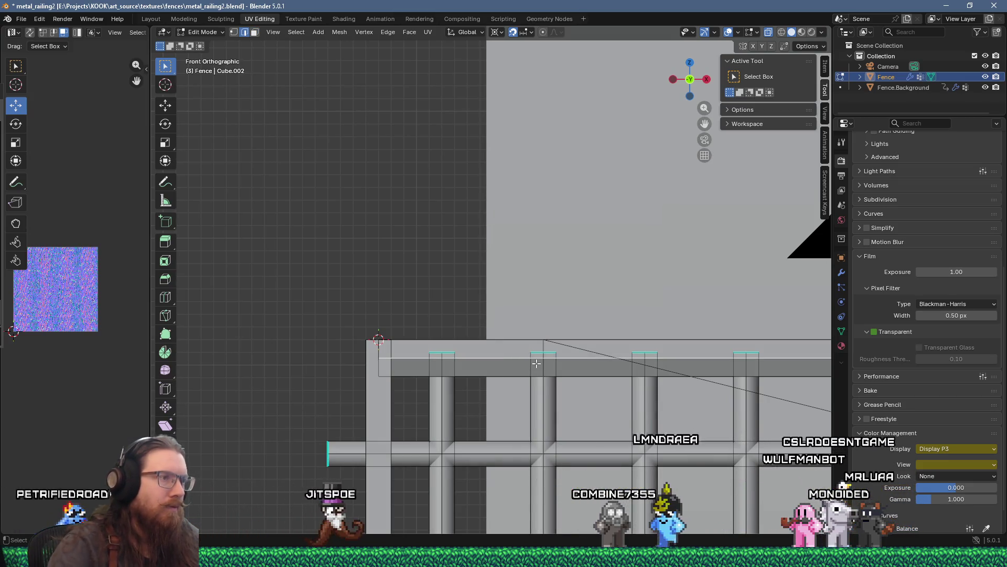
pyautogui.hotkey('ctrl', 'b')
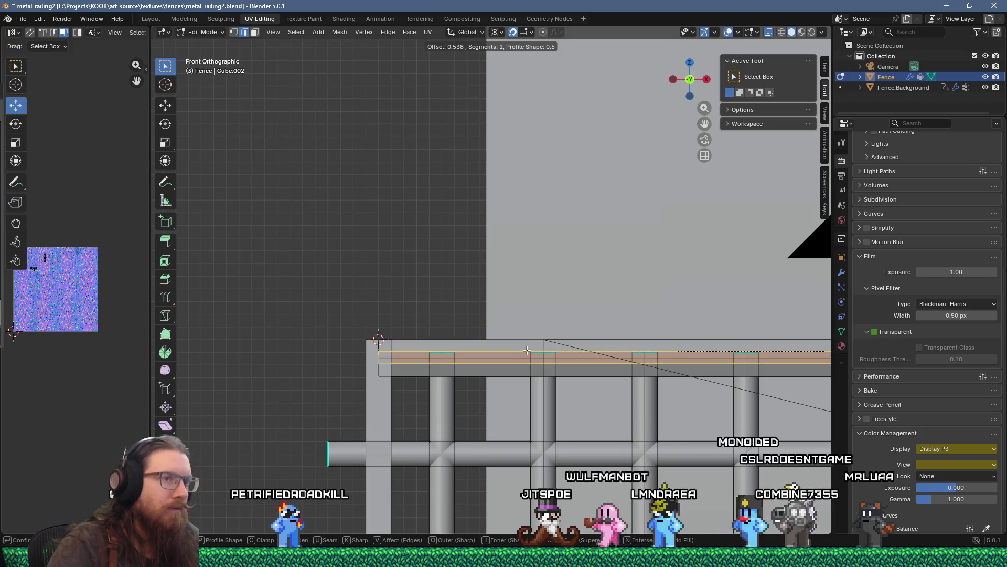
pyautogui.click(527, 350)
pyautogui.scroll(-4, 471, 371)
# Apply Shade Smooth to the whole top rail.
pyautogui.scroll(-5, 471, 370)
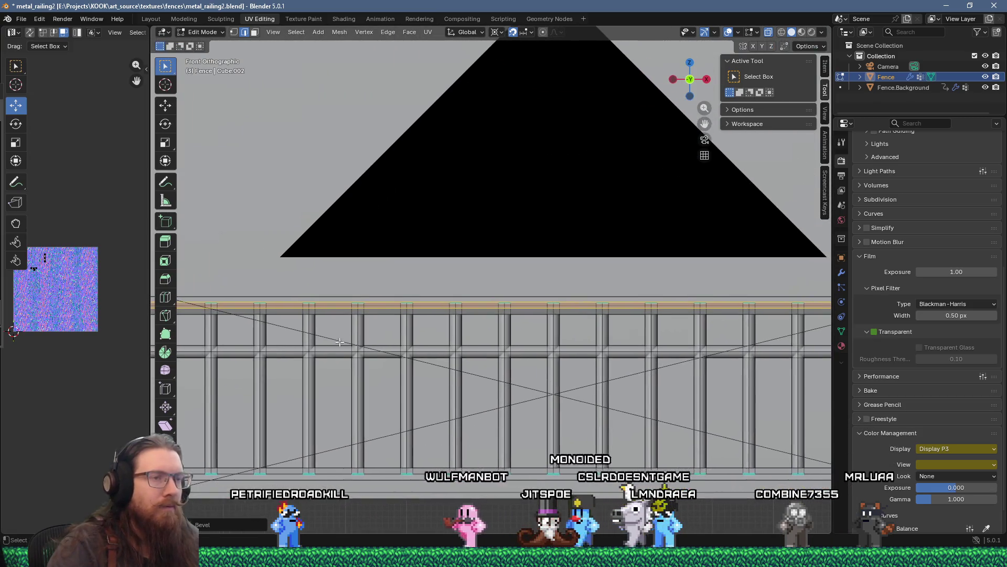
pyautogui.scroll(6, 467, 315)
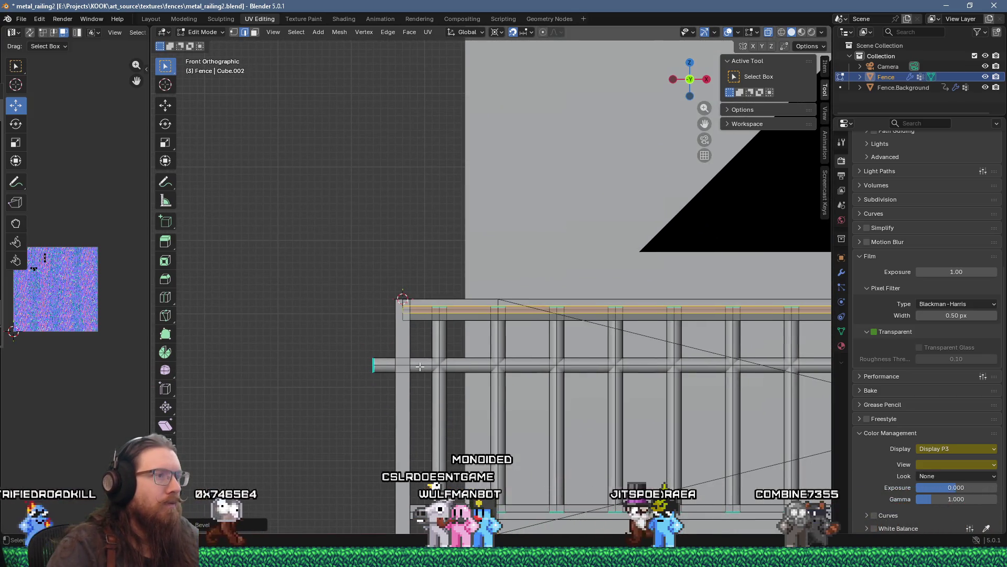
pyautogui.click(465, 310)
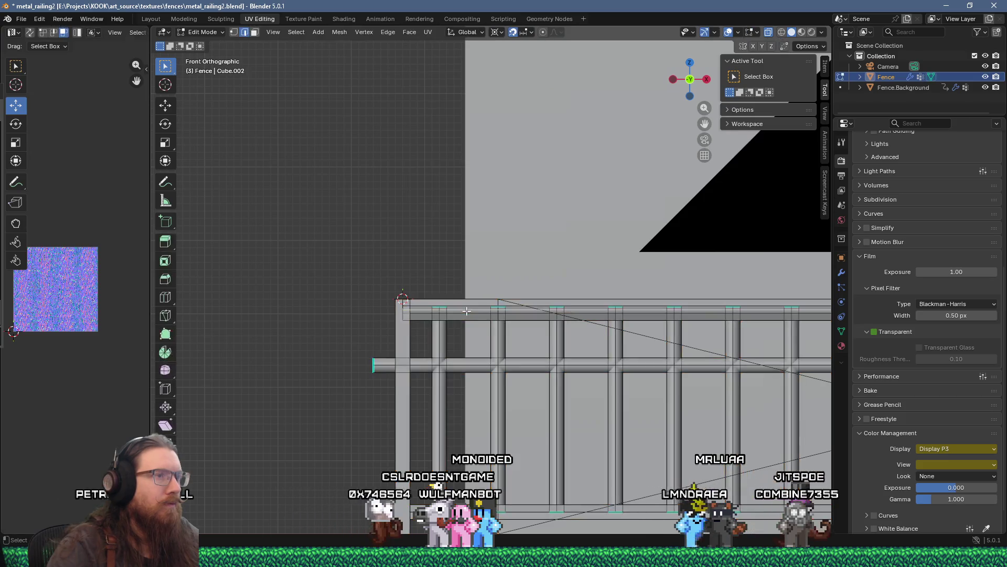
pyautogui.hotkey('ctrl', 'l')
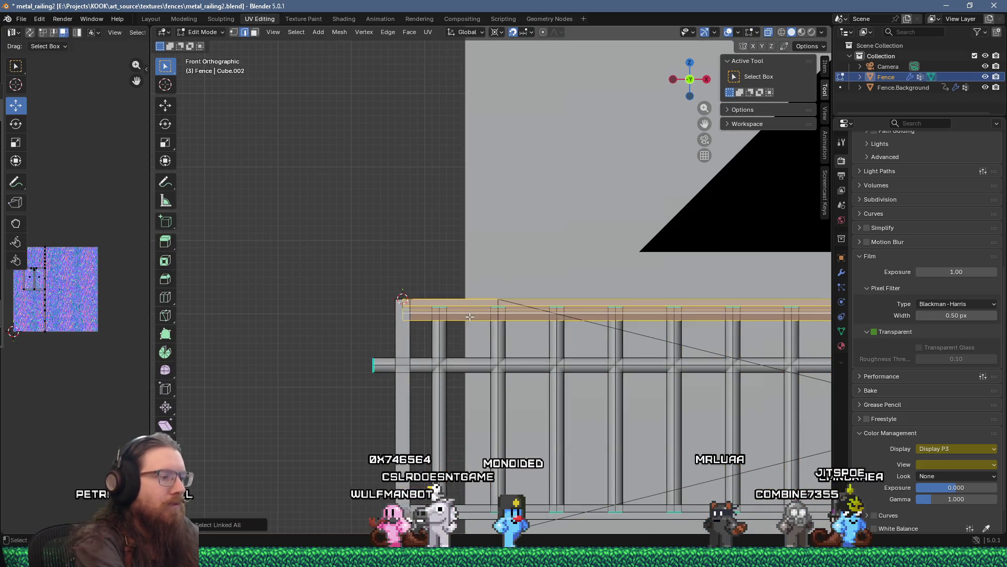
pyautogui.press('F3')
pyautogui.write('shade sm')
pyautogui.press('Return')
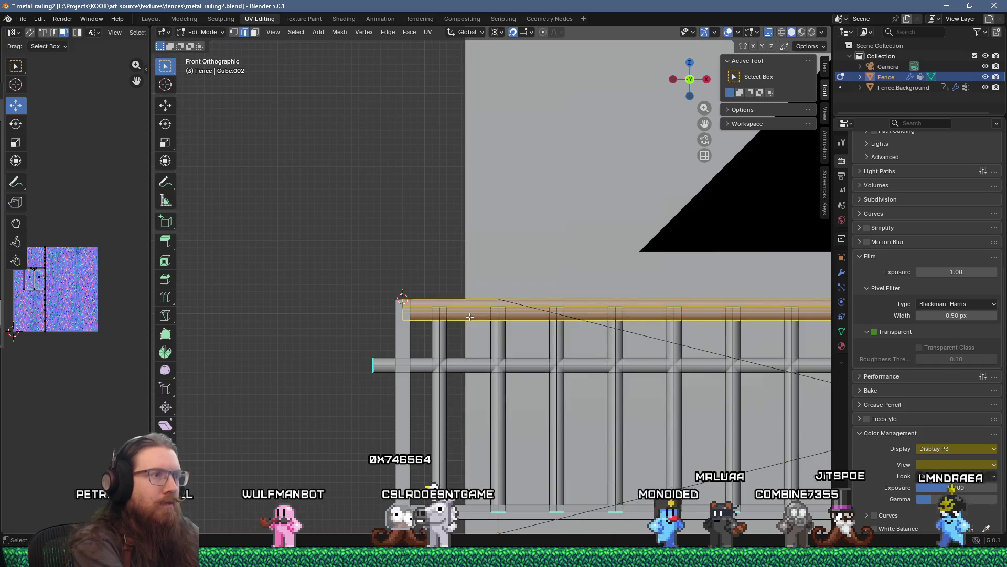
# Copy the top rail, move it -0.5, then 2 units along Z.
pyautogui.click(390, 249)
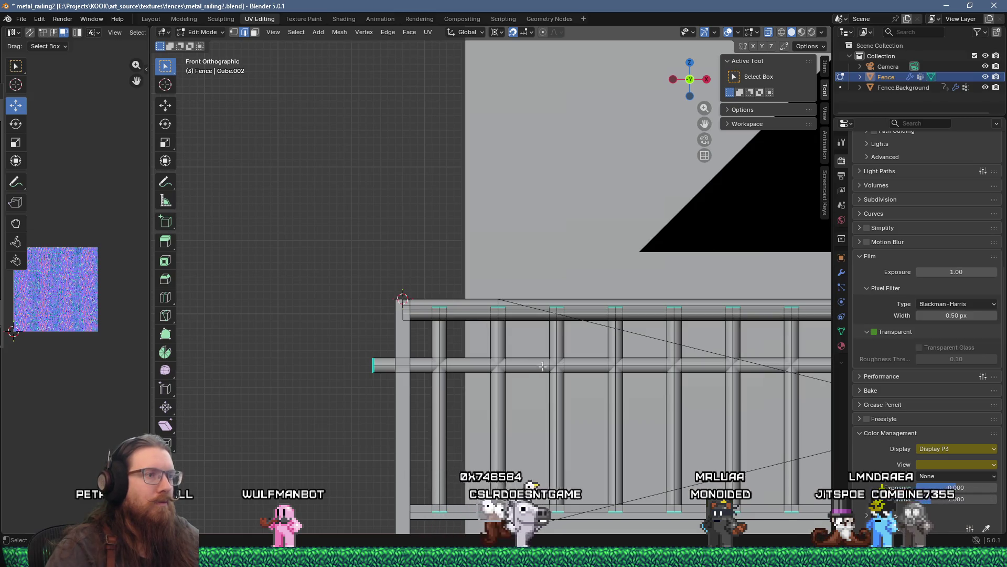
pyautogui.hotkey('ctrl', 'l')
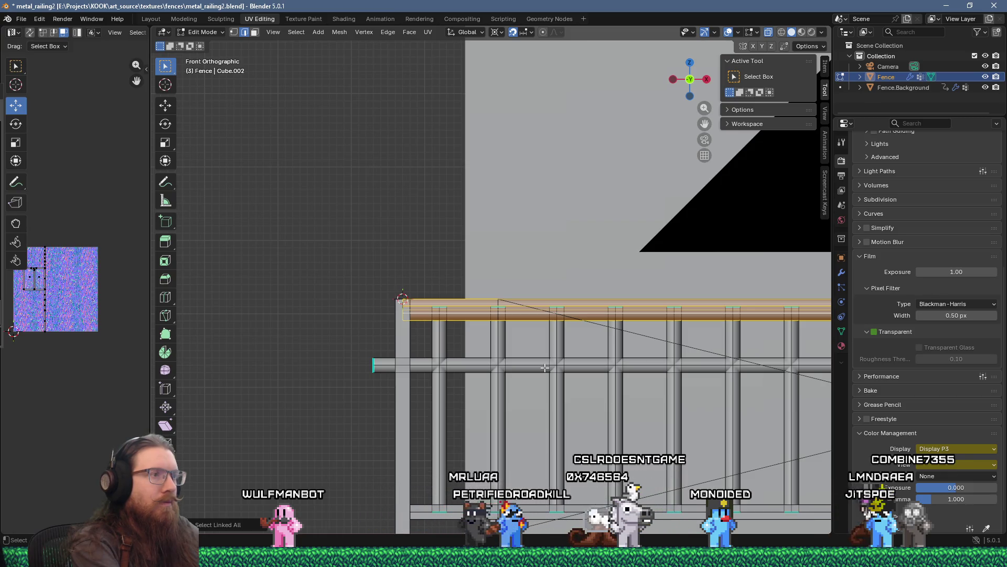
pyautogui.press('g')
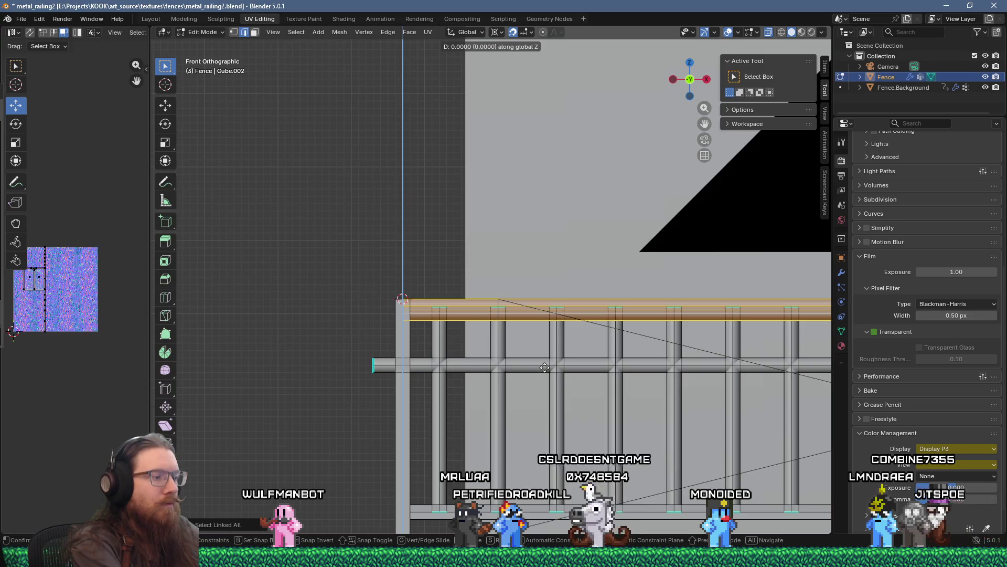
pyautogui.write('-0.5')
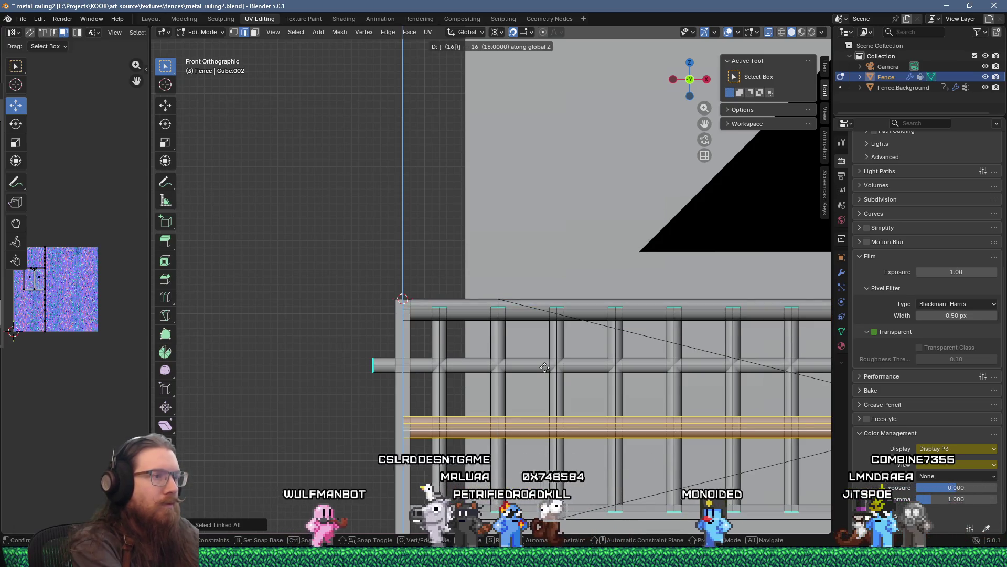
pyautogui.press('Return')
pyautogui.hotkey('alt', 'Tab')
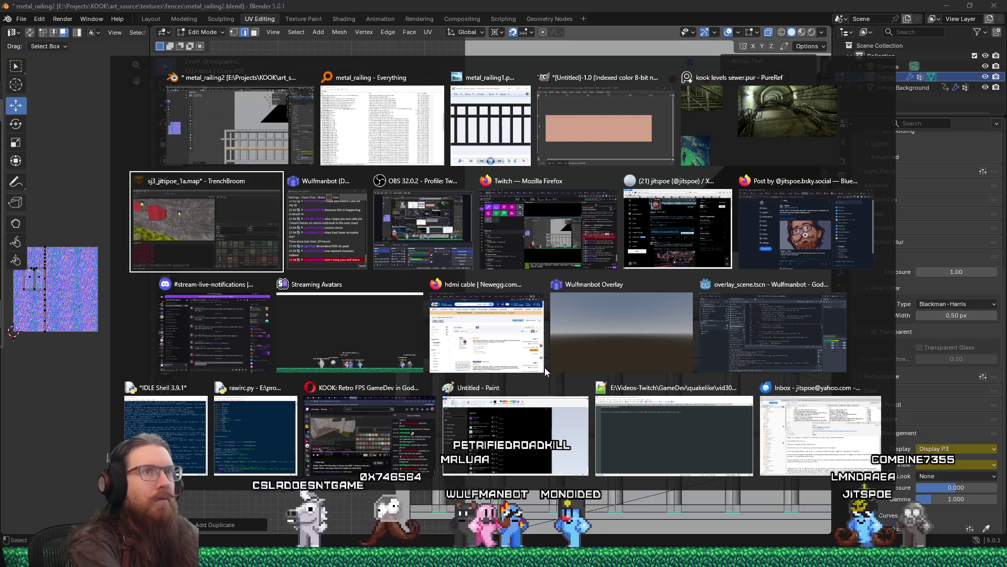
pyautogui.hotkey('alt', 'Tab')
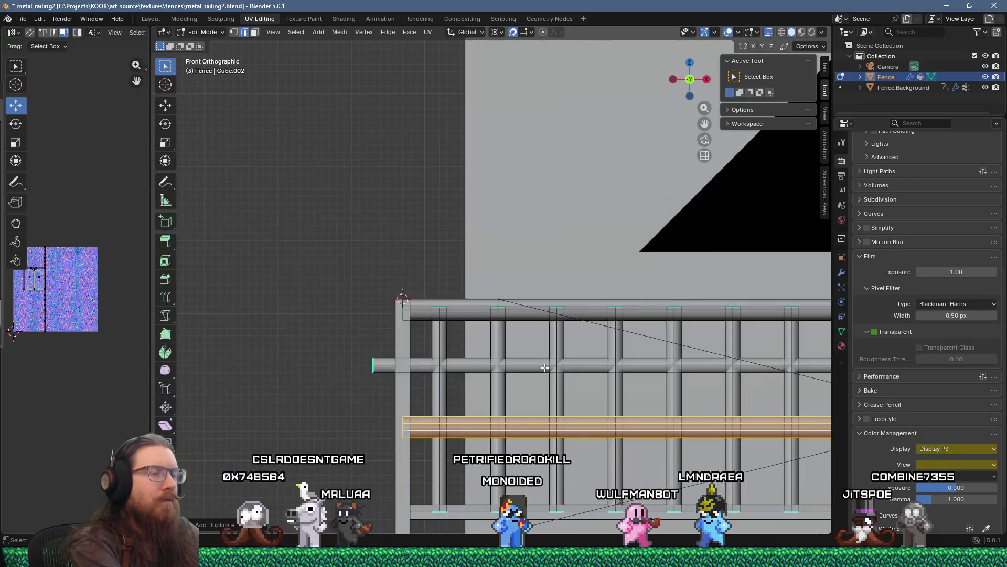
pyautogui.write('gz2')
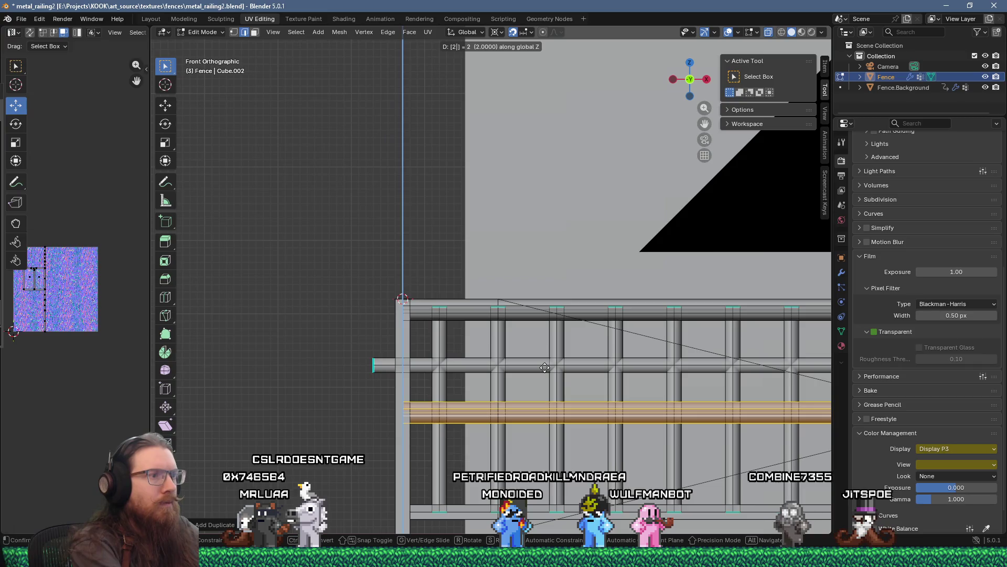
pyautogui.press('Return')
# Select the middle rail, post and bottom rail pieces.
pyautogui.scroll(-3, 609, 358)
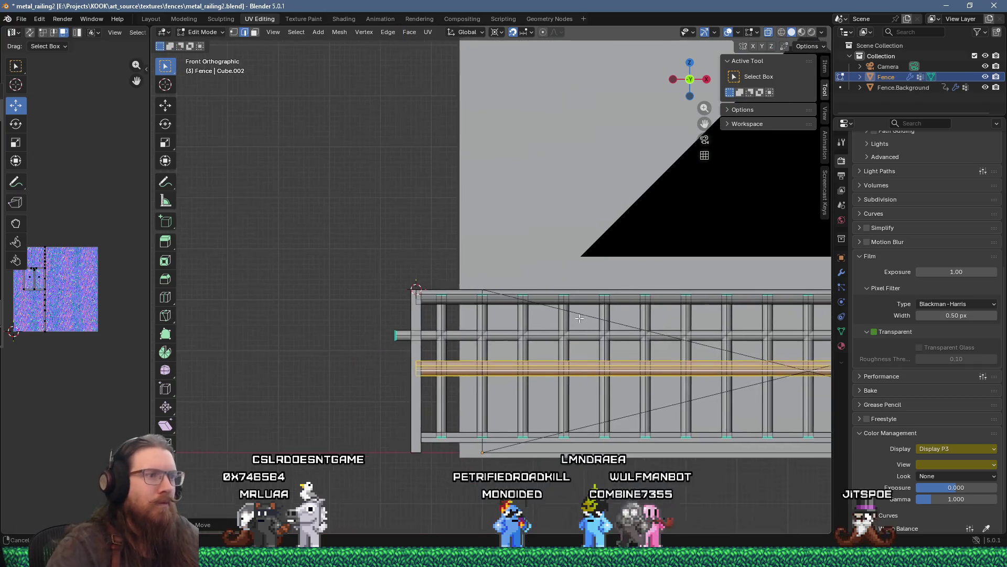
pyautogui.scroll(2, 455, 299)
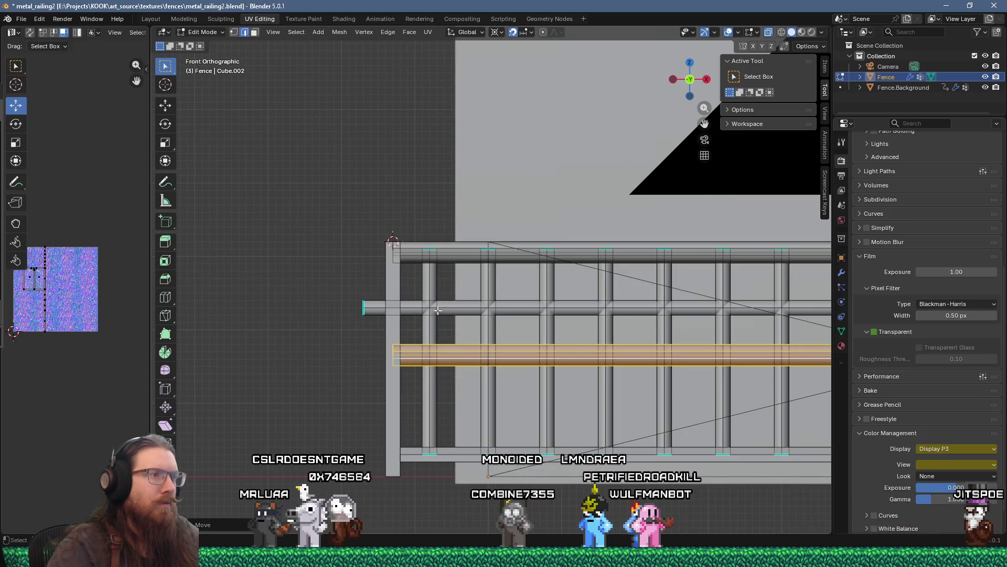
pyautogui.press('a')
pyautogui.hotkey('ctrl', 'z')
pyautogui.hotkey('alt', 'a')
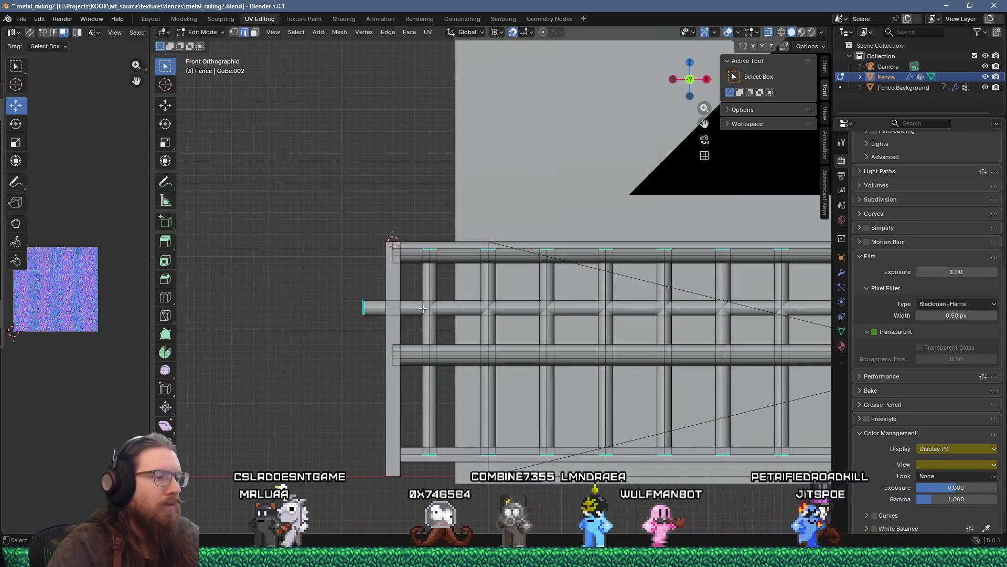
pyautogui.press('l')
pyautogui.press('l')
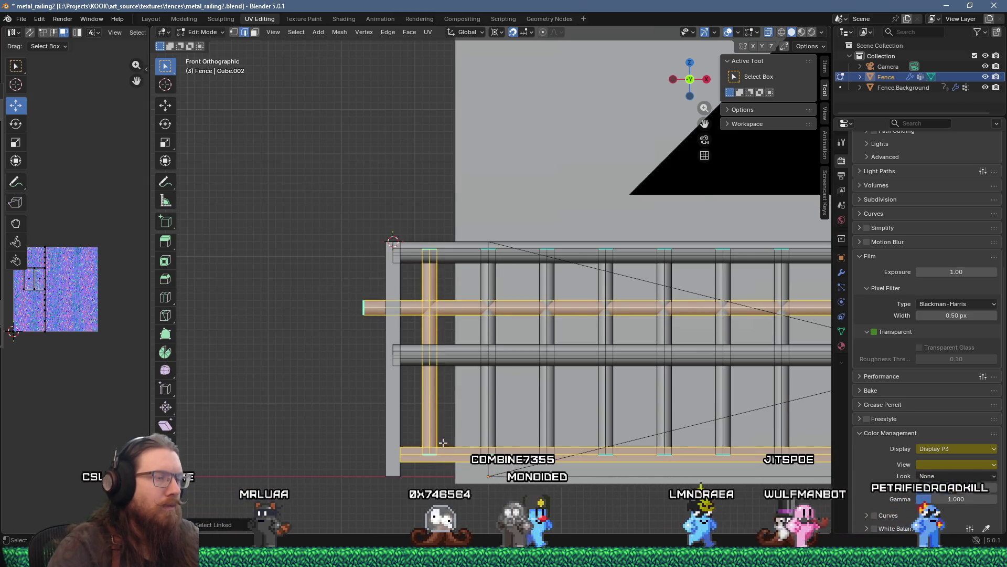
pyautogui.scroll(-3, 443, 445)
pyautogui.scroll(-5, 524, 359)
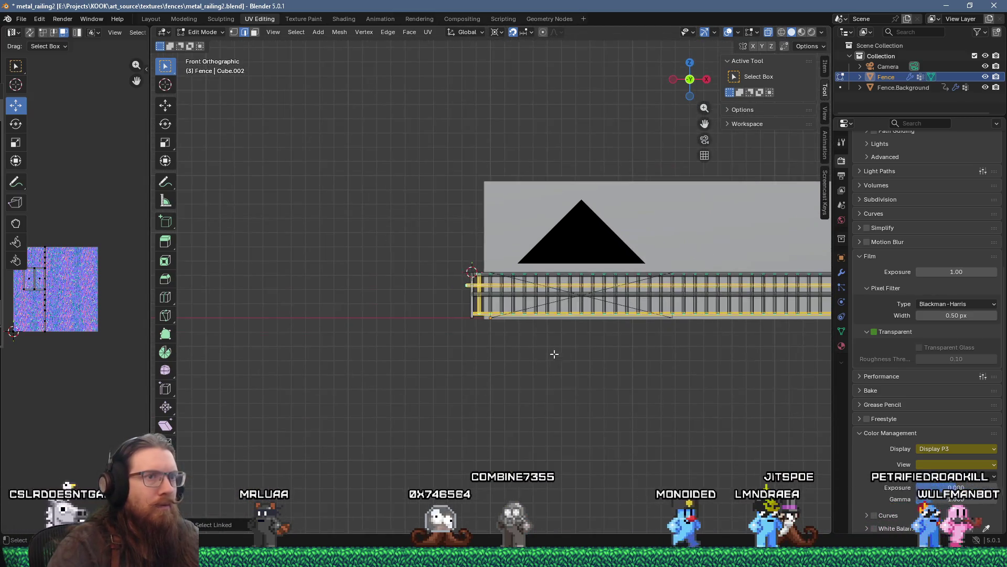
# Box-select and delete the vertical fence bars.
pyautogui.scroll(-2, 548, 355)
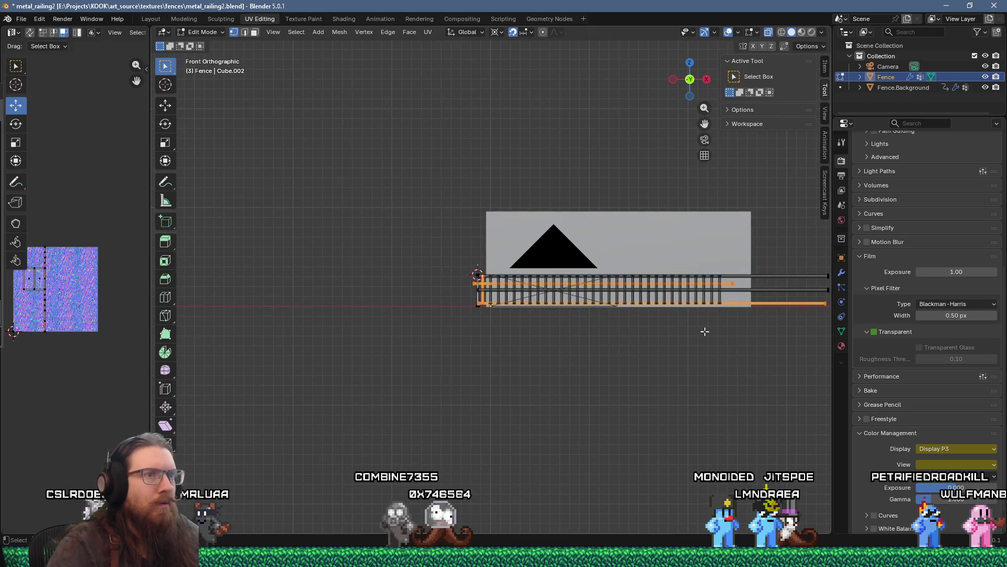
pyautogui.scroll(2, 708, 362)
pyautogui.moveTo(739, 379); pyautogui.dragTo(359, 325)
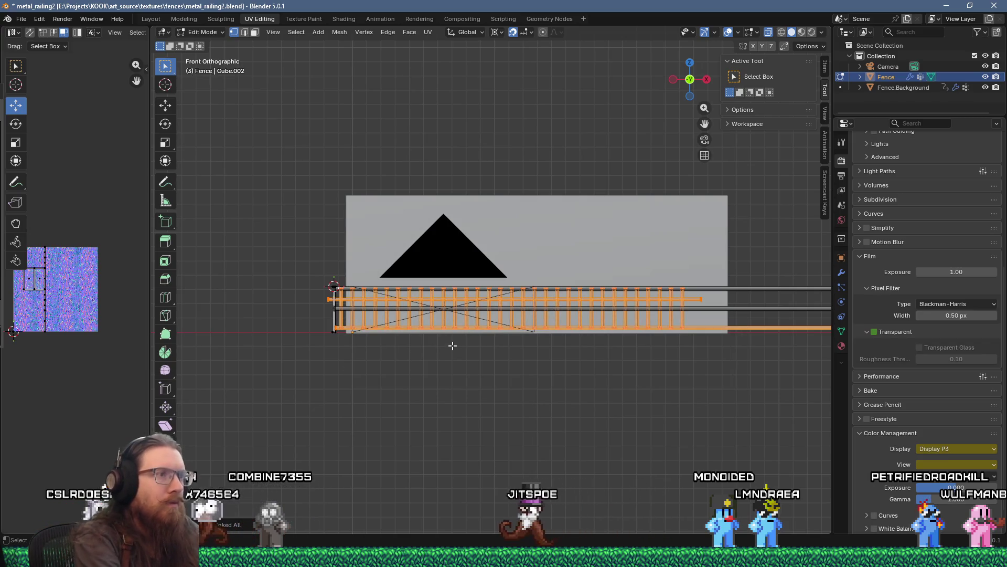
pyautogui.press('x')
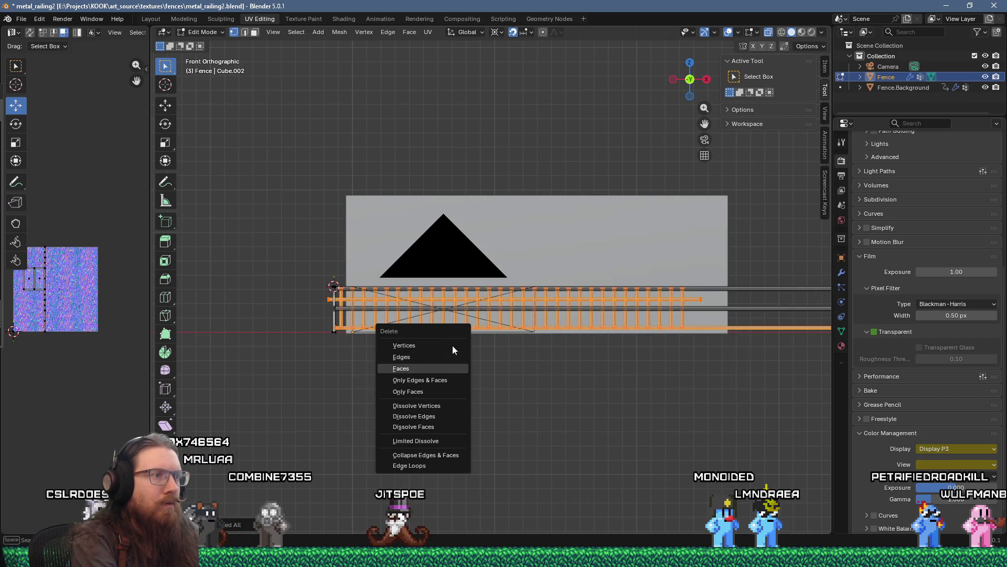
pyautogui.click(453, 345)
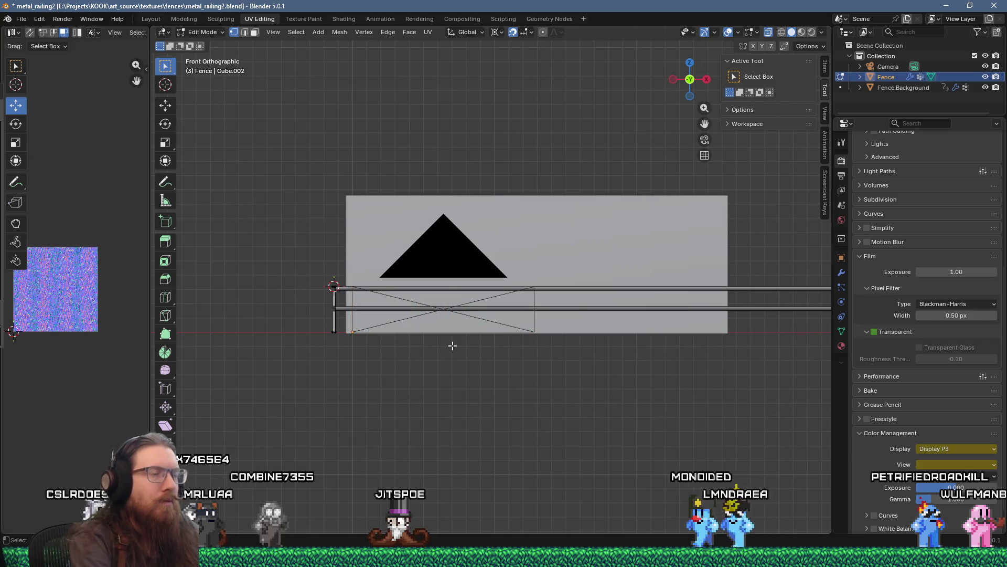
# Select the top and lower rails, then return to the Layout workspace.
pyautogui.scroll(6, 452, 345)
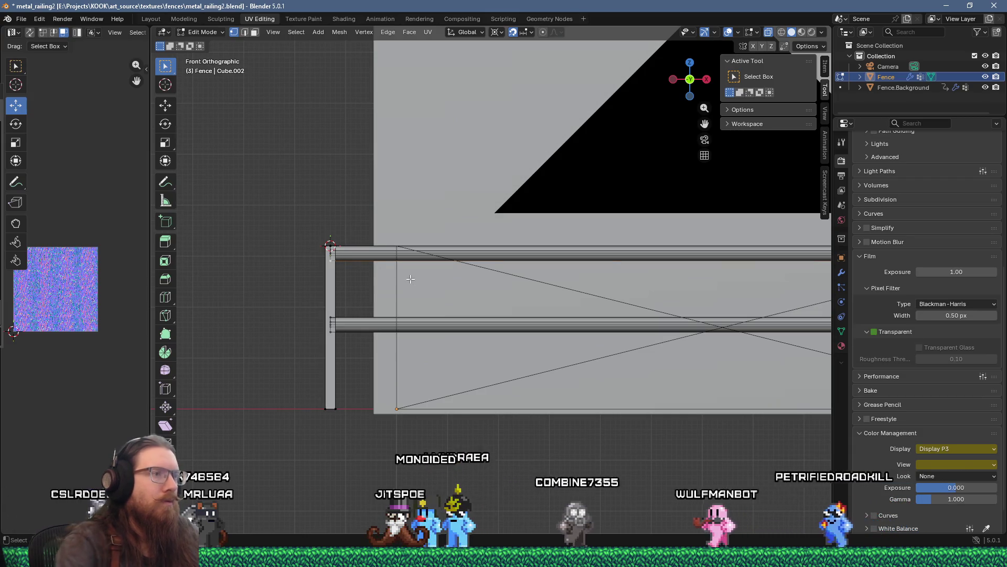
pyautogui.press('l')
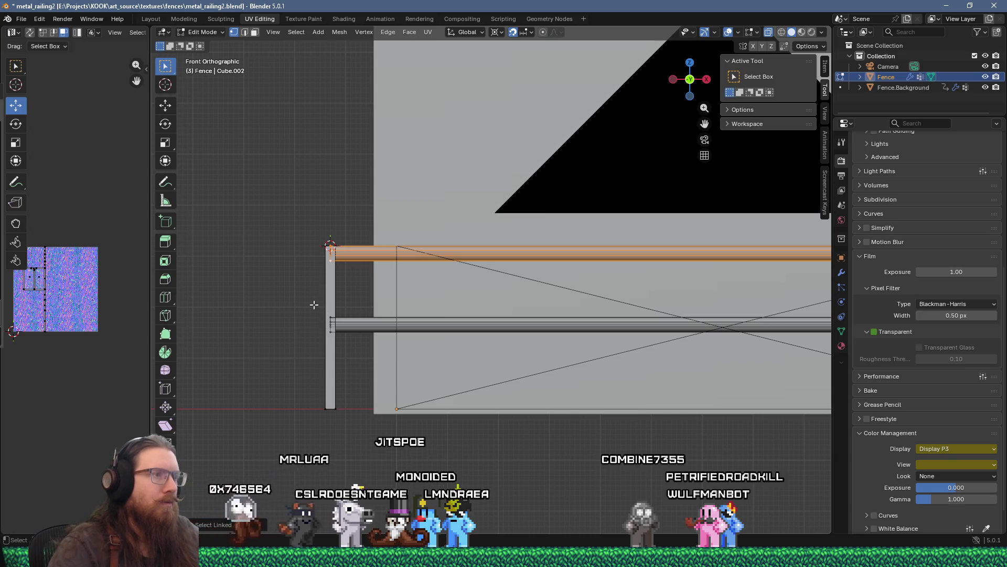
pyautogui.hotkey('ctrl', 'l')
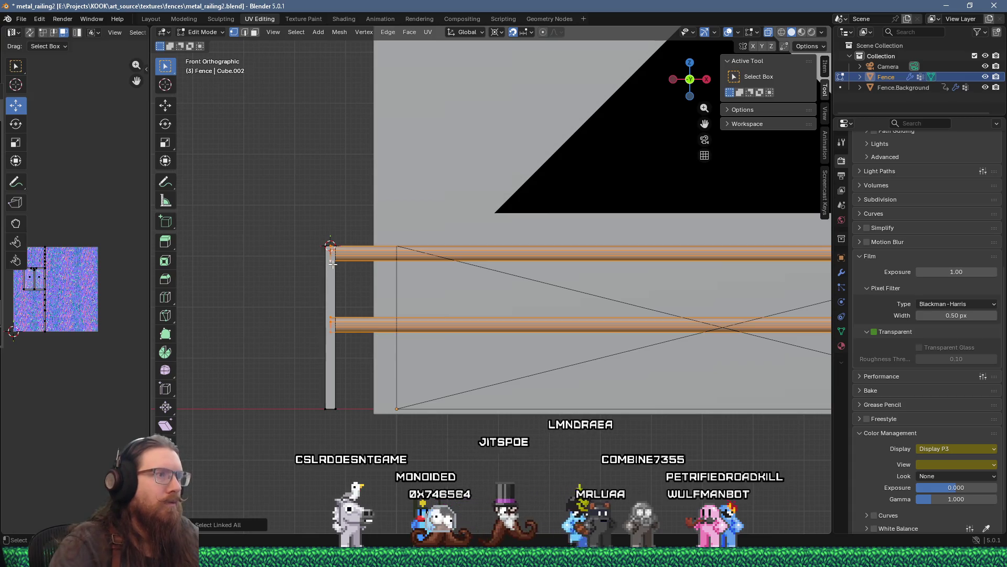
pyautogui.scroll(-2, 333, 264)
pyautogui.scroll(4, 302, 300)
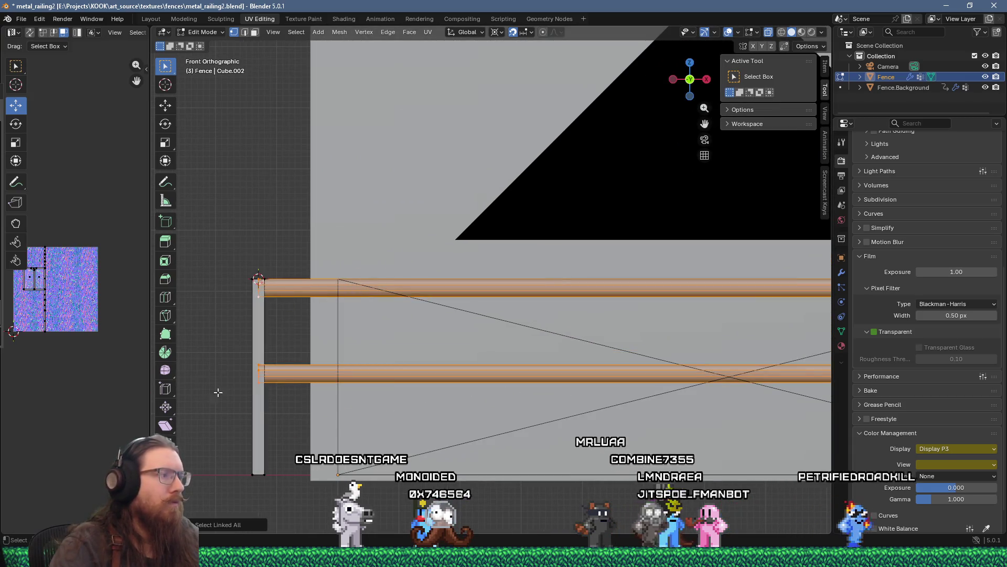
pyautogui.click(150, 19)
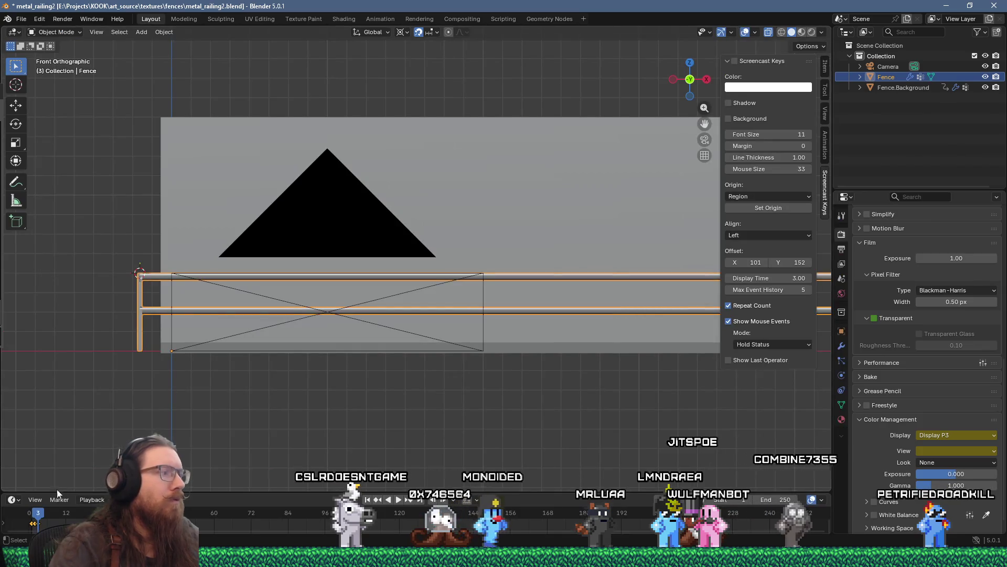
# Jump to frame 0, enter Edit Mode and select only the top rail.
pyautogui.click(29, 513)
pyautogui.scroll(3, 141, 351)
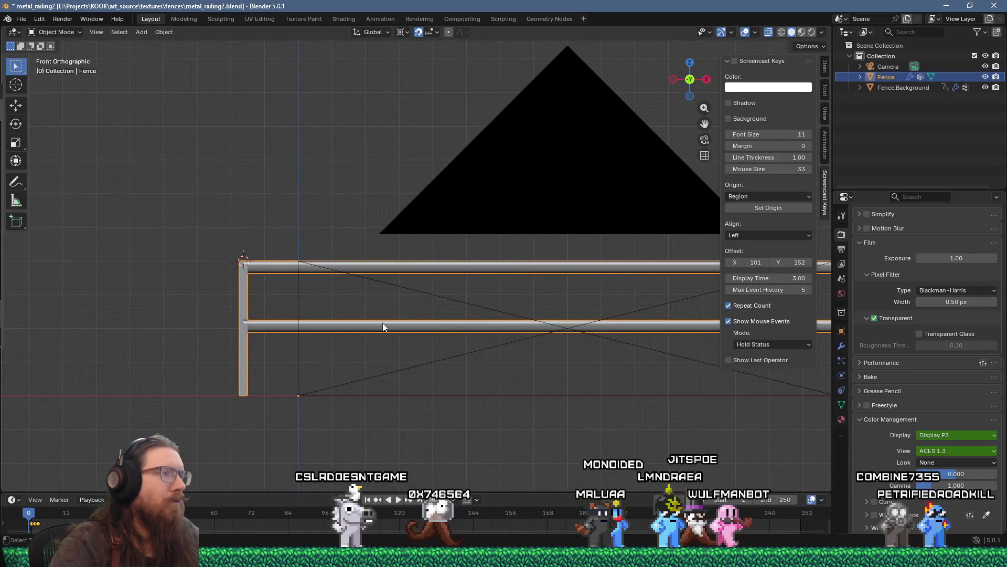
pyautogui.scroll(3, 349, 293)
pyautogui.scroll(1, 331, 242)
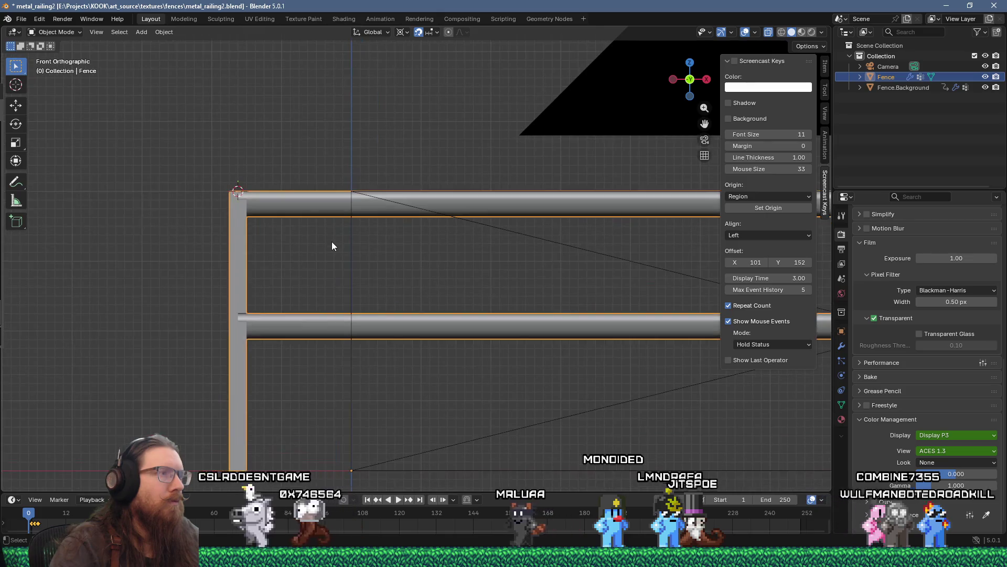
pyautogui.press('Tab')
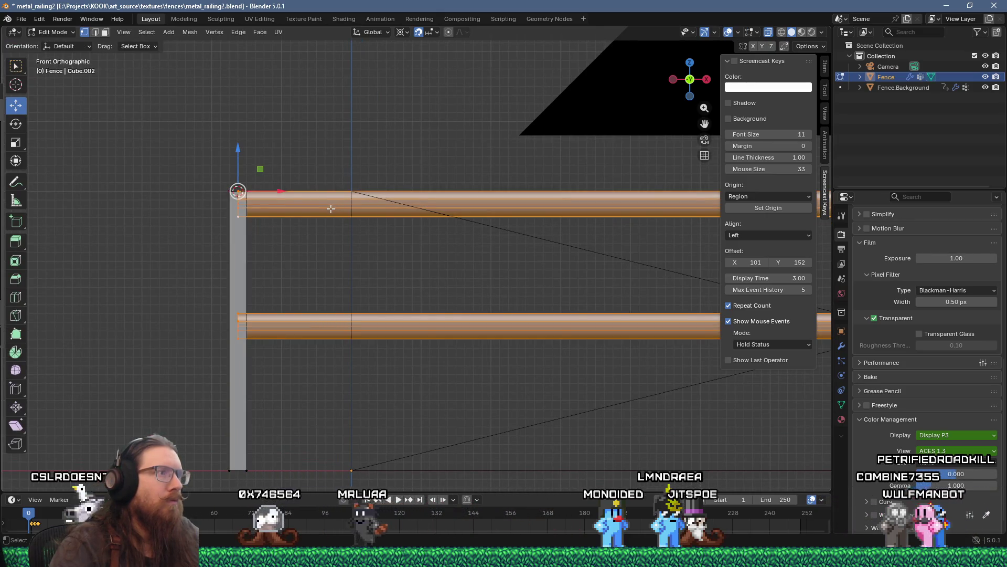
pyautogui.hotkey('alt', 'a')
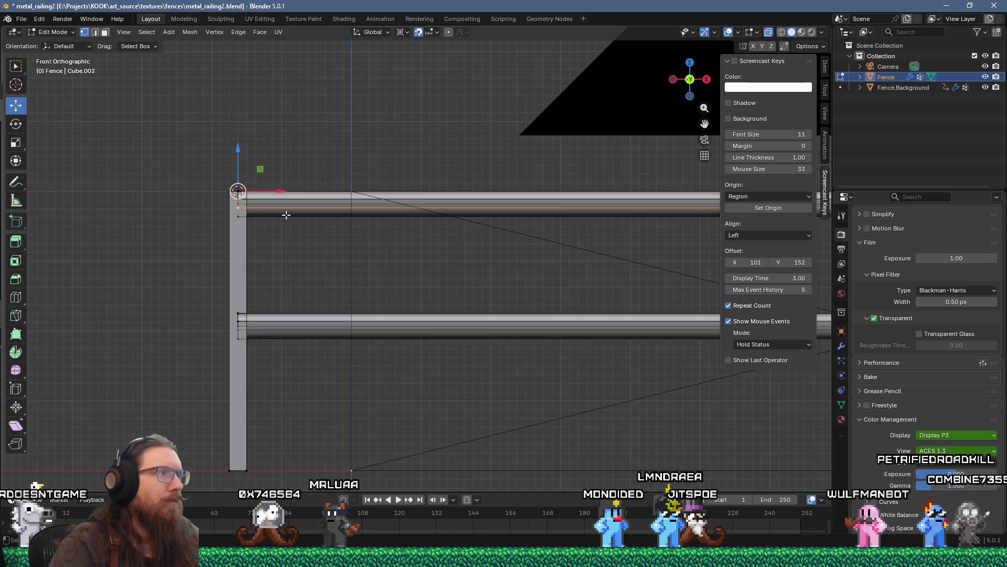
pyautogui.hotkey('ctrl', 'l')
# Duplicate the rail, rotate it 90° about Z and move it 16 on X, −2 on Z.
pyautogui.hotkey('shift', 'd')
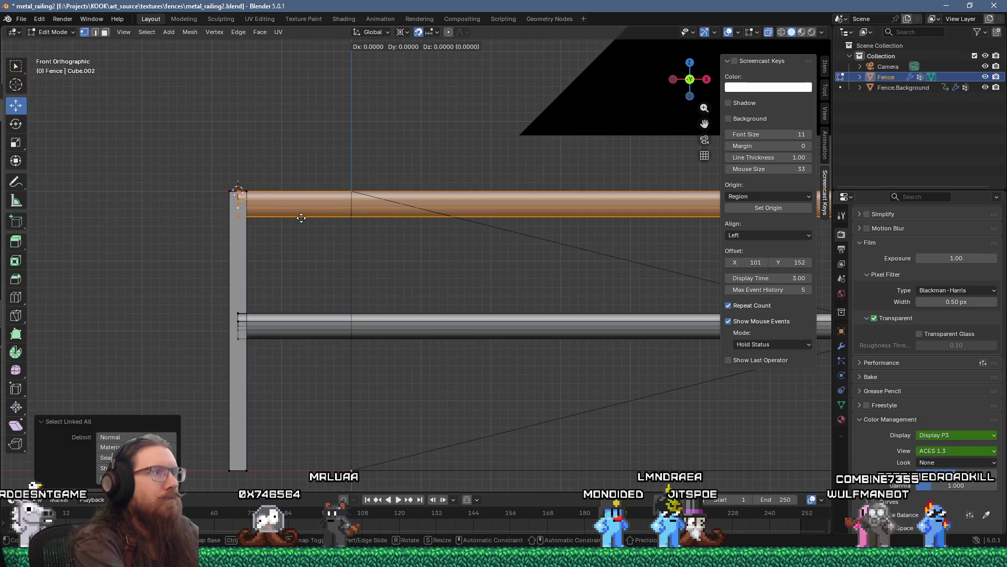
pyautogui.press('Escape')
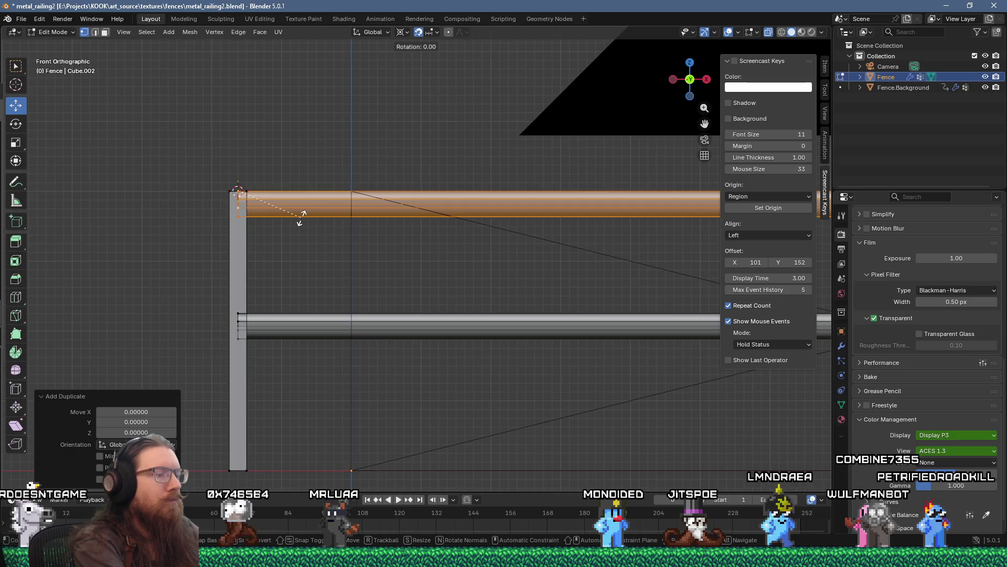
pyautogui.write('rz90')
pyautogui.press('Return')
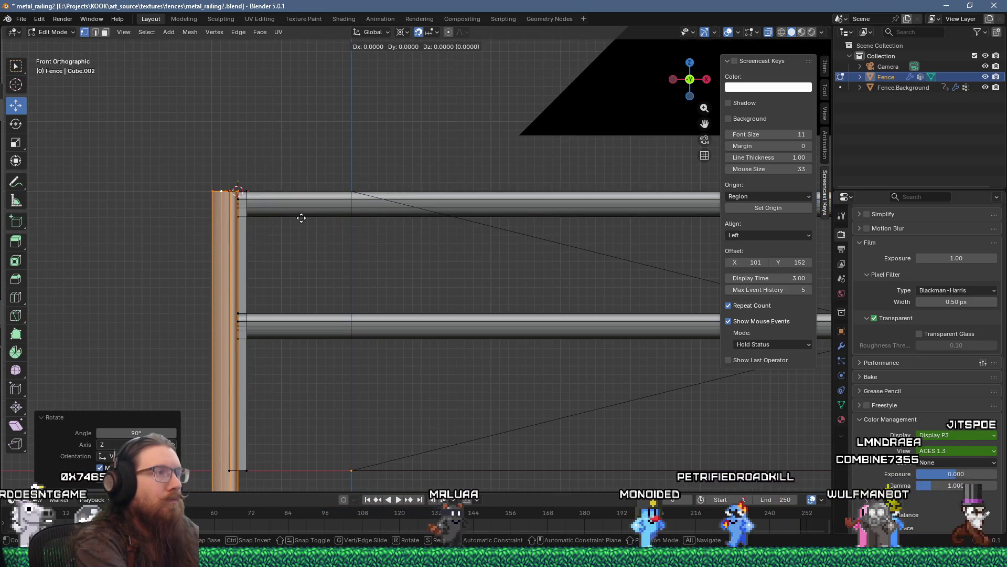
pyautogui.press('g')
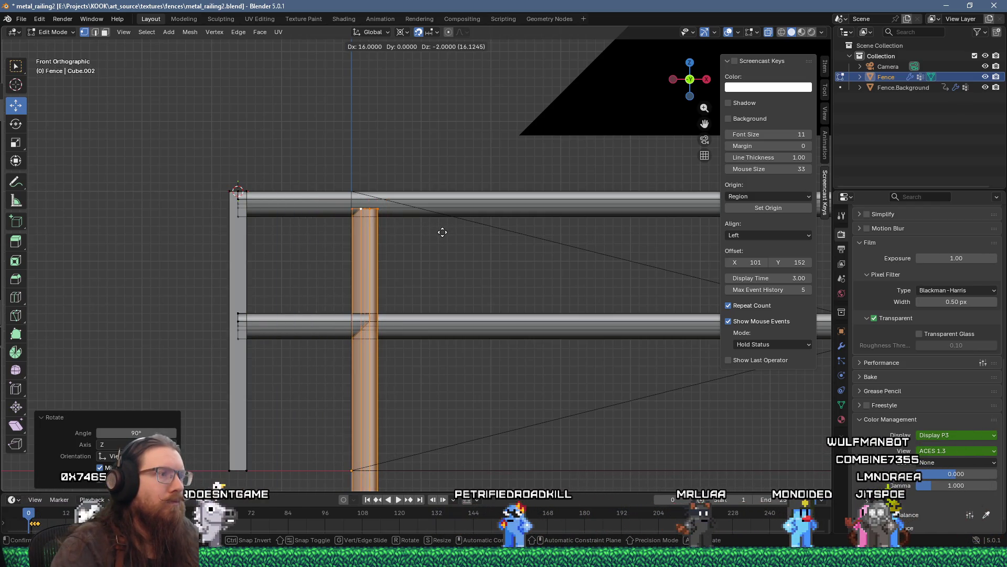
pyautogui.click(443, 232)
pyautogui.moveTo(442, 232)
pyautogui.mouseDown()
pyautogui.moveTo(423, 252)
pyautogui.moveTo(444, 266)
pyautogui.moveTo(456, 258)
pyautogui.mouseUp()
pyautogui.scroll(5, 424, 253)
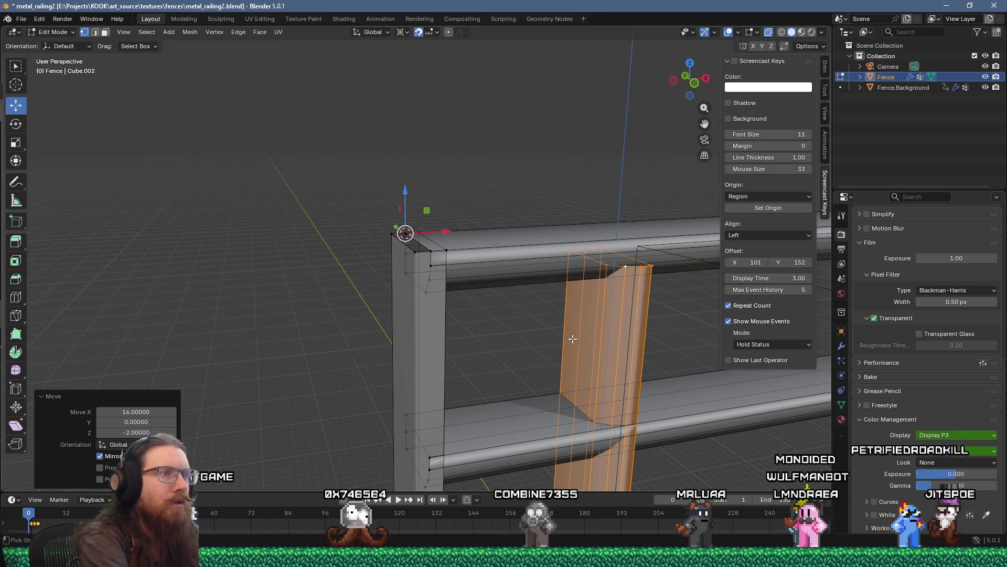
# Select the whole upright bar and delete its vertices.
pyautogui.hotkey('ctrl', 'l')
pyautogui.click(654, 274)
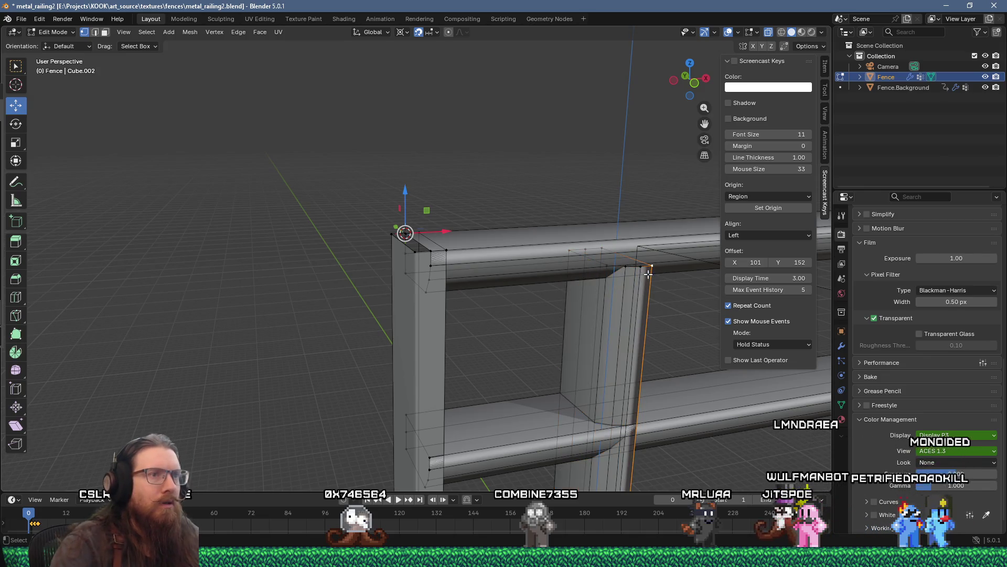
pyautogui.hotkey('ctrl', 'l')
pyautogui.press('x')
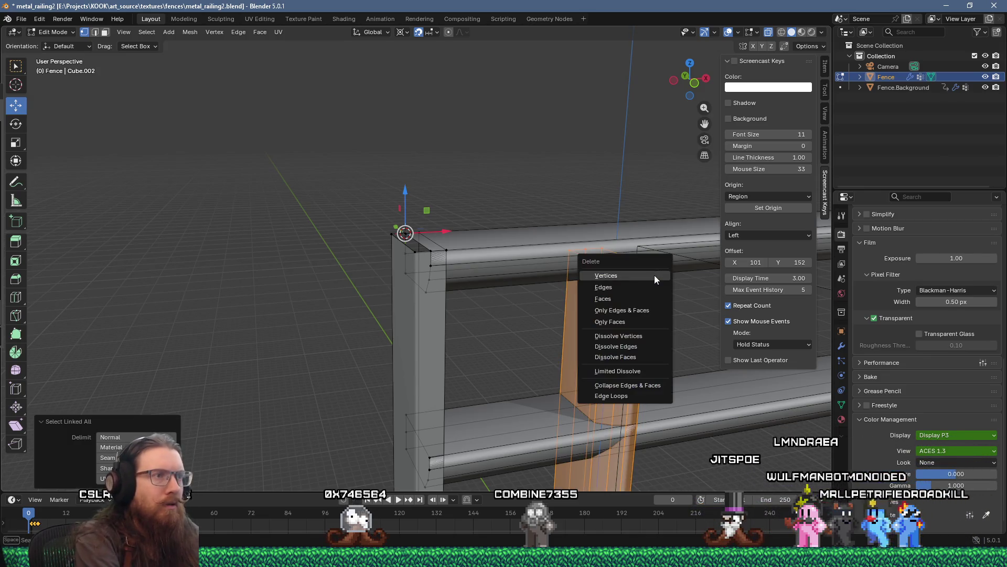
pyautogui.click(654, 275)
pyautogui.rightClick(519, 285)
pyautogui.press('Escape')
pyautogui.moveTo(520, 285)
pyautogui.mouseDown()
pyautogui.moveTo(426, 301)
pyautogui.moveTo(398, 288)
pyautogui.moveTo(348, 315)
pyautogui.moveTo(275, 292)
pyautogui.moveTo(285, 297)
pyautogui.mouseUp()
# Add a cylinder with 12 vertices and radius 1.5 atop the corner post.
pyautogui.hotkey('shift', 'a')
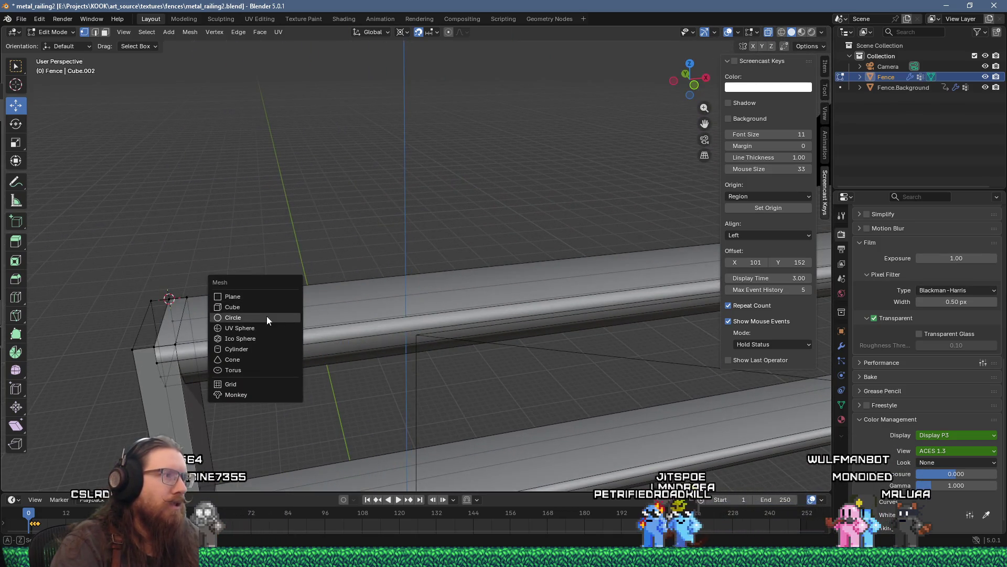
pyautogui.click(259, 348)
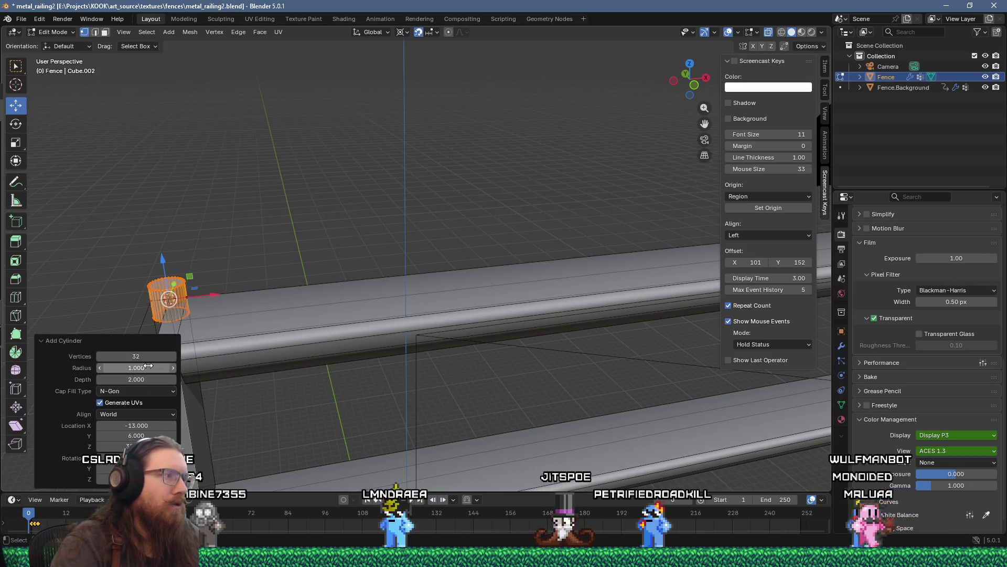
pyautogui.write('166')
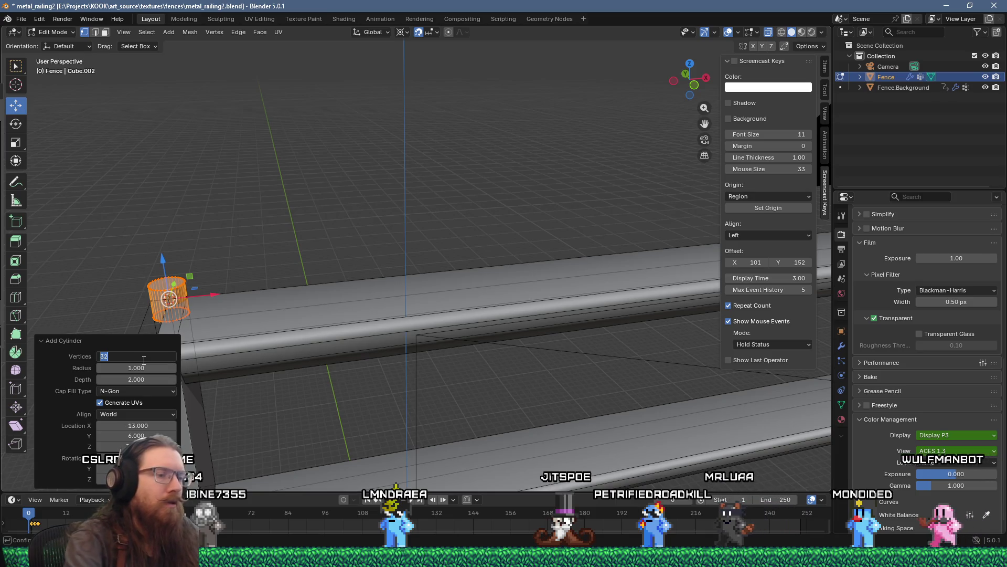
pyautogui.write('2')
pyautogui.press('Return')
pyautogui.moveTo(220, 336)
pyautogui.mouseDown()
pyautogui.moveTo(230, 324)
pyautogui.moveTo(306, 326)
pyautogui.mouseUp()
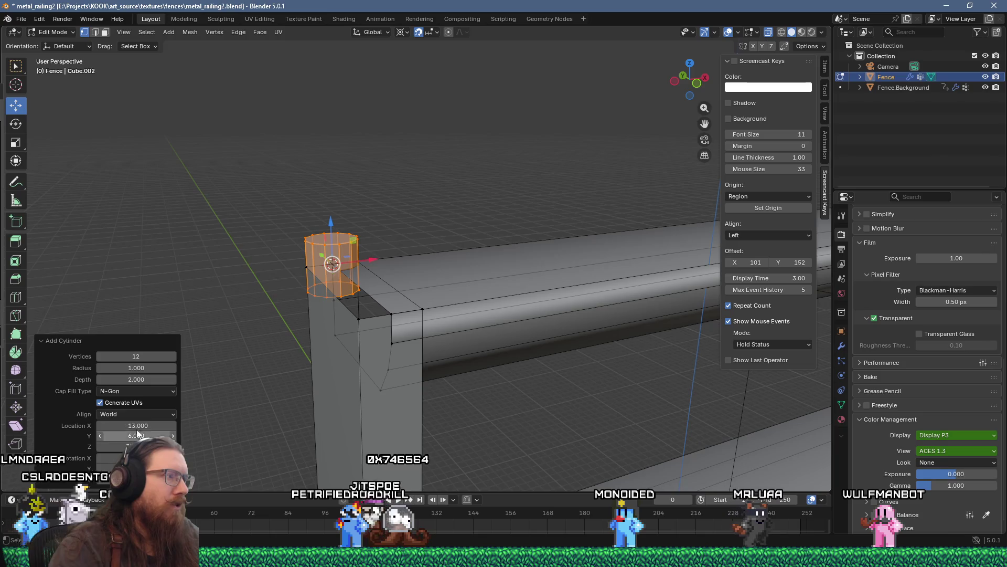
pyautogui.moveTo(134, 367); pyautogui.dragTo(134, 367)
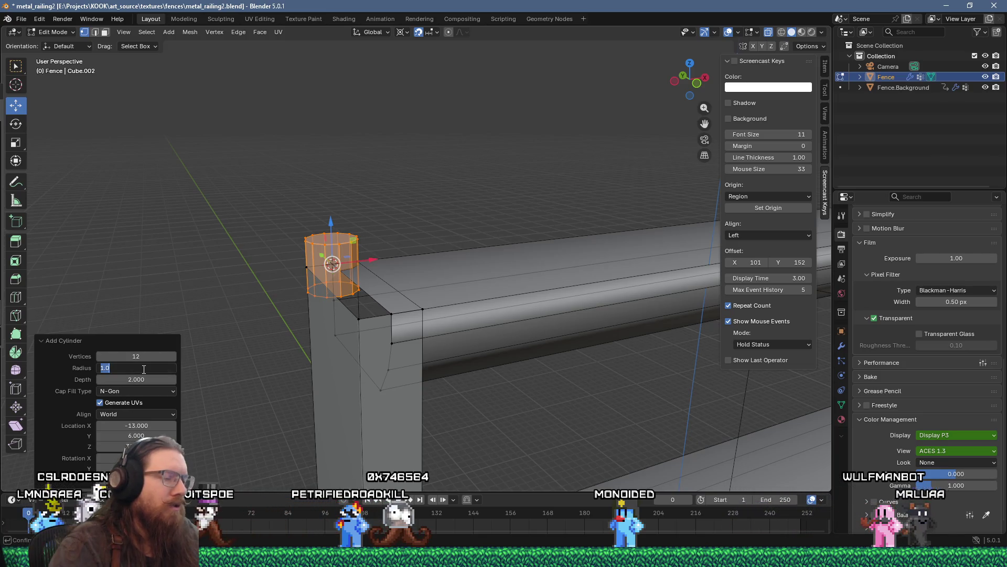
pyautogui.write('1.5')
pyautogui.press('Return')
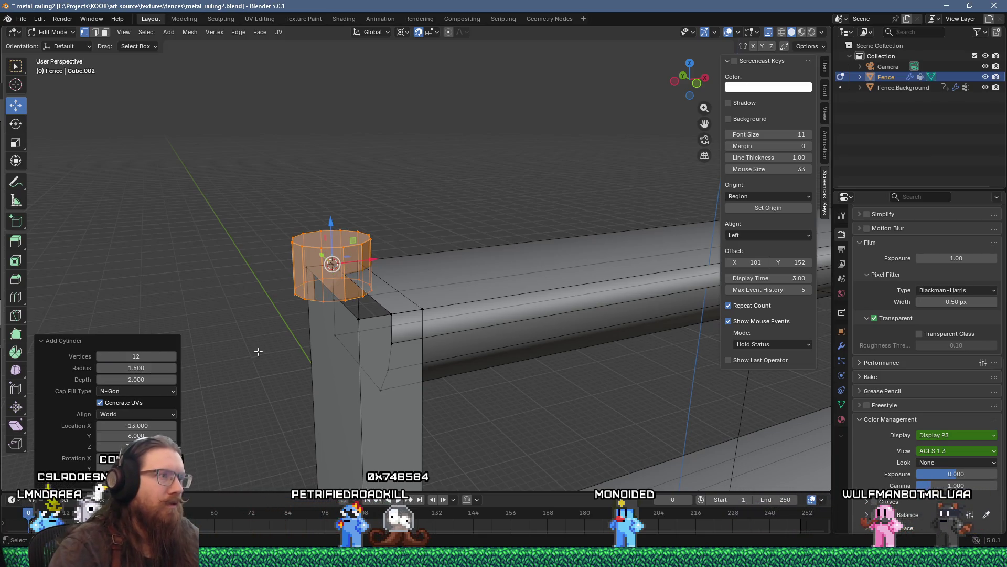
pyautogui.moveTo(311, 331); pyautogui.dragTo(297, 329)
pyautogui.moveTo(359, 294); pyautogui.dragTo(344, 273)
pyautogui.press('F3')
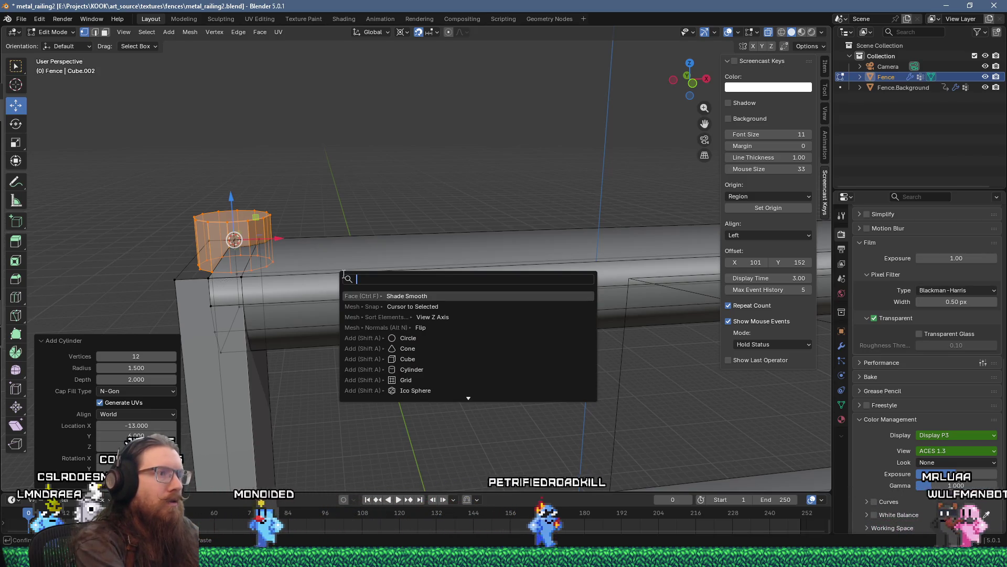
pyautogui.press('Return')
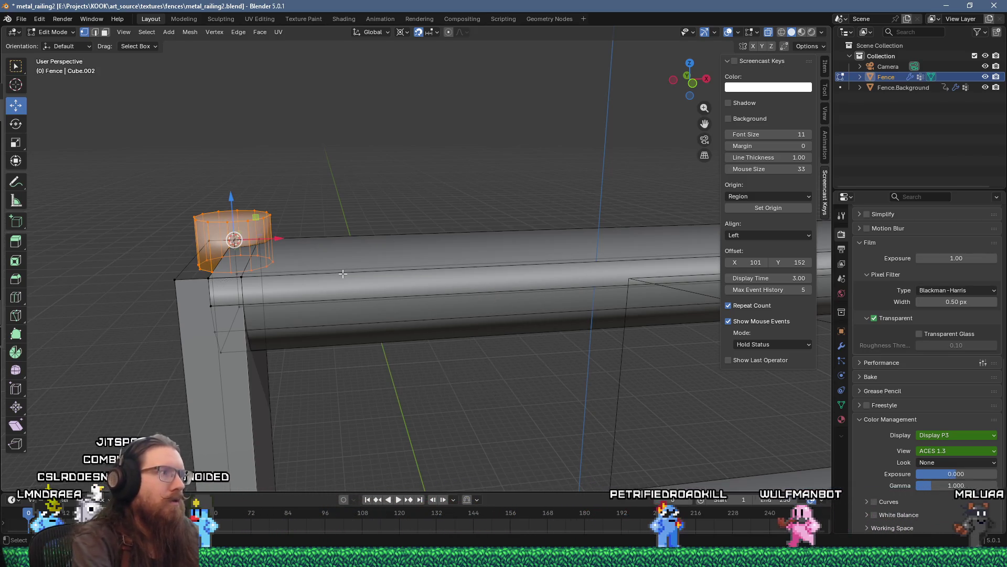
# Delete the cylinder's top face in face select mode.
pyautogui.press('3')
pyautogui.hotkey('alt', 'a')
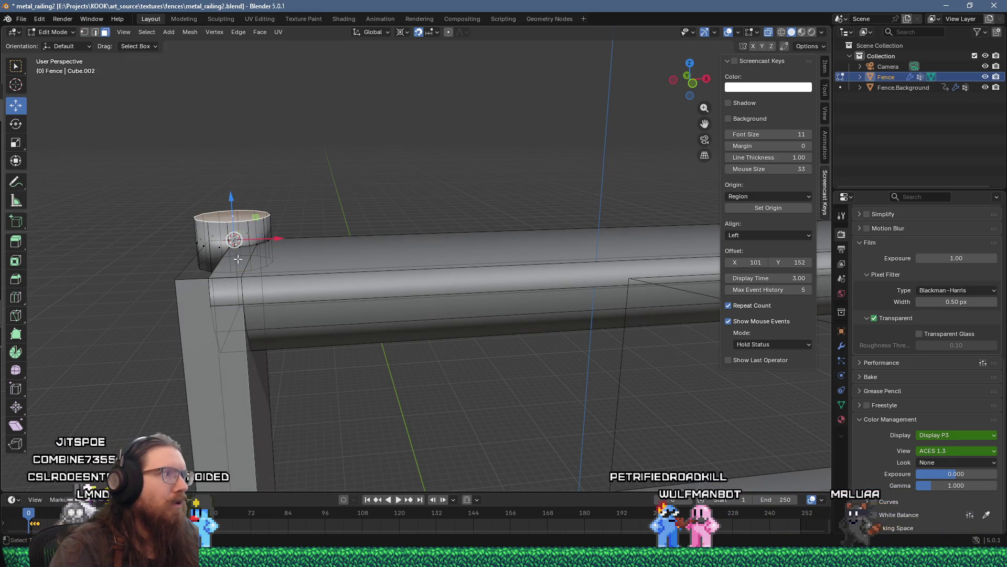
pyautogui.press('x')
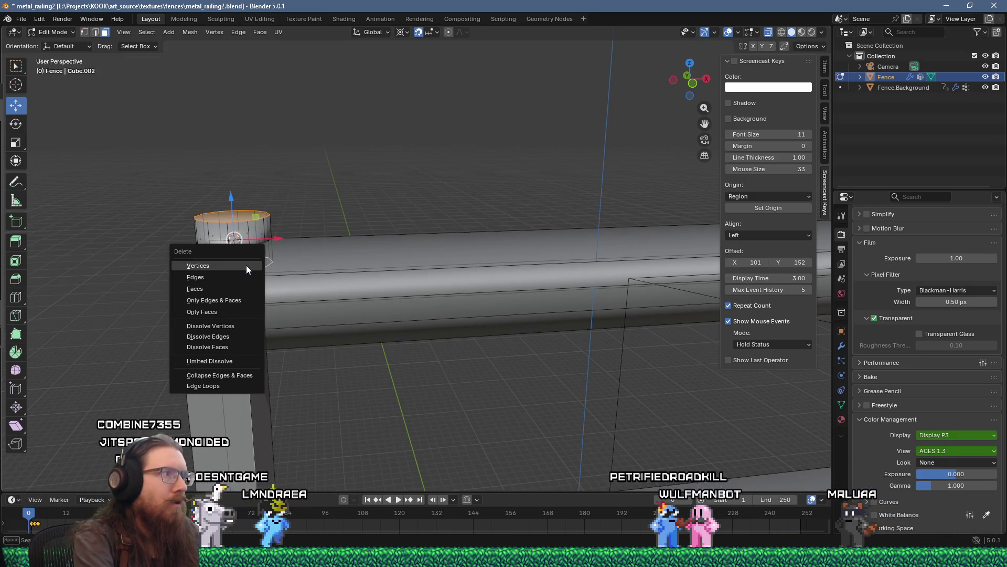
pyautogui.click(247, 265)
pyautogui.press('x')
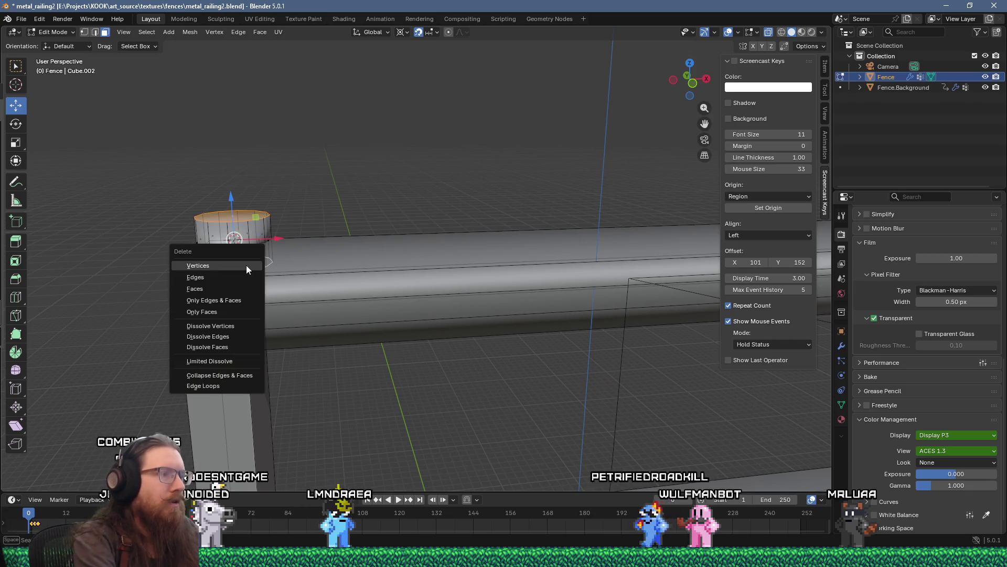
pyautogui.press('Down')
pyautogui.press('Down')
pyautogui.press('Return')
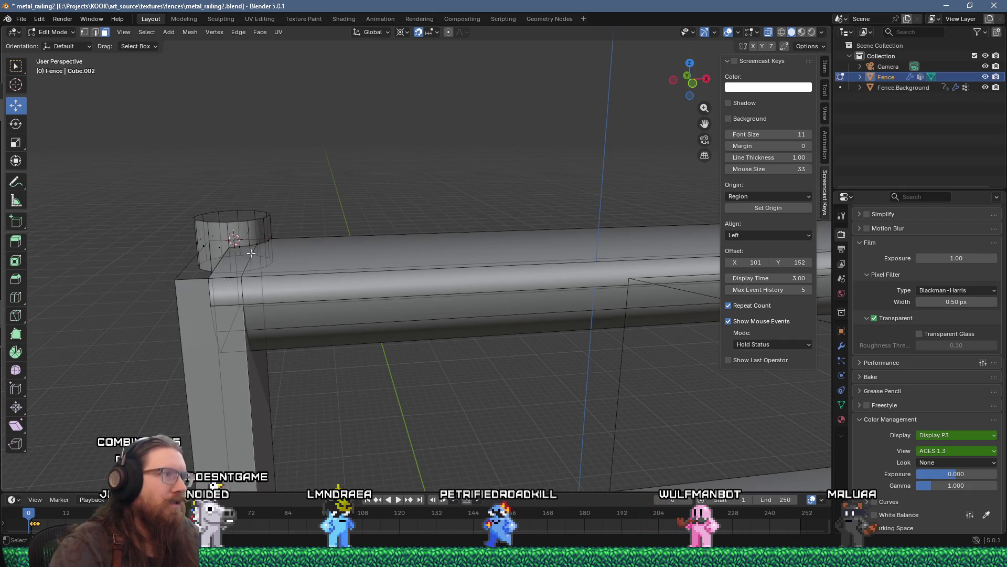
# Rotate the cylinder 90° about Y and lower it 1.5 onto the rail end.
pyautogui.hotkey('ctrl', 'r')
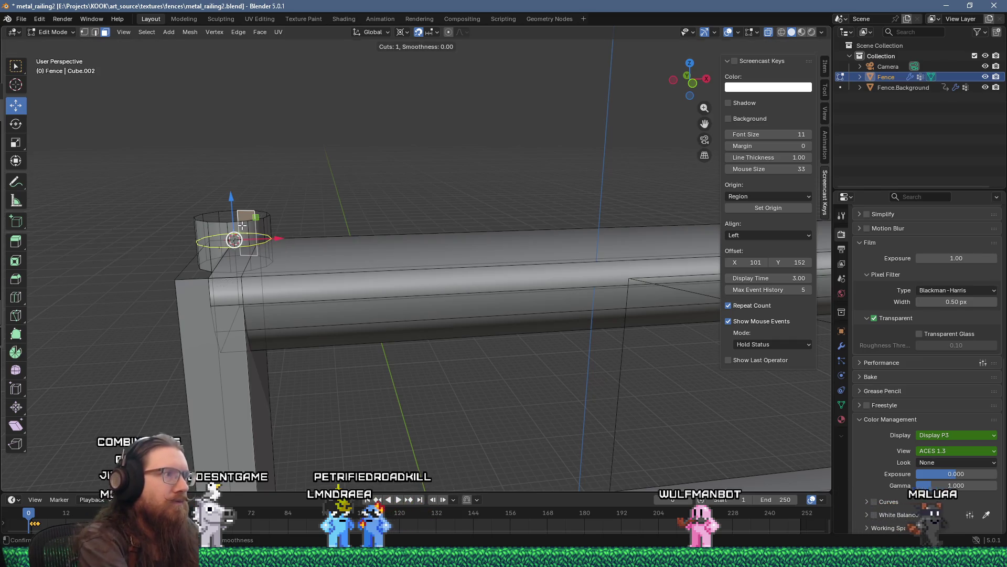
pyautogui.press('Escape')
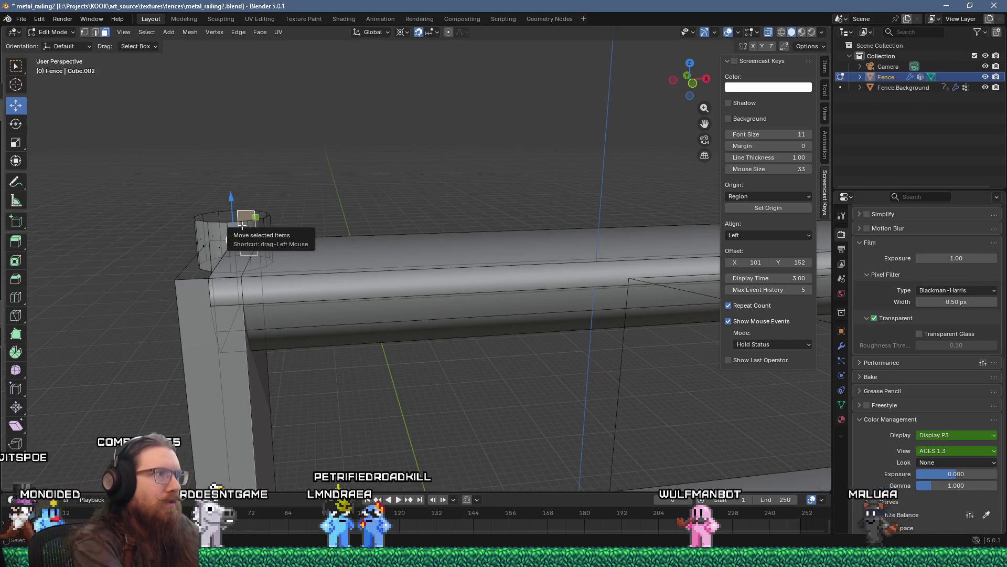
pyautogui.hotkey('ctrl', 'l')
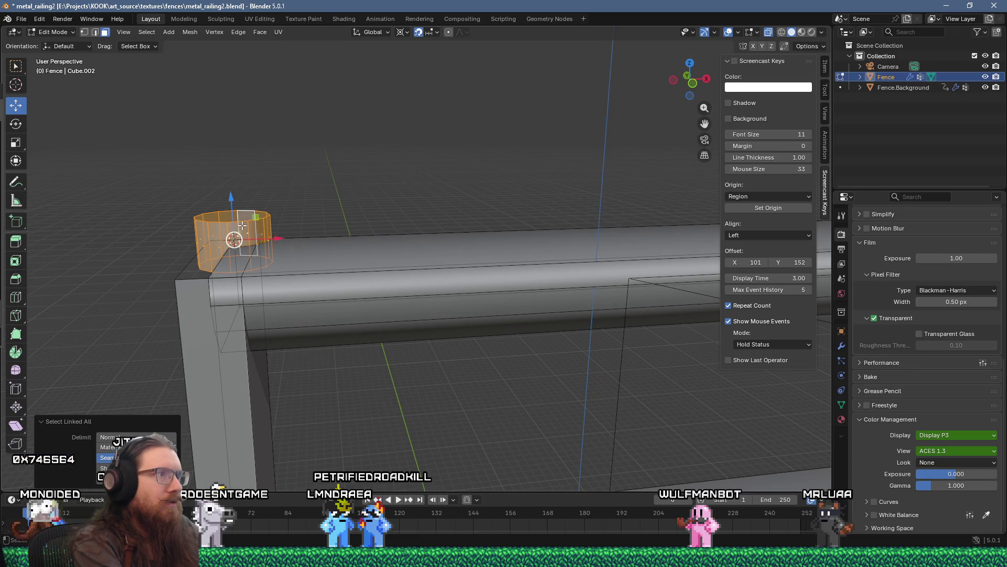
pyautogui.write('ry90')
pyautogui.press('Return')
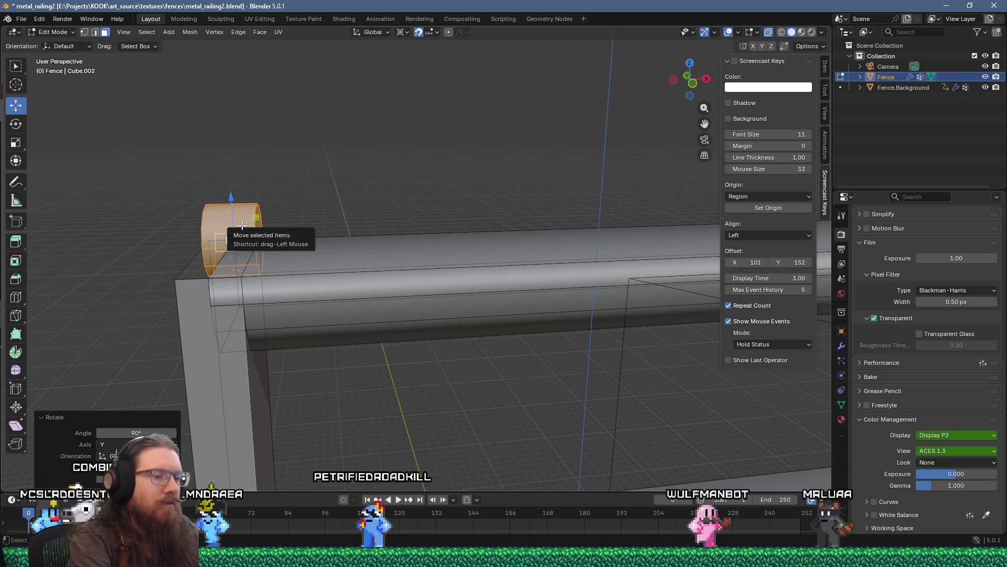
pyautogui.press('KP_1')
pyautogui.scroll(2, 241, 222)
pyautogui.scroll(3, 245, 209)
pyautogui.moveTo(377, 262); pyautogui.dragTo(467, 313)
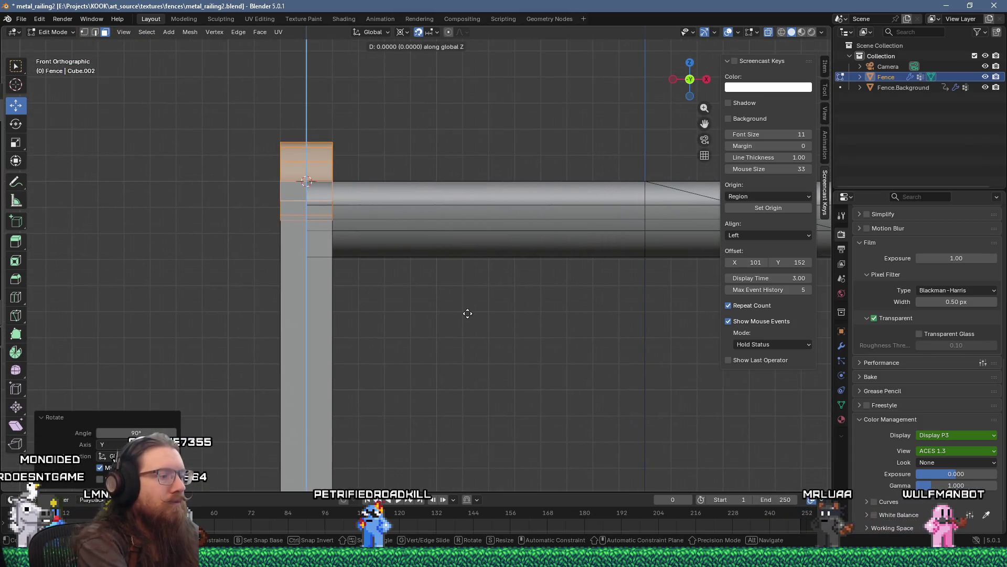
pyautogui.write('-1.5')
pyautogui.press('Return')
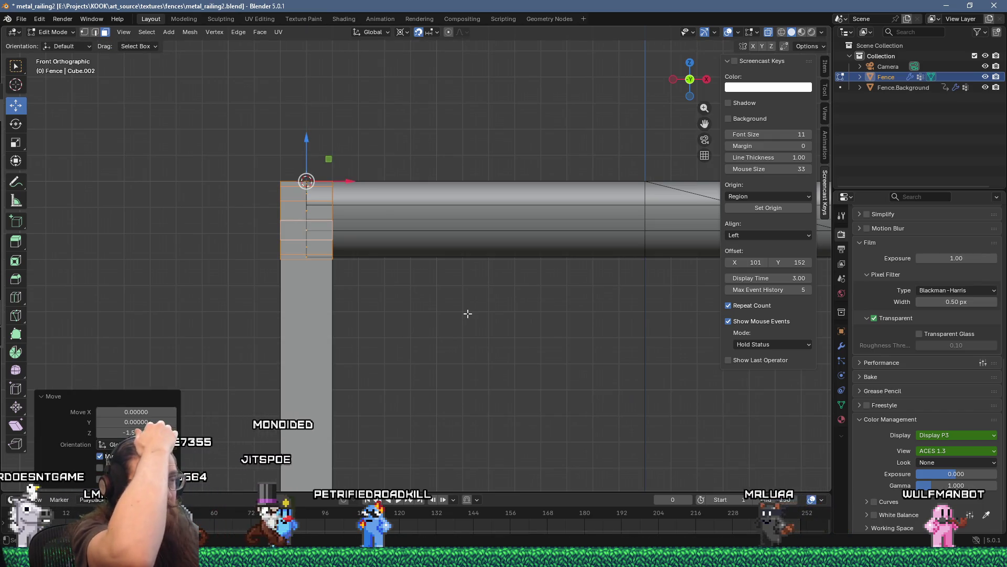
# Switch to vertex select, test-stretch the top rail, cancel, and zoom onto the top-left corner.
pyautogui.press('1')
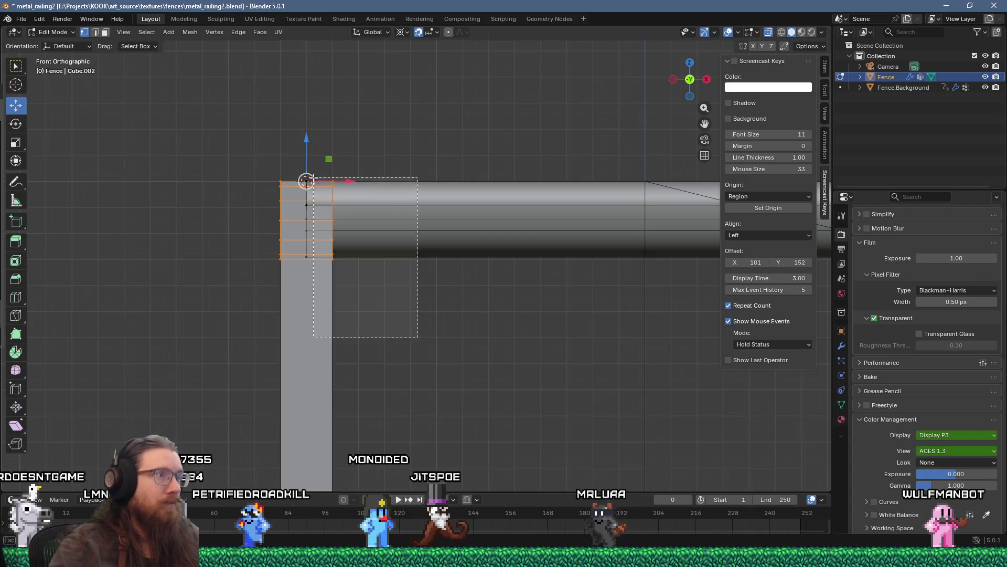
pyautogui.scroll(-5, 460, 313)
pyautogui.hscroll(5, 314, 243)
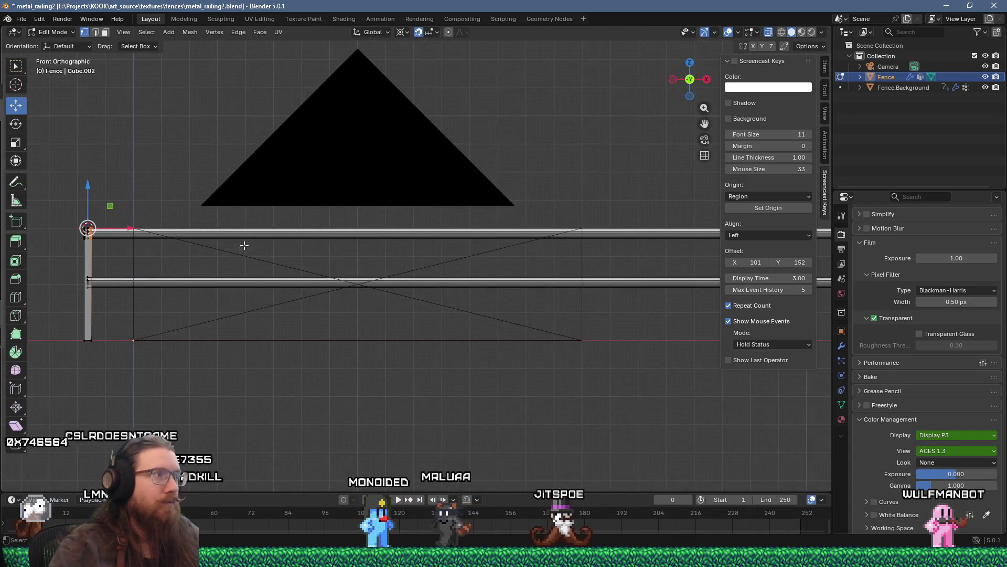
pyautogui.moveTo(130, 229); pyautogui.dragTo(591, 232)
pyautogui.rightClick(590, 232)
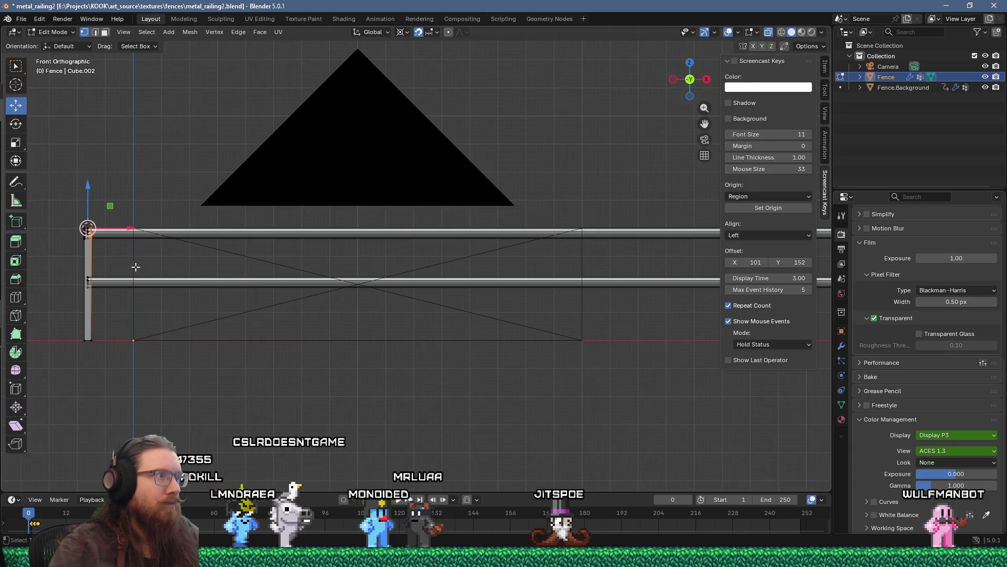
pyautogui.scroll(8, 131, 267)
pyautogui.scroll(2, 412, 260)
pyautogui.hotkey('ctrl', 'r')
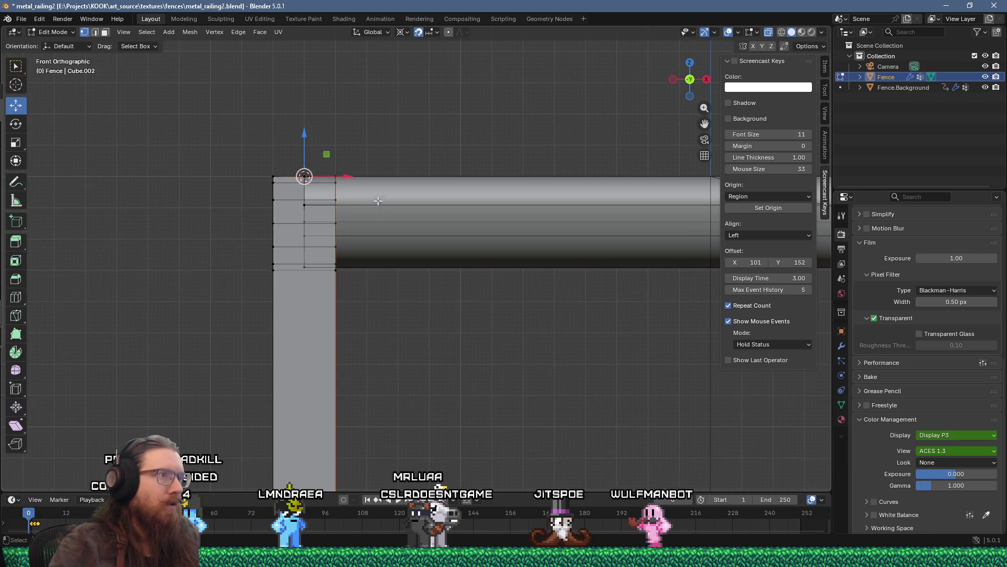
# Delete the old top rail's geometry.
pyautogui.hotkey('ctrl', 'l')
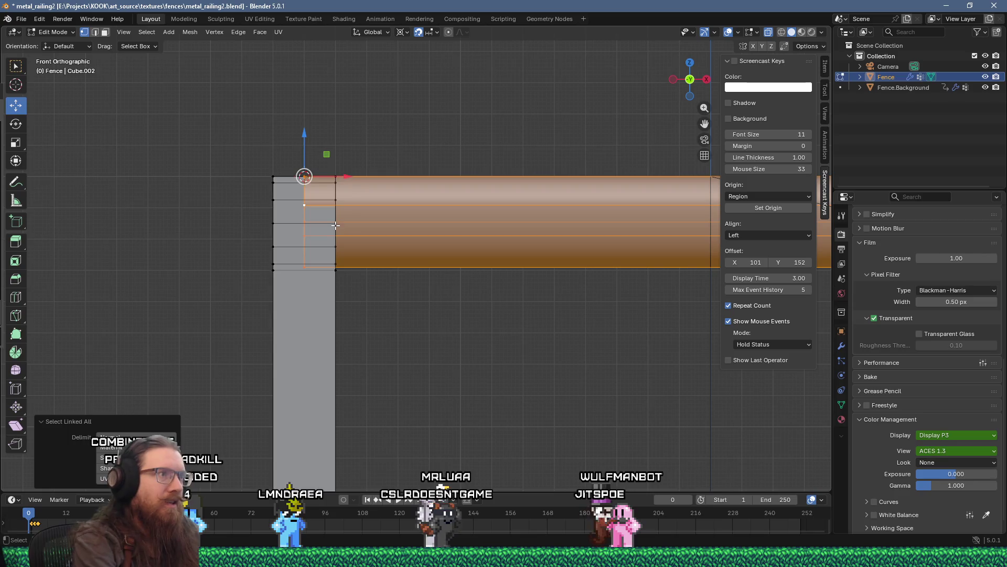
pyautogui.press('x')
pyautogui.press('Return')
# Select the post through its top vertex loop and delete it.
pyautogui.hotkey('ctrl', 'r')
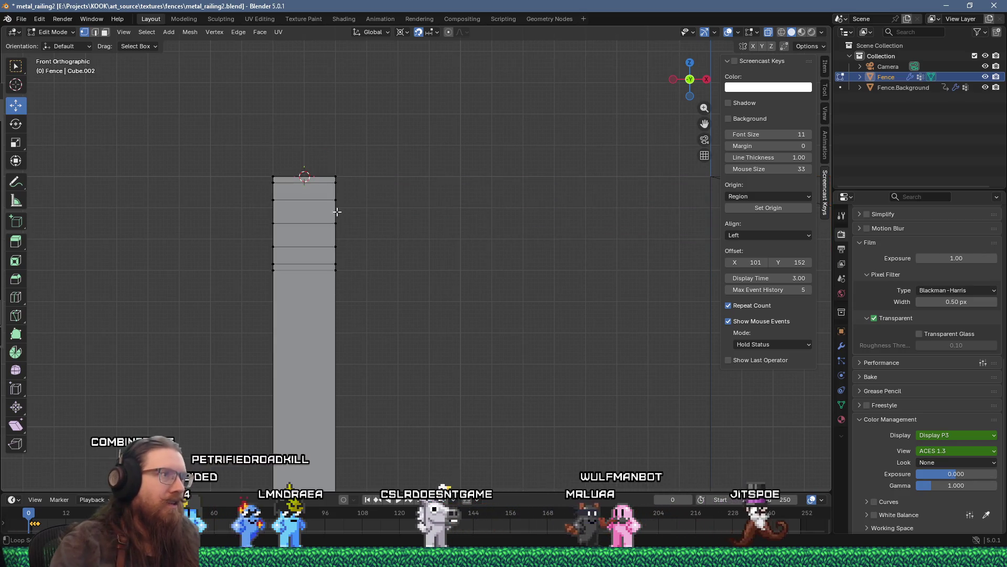
pyautogui.moveTo(334, 199)
pyautogui.mouseDown()
pyautogui.moveTo(349, 256)
pyautogui.moveTo(288, 275)
pyautogui.mouseUp()
pyautogui.keyDown('alt'); pyautogui.click(308, 283); pyautogui.keyUp('alt')
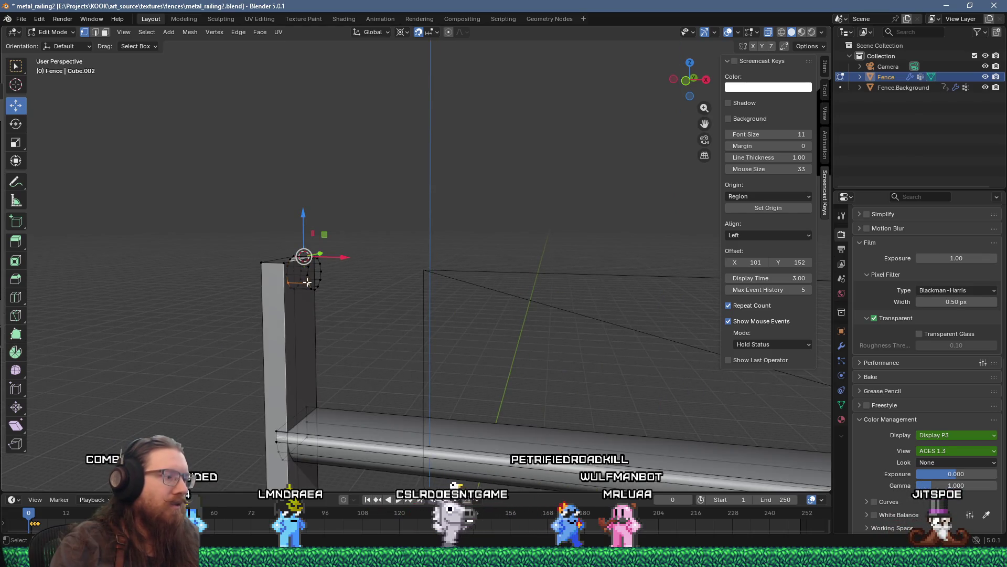
pyautogui.press('KP_Decimal')
pyautogui.moveTo(325, 285)
pyautogui.mouseDown()
pyautogui.moveTo(385, 286)
pyautogui.moveTo(351, 285)
pyautogui.moveTo(314, 332)
pyautogui.mouseUp()
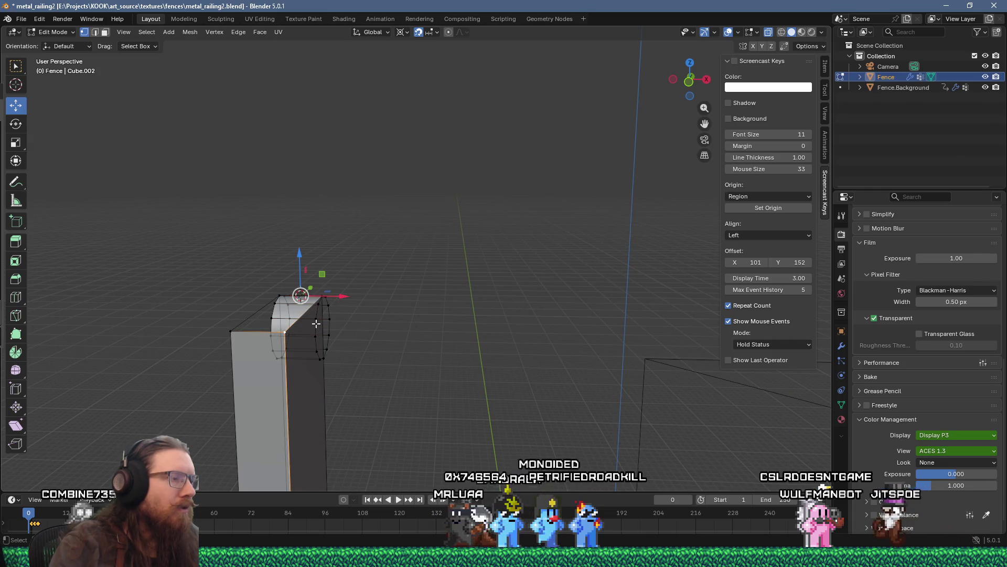
pyautogui.hotkey('ctrl', 'l')
pyautogui.press('x')
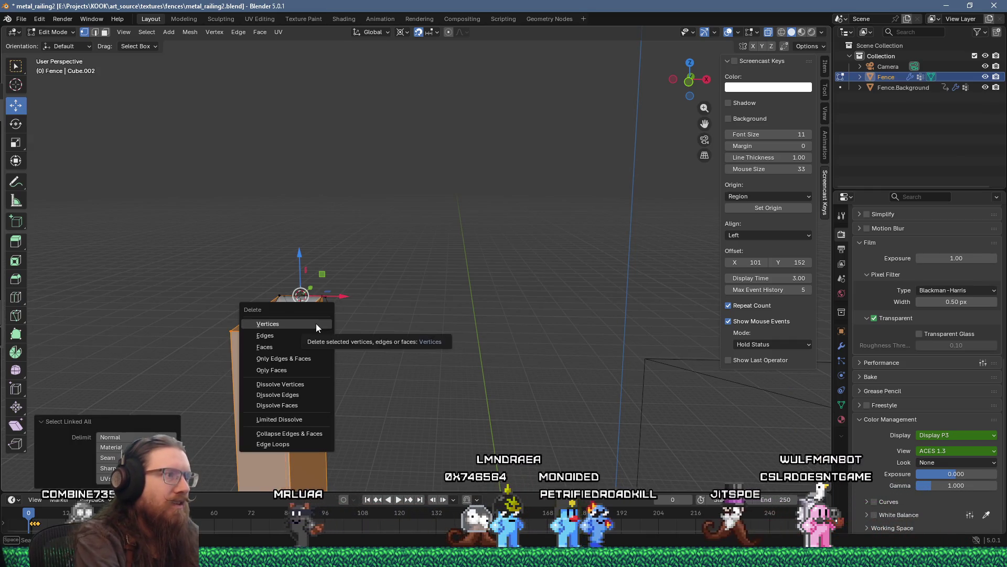
pyautogui.click(316, 323)
# Delete the lower bar, then select and frame all remaining geometry.
pyautogui.press('KP_1')
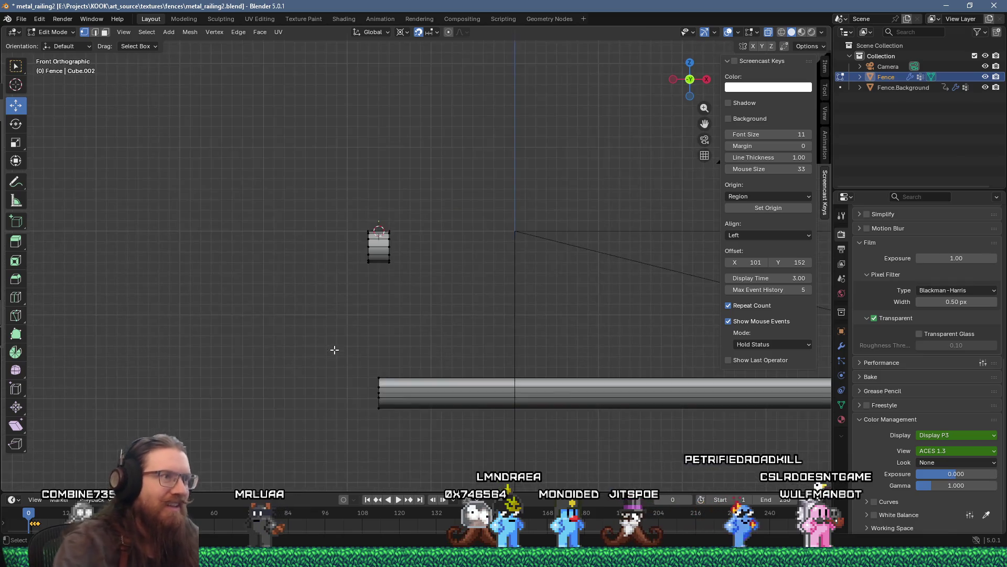
pyautogui.scroll(1, 373, 359)
pyautogui.click(439, 419)
pyautogui.hotkey('ctrl', 'l')
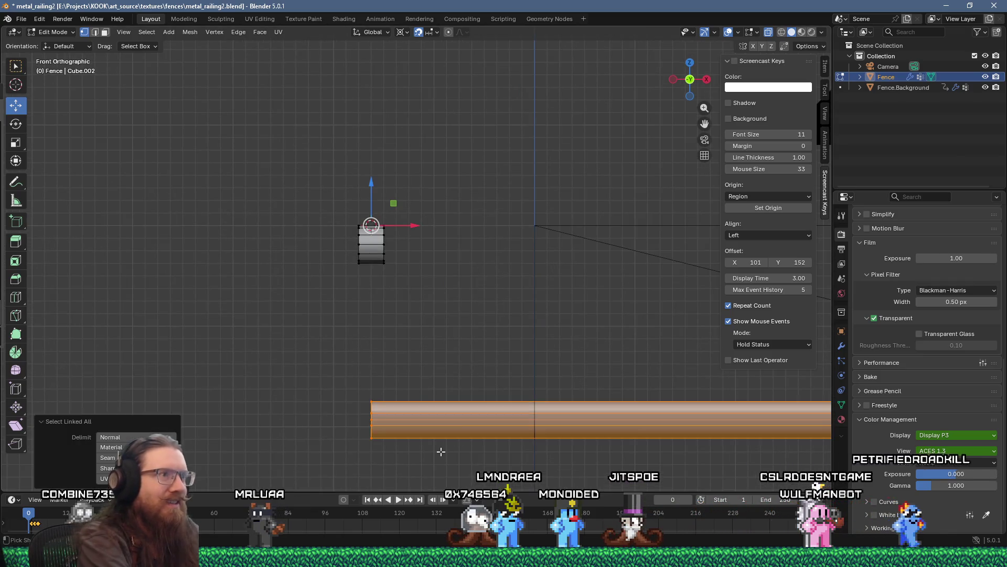
pyautogui.press('x')
pyautogui.click(441, 450)
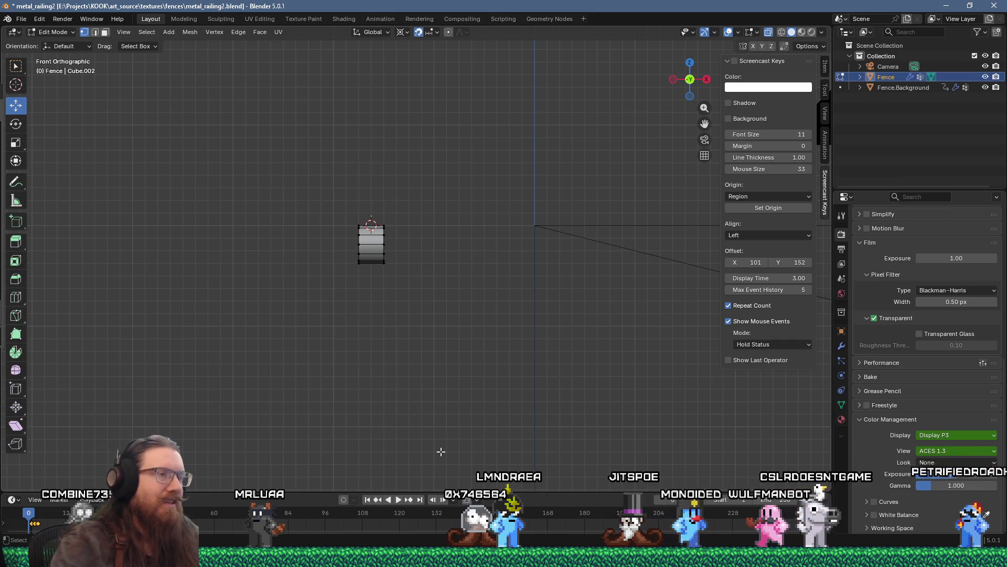
pyautogui.press('a')
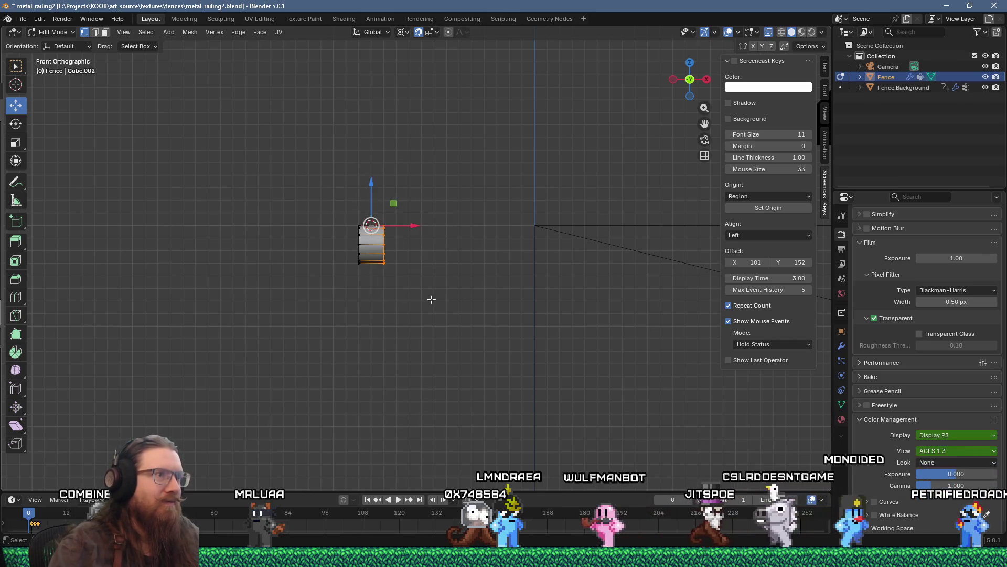
pyautogui.scroll(-4, 446, 299)
pyautogui.press('Home')
# Extend the rail stub along X to 152 units.
pyautogui.press('e')
pyautogui.press('x')
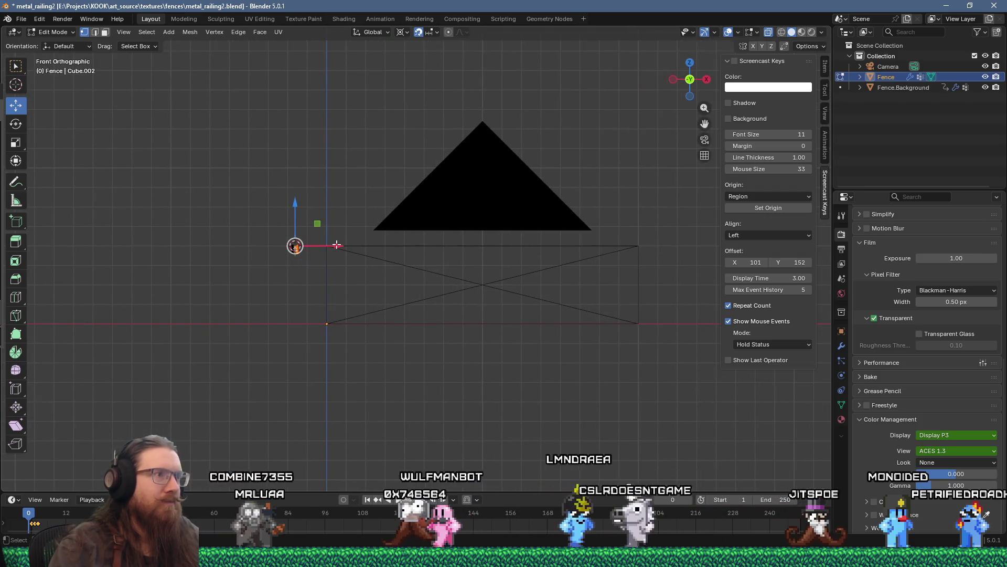
pyautogui.click(704, 251)
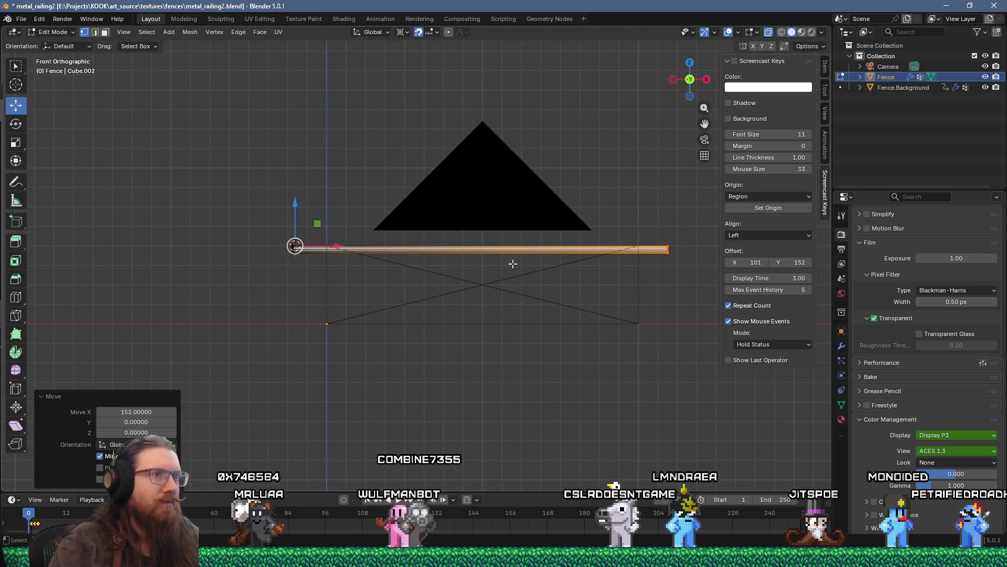
# Select the whole bar and place its copy 14 units lower along Z.
pyautogui.hotkey('ctrl', 'l')
pyautogui.press('g')
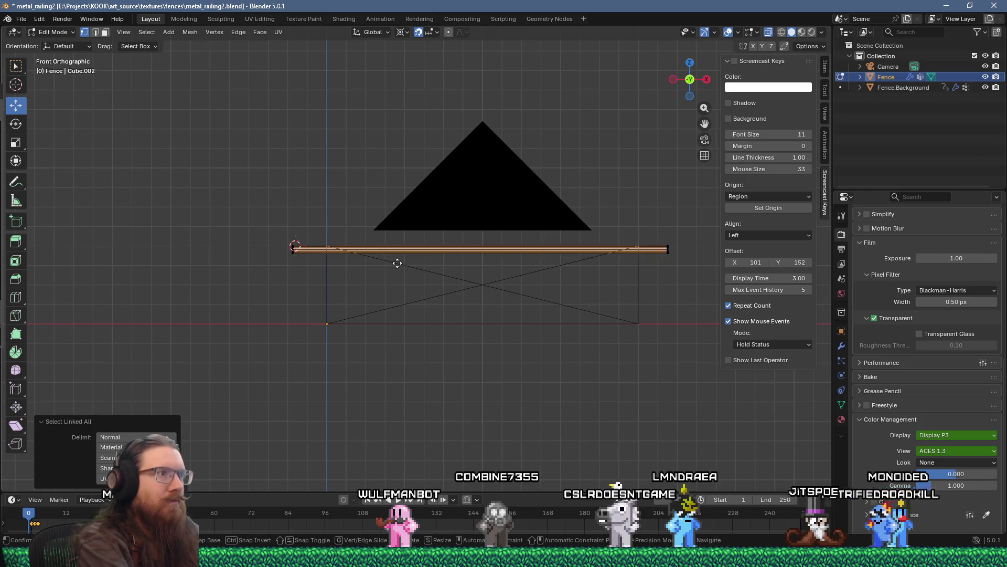
pyautogui.press('z')
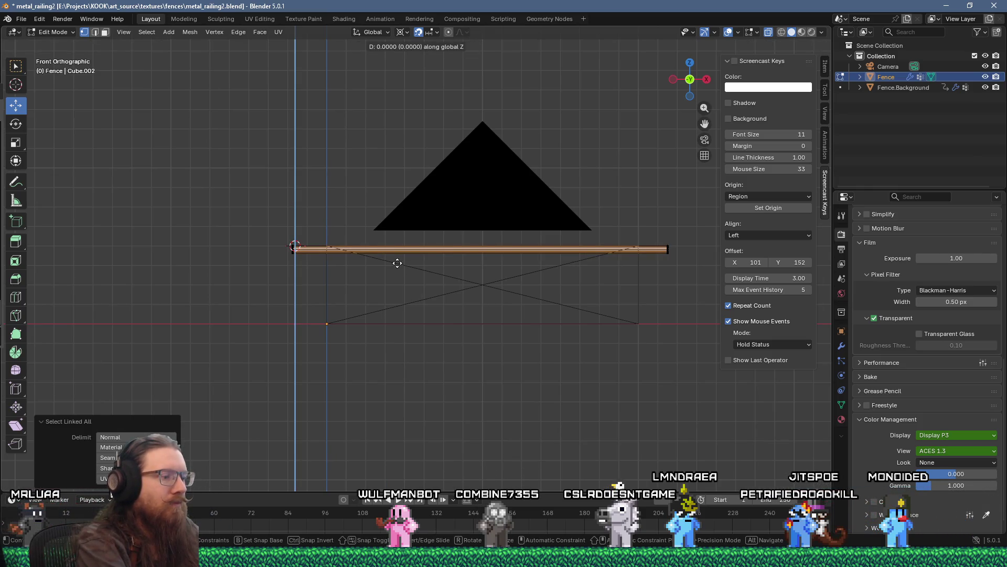
pyautogui.write('4')
pyautogui.press('Return')
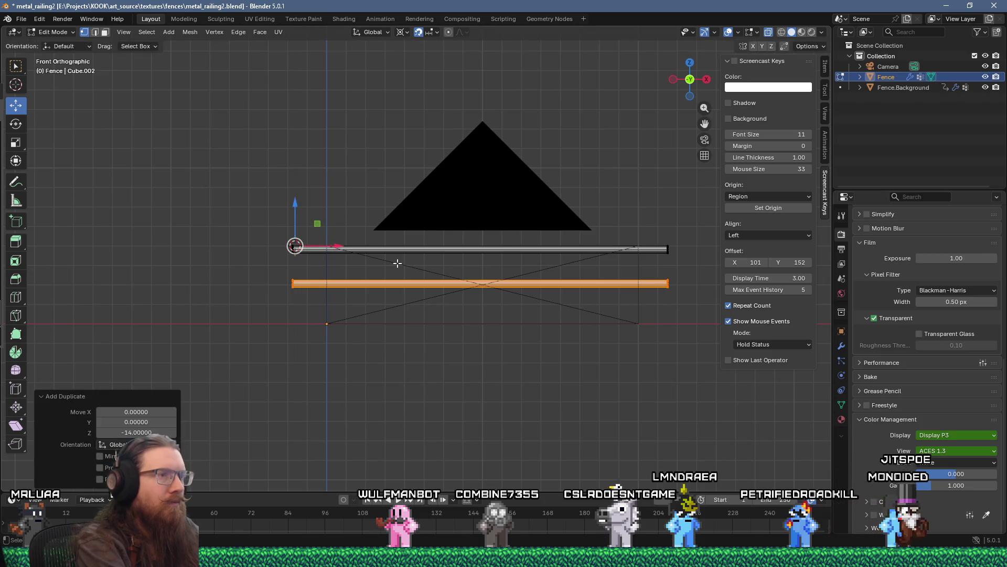
# Duplicate the top bar, rotate the copy 90° into a vertical post, and position it.
pyautogui.scroll(5, 263, 252)
pyautogui.hscroll(-3, 284, 247)
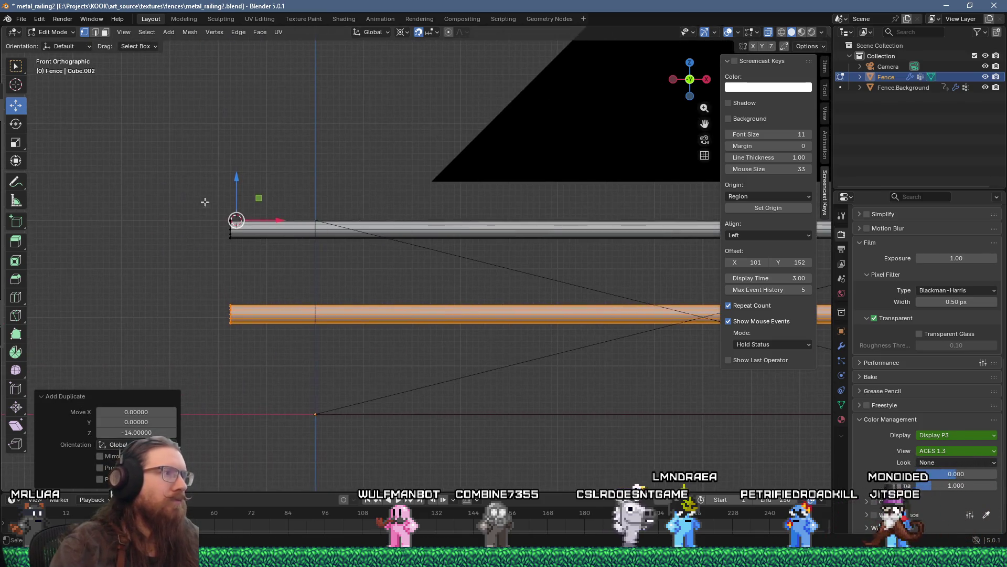
pyautogui.click(315, 236)
pyautogui.hotkey('ctrl', 'l')
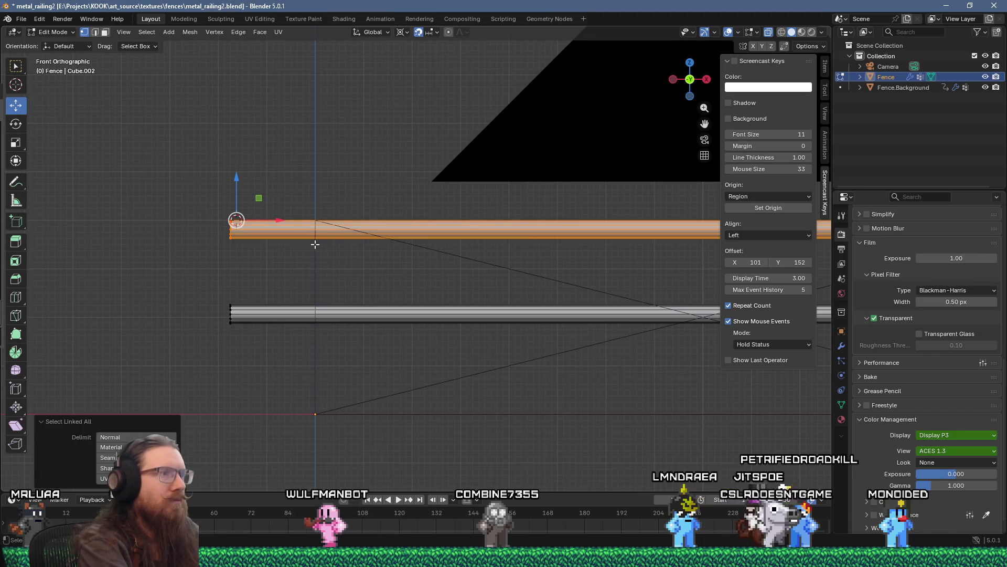
pyautogui.hotkey('shift', 'd')
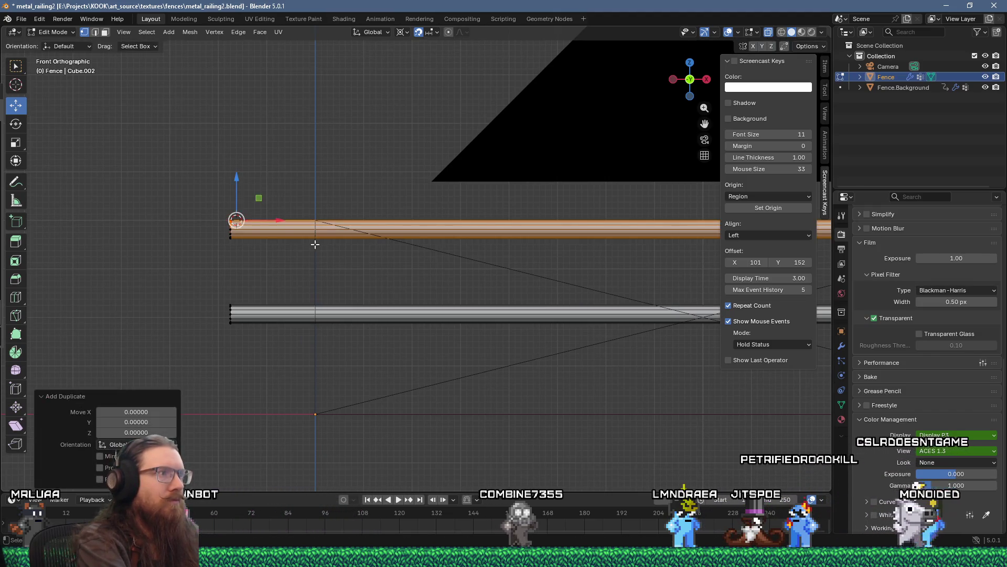
pyautogui.write('r90')
pyautogui.press('Return')
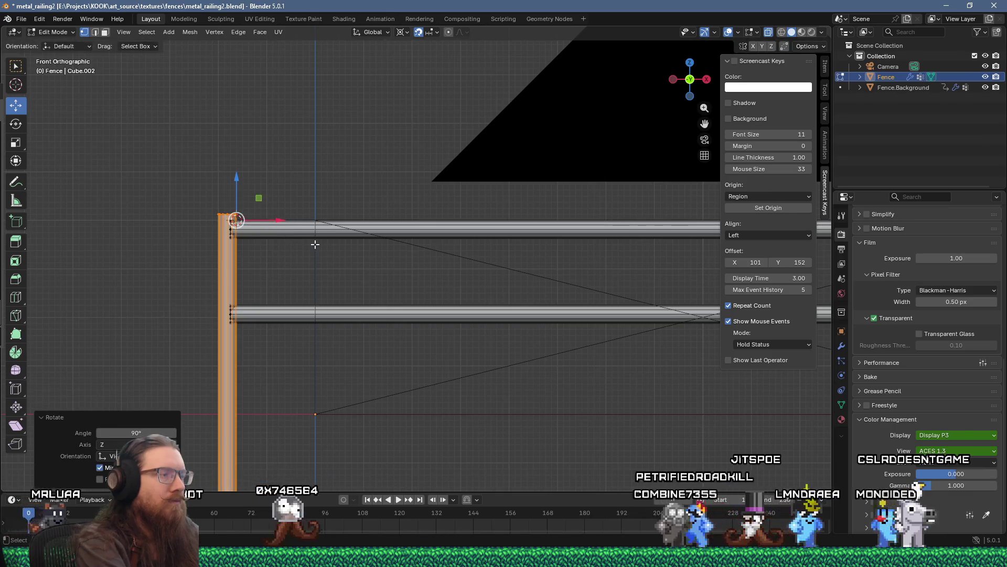
pyautogui.press('g')
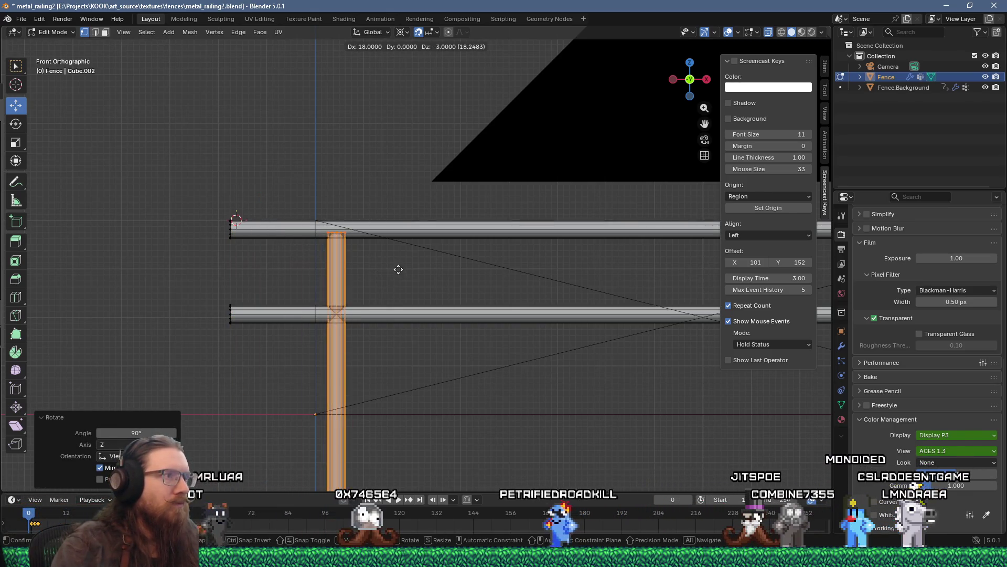
pyautogui.click(386, 263)
# Set the pivot to bounding box centre and lower the post's top by 0.5 units.
pyautogui.scroll(5, 240, 218)
pyautogui.scroll(3, 358, 219)
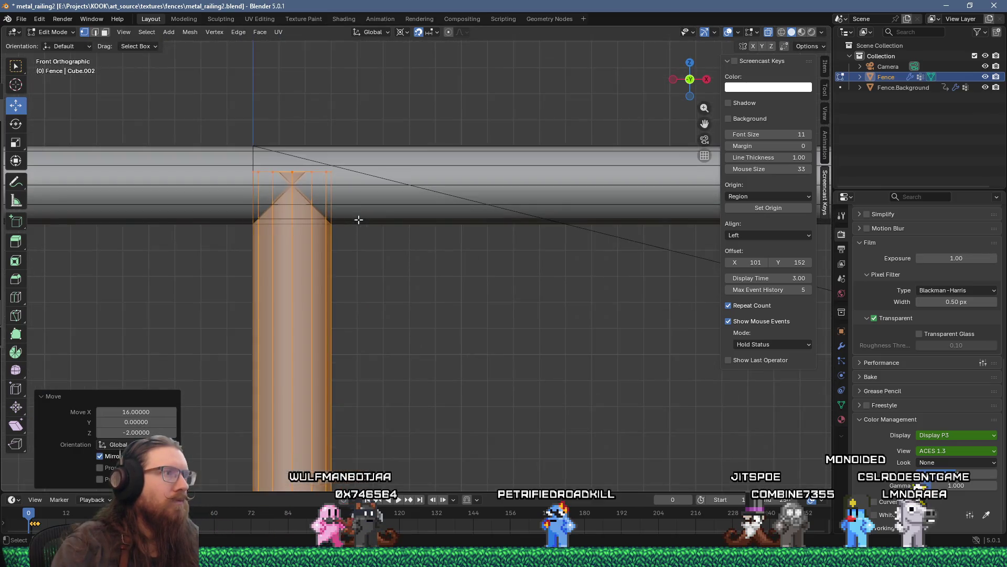
pyautogui.moveTo(344, 221); pyautogui.dragTo(394, 229)
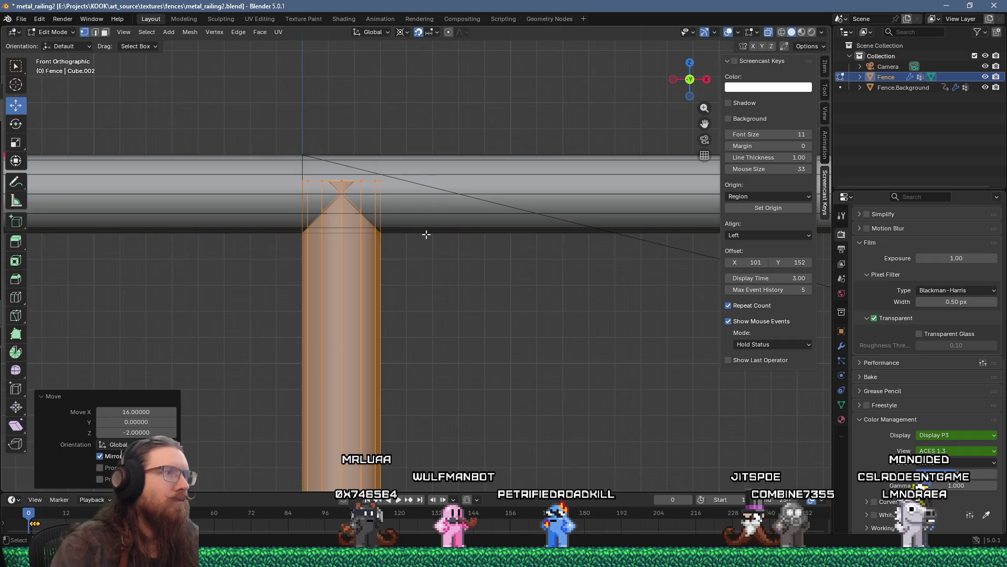
pyautogui.press('g')
pyautogui.press('z')
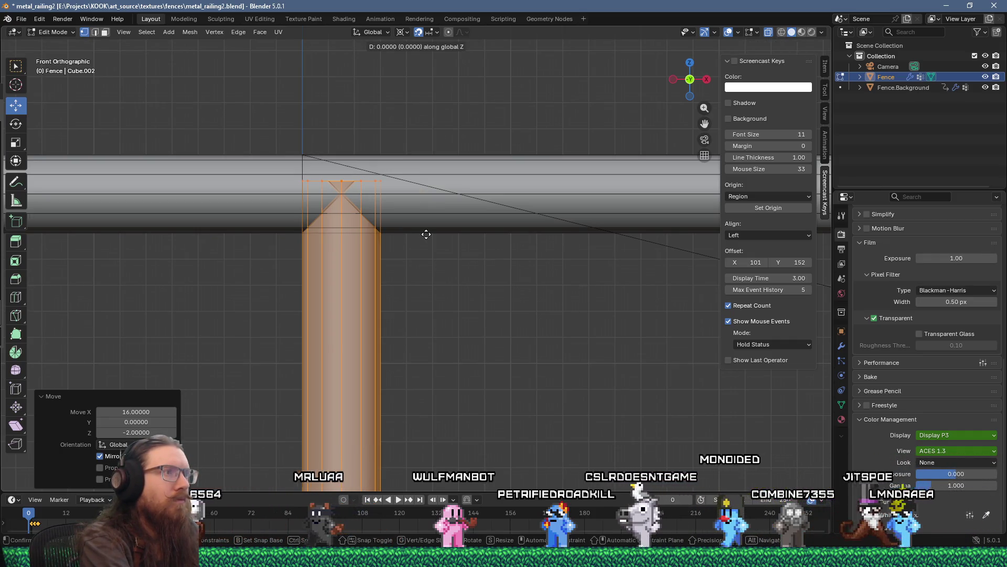
pyautogui.press('Escape')
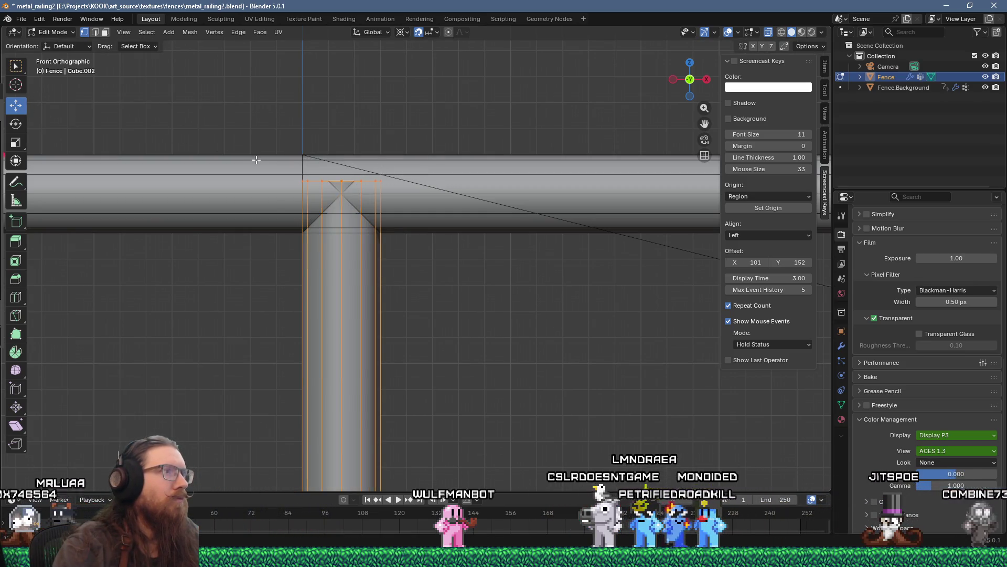
pyautogui.click(407, 33)
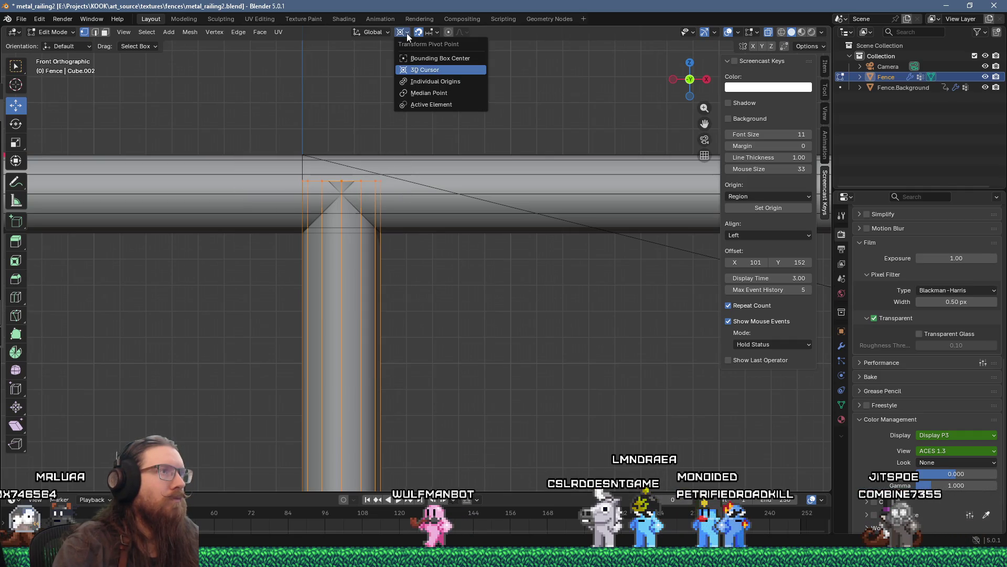
pyautogui.click(420, 57)
pyautogui.moveTo(341, 138); pyautogui.dragTo(342, 151)
# Raise the post's bottom end by 112 units and select the whole first post for copying along X.
pyautogui.scroll(4, 328, 174)
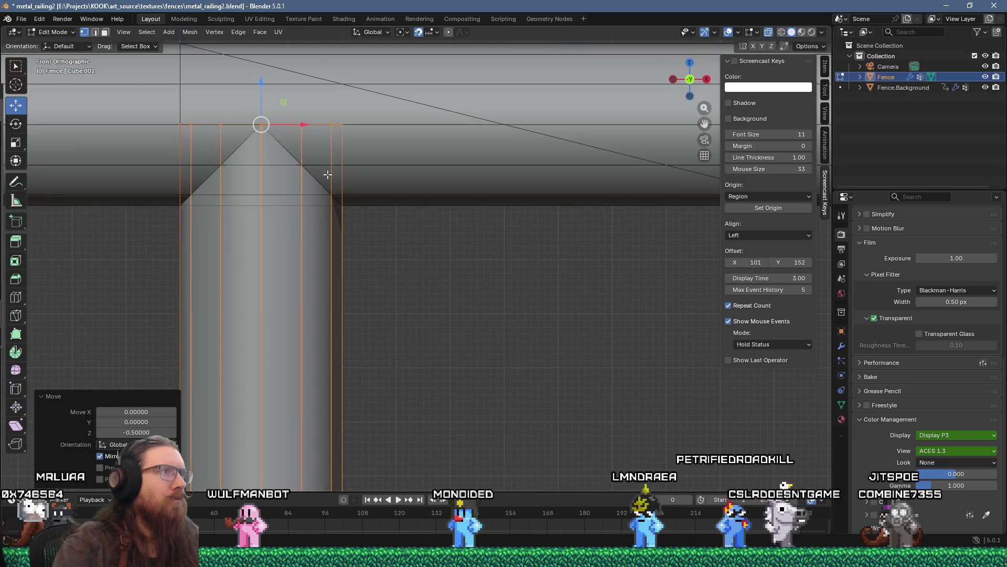
pyautogui.scroll(-13, 328, 175)
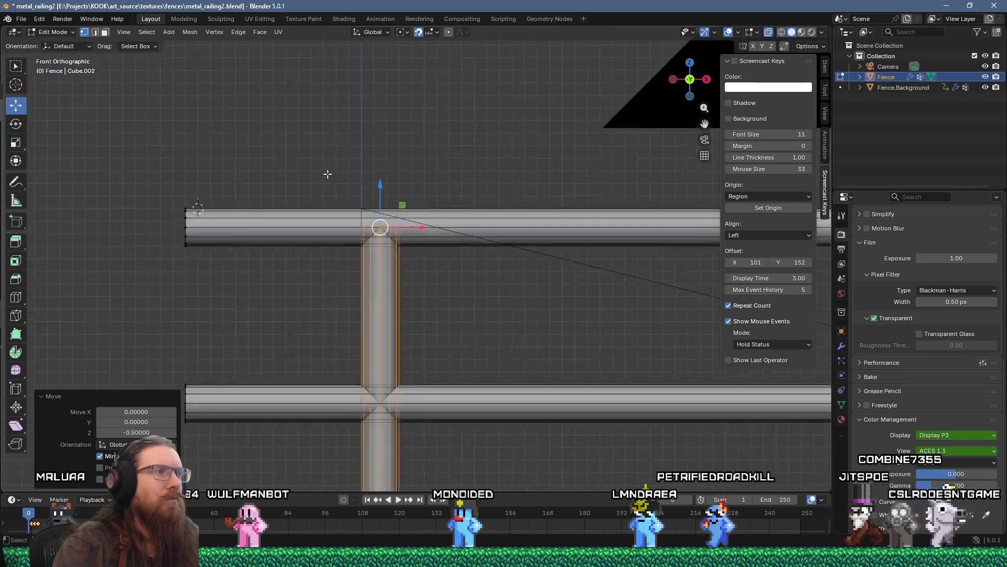
pyautogui.scroll(-6, 362, 137)
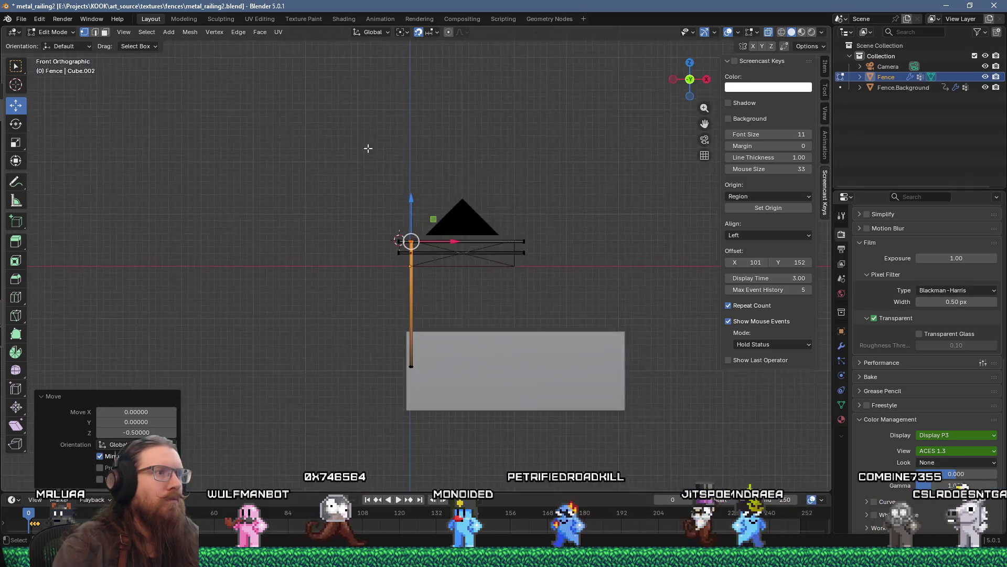
pyautogui.moveTo(411, 330); pyautogui.dragTo(401, 238)
pyautogui.scroll(8, 401, 238)
pyautogui.scroll(4, 401, 238)
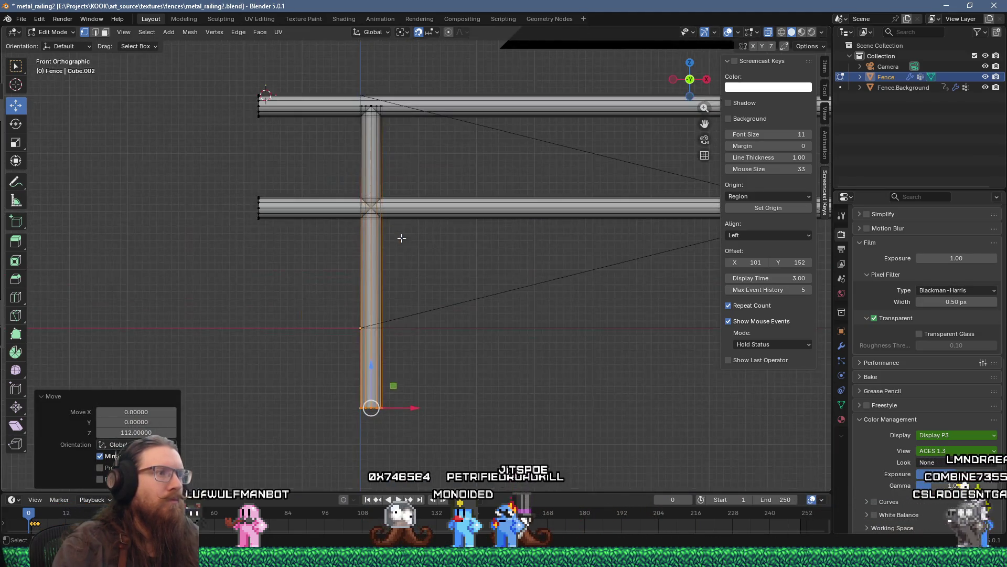
pyautogui.moveTo(384, 386); pyautogui.dragTo(363, 317)
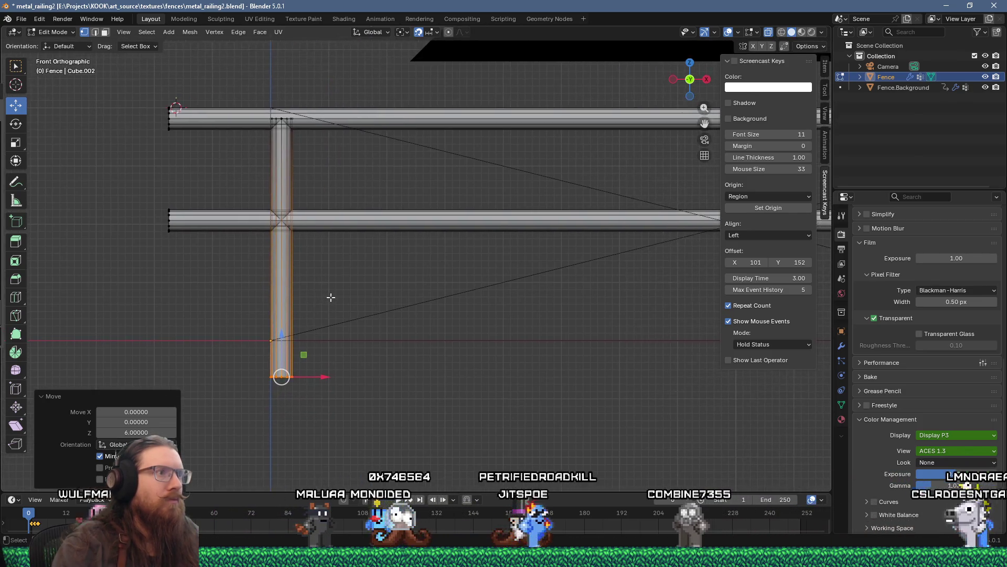
pyautogui.scroll(-3, 341, 293)
pyautogui.scroll(-1, 333, 294)
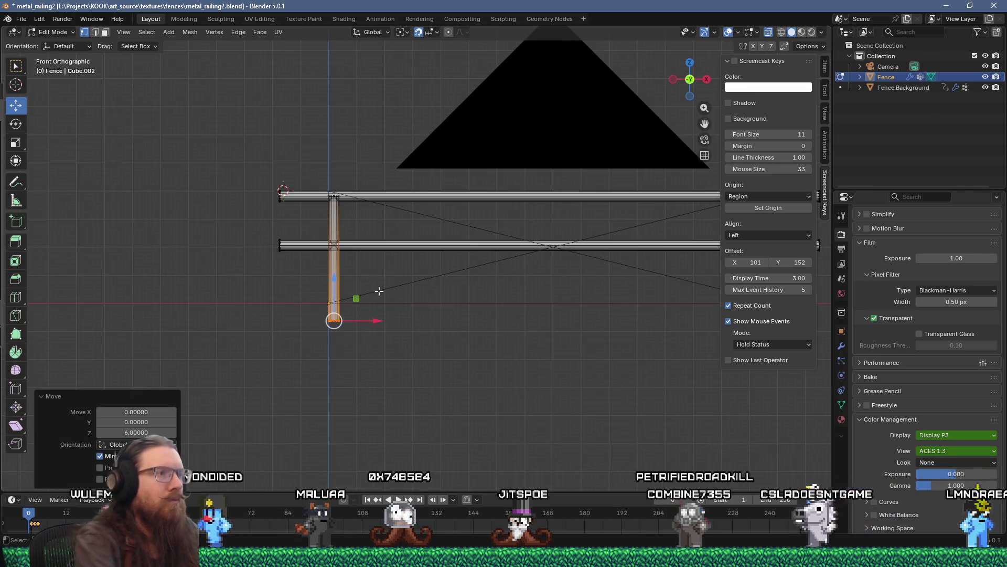
pyautogui.hotkey('ctrl', 'l')
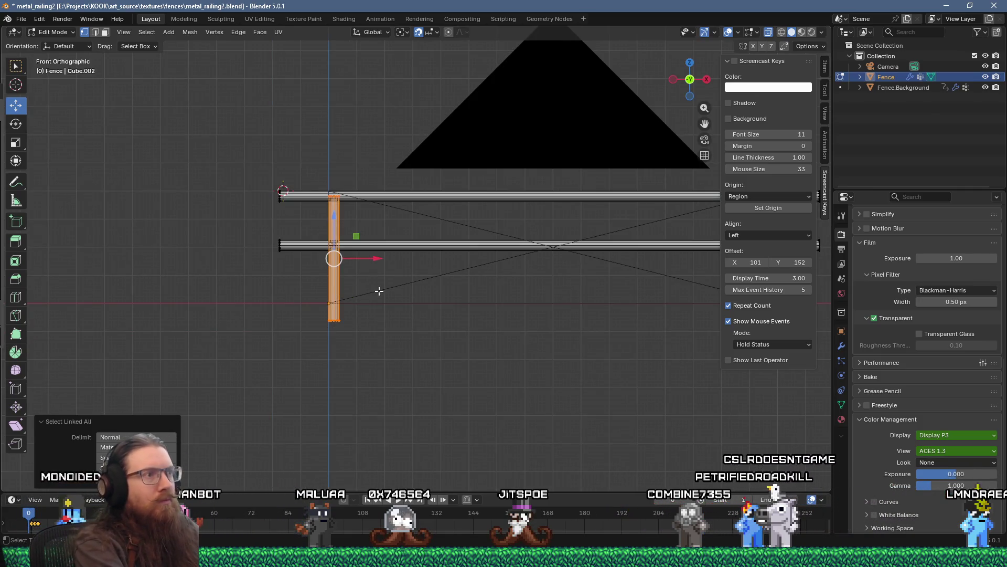
pyautogui.press('x')
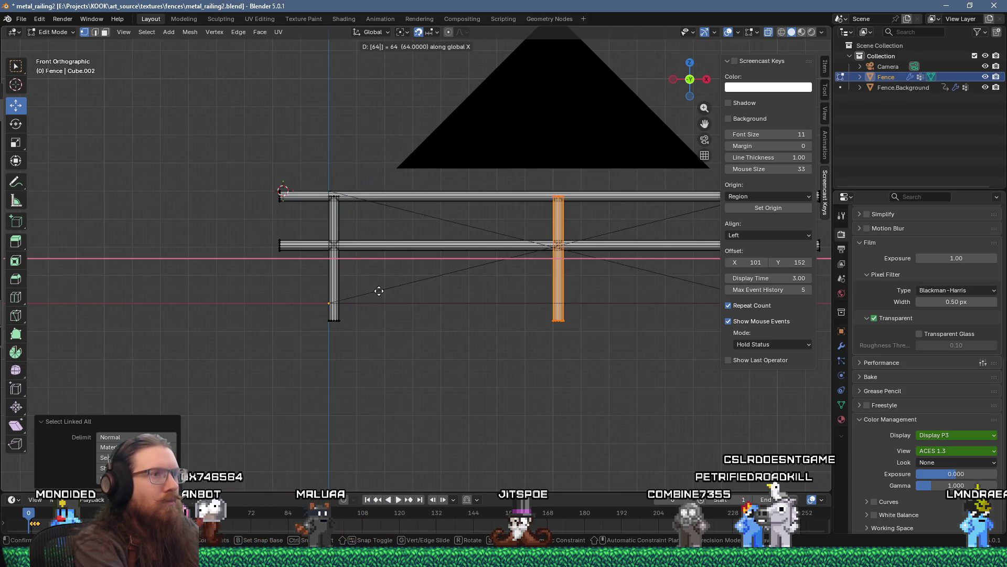
# Place the post copy 64 units along X, then shift it back 32 units.
pyautogui.press('Return')
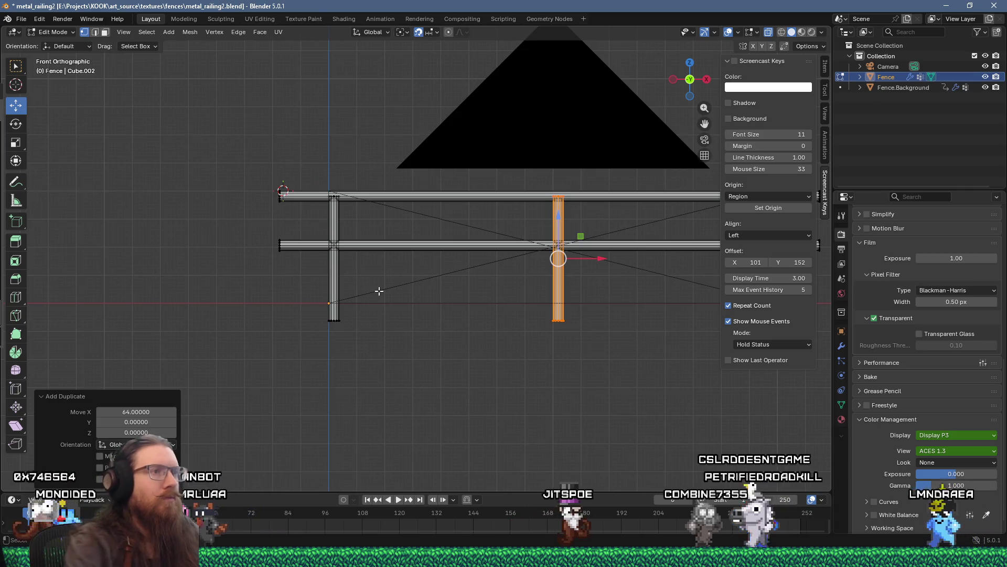
pyautogui.scroll(-2, 378, 290)
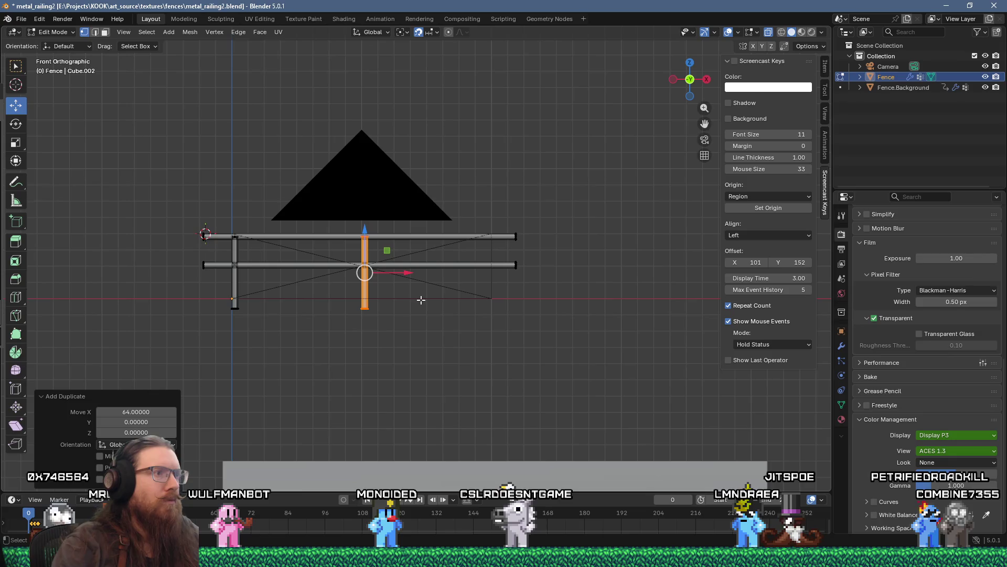
pyautogui.scroll(4, 242, 271)
pyautogui.moveTo(234, 270); pyautogui.dragTo(380, 267)
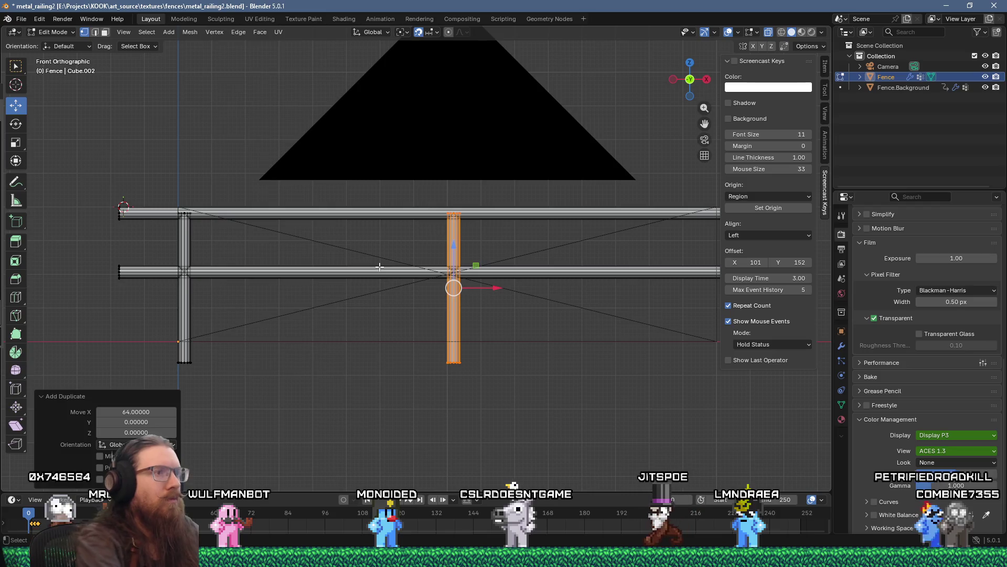
pyautogui.write('gx')
pyautogui.write('-32')
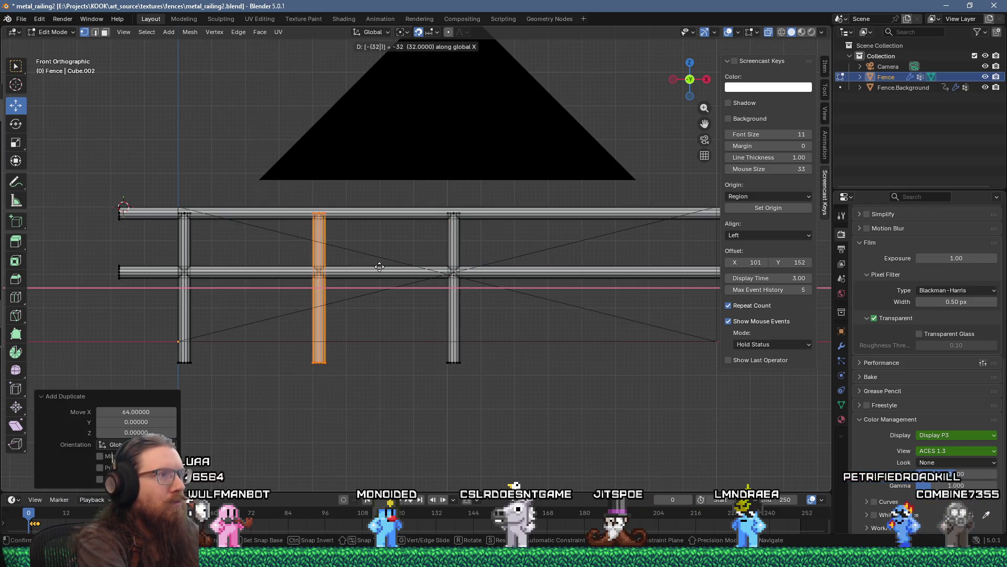
pyautogui.press('Return')
# Duplicate the rightmost post 32 units along X and repeat to add another post.
pyautogui.moveTo(479, 381); pyautogui.dragTo(438, 355)
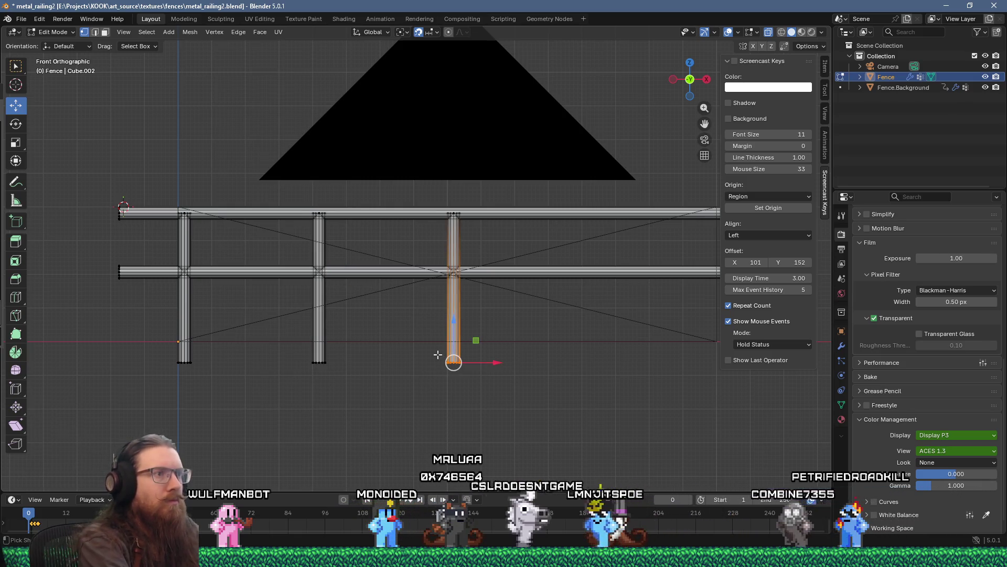
pyautogui.hotkey('ctrl', 'l')
pyautogui.hotkey('shift', 'd')
pyautogui.write('x32')
pyautogui.press('Return')
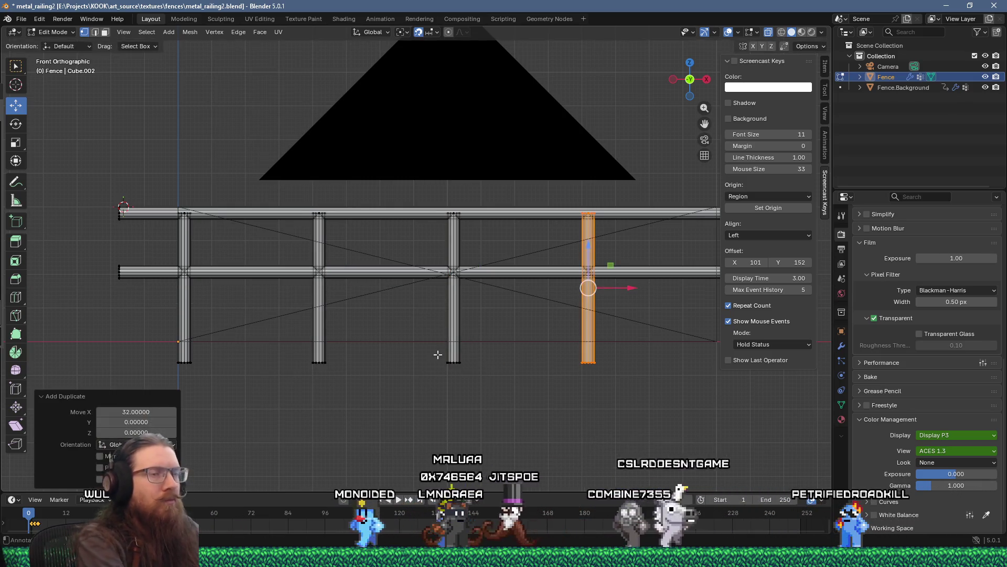
pyautogui.hscroll(3, 441, 349)
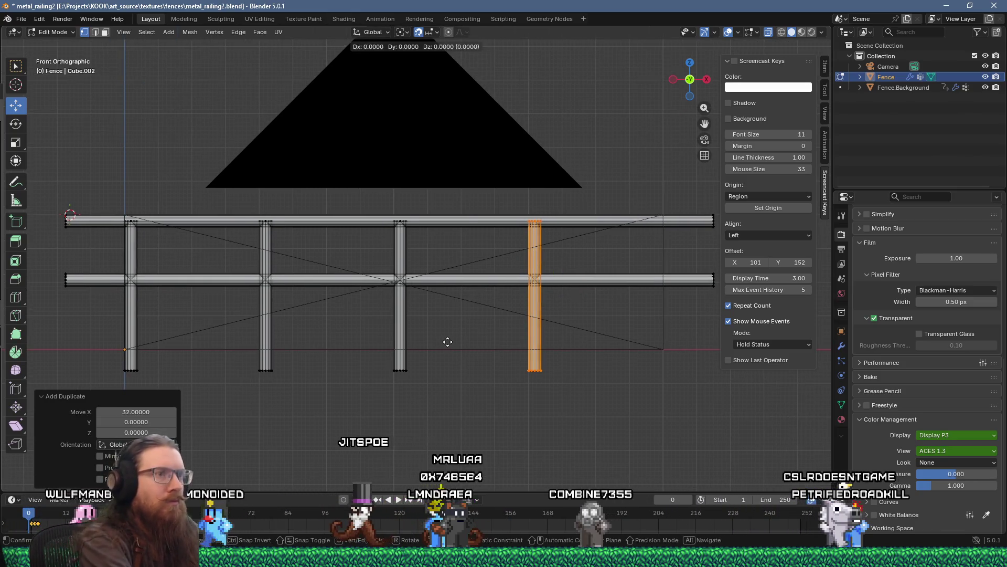
pyautogui.hotkey('shift', 'r')
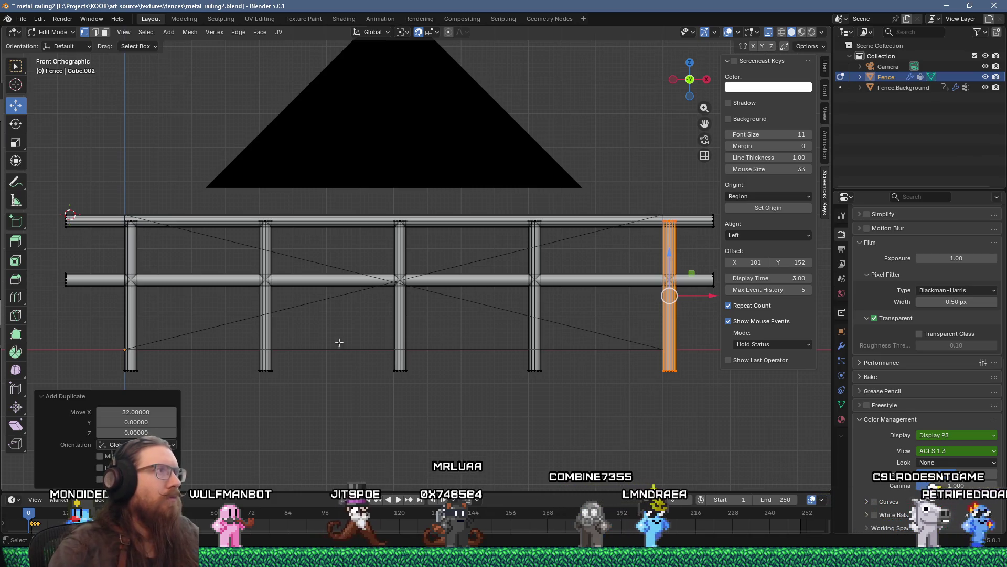
# Save metal_railing2.blend and render a still image of the fence.
pyautogui.click(21, 19)
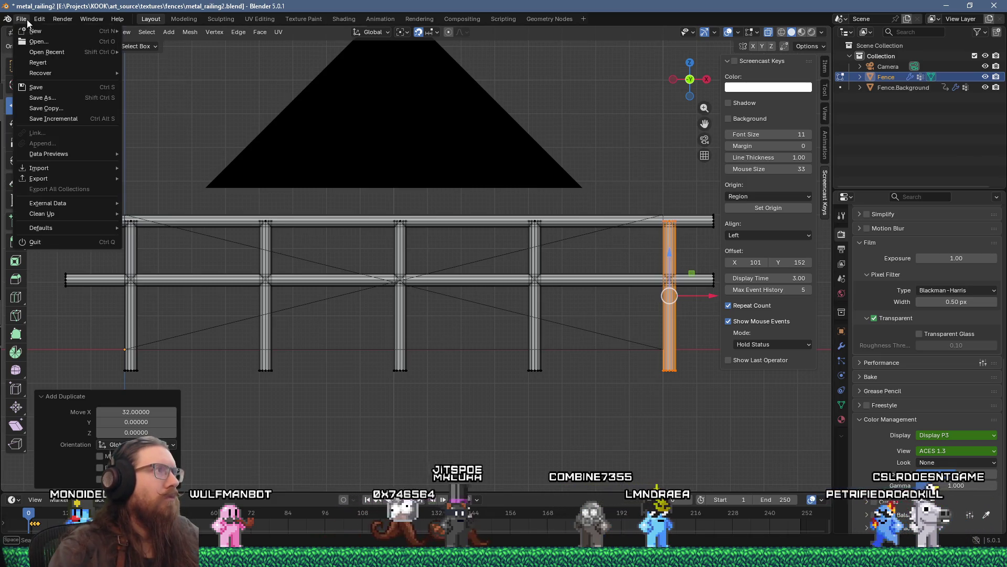
pyautogui.click(37, 74)
pyautogui.click(62, 19)
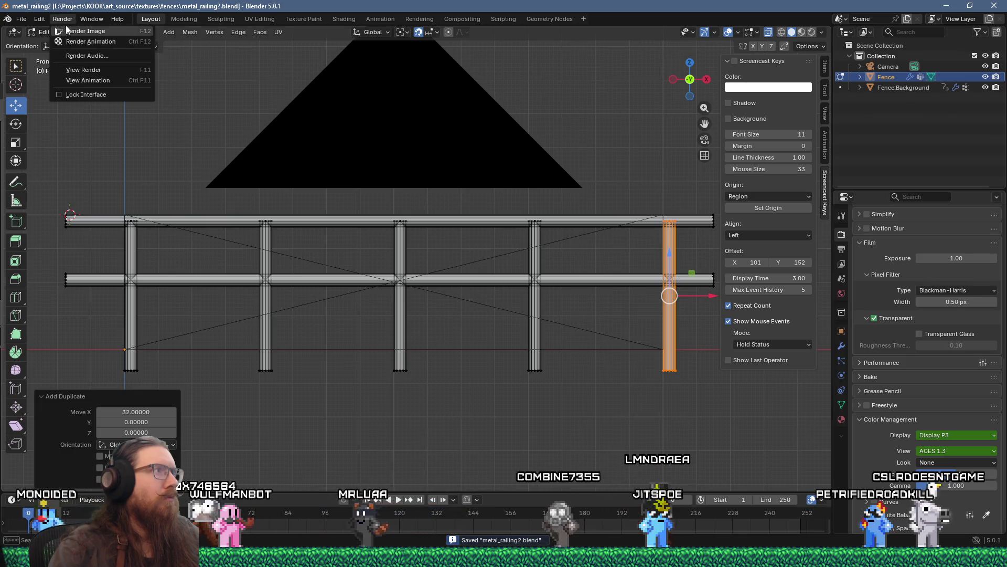
pyautogui.click(71, 31)
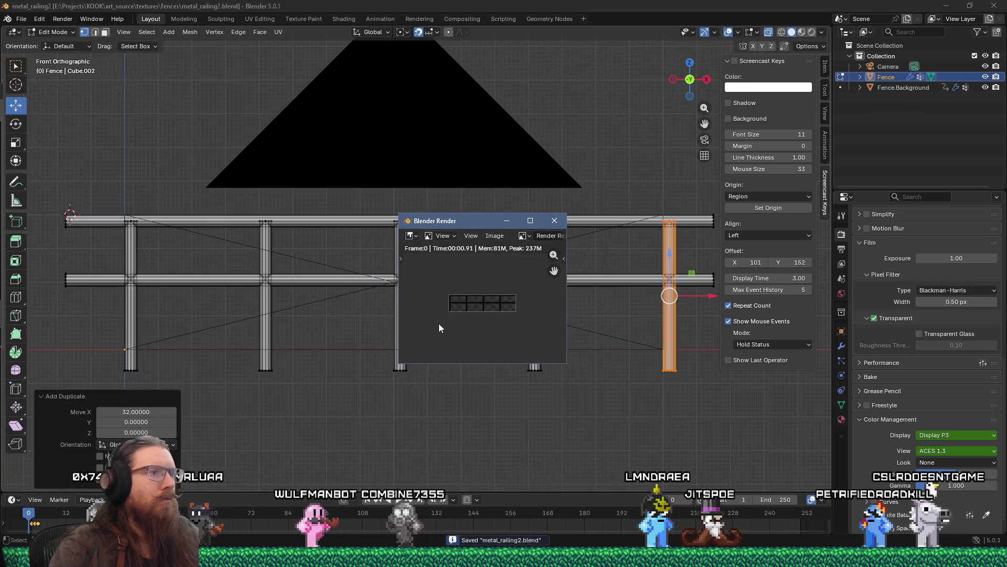
# Enlarge and zoom the render result to inspect the transparent background, then close it.
pyautogui.moveTo(557, 362); pyautogui.dragTo(814, 473)
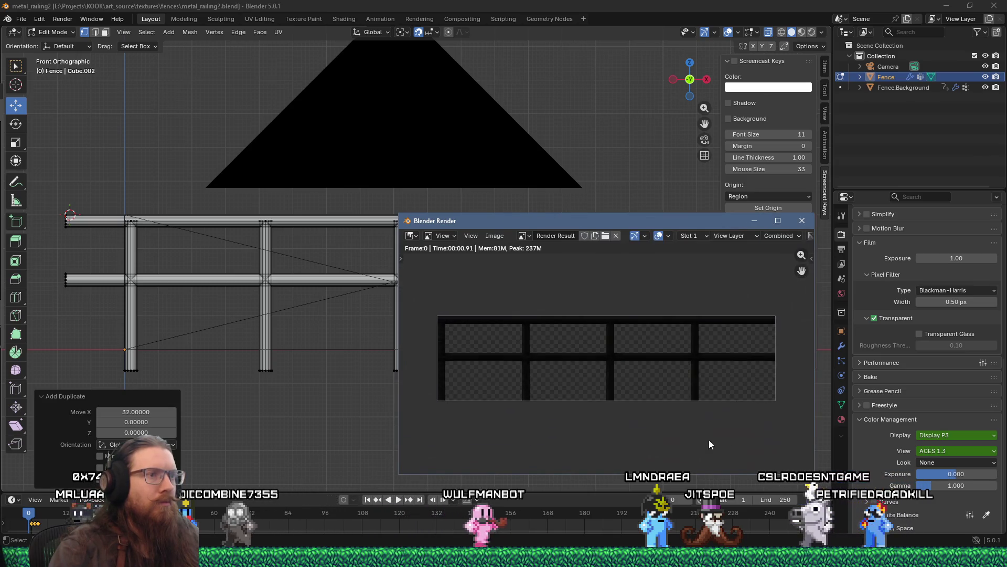
pyautogui.scroll(2, 584, 396)
pyautogui.scroll(-2, 585, 396)
pyautogui.scroll(-1, 583, 393)
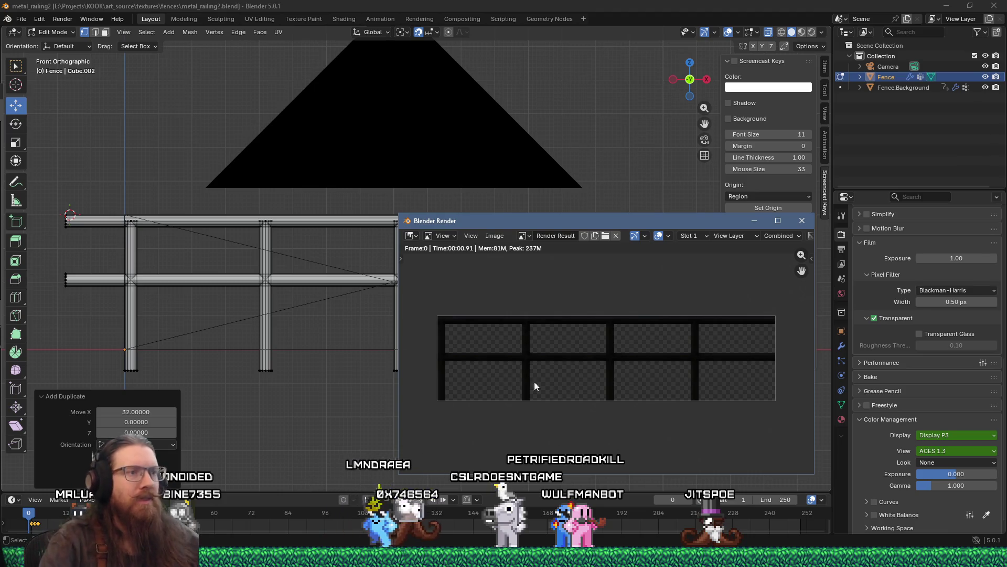
pyautogui.scroll(4, 467, 360)
pyautogui.scroll(3, 528, 370)
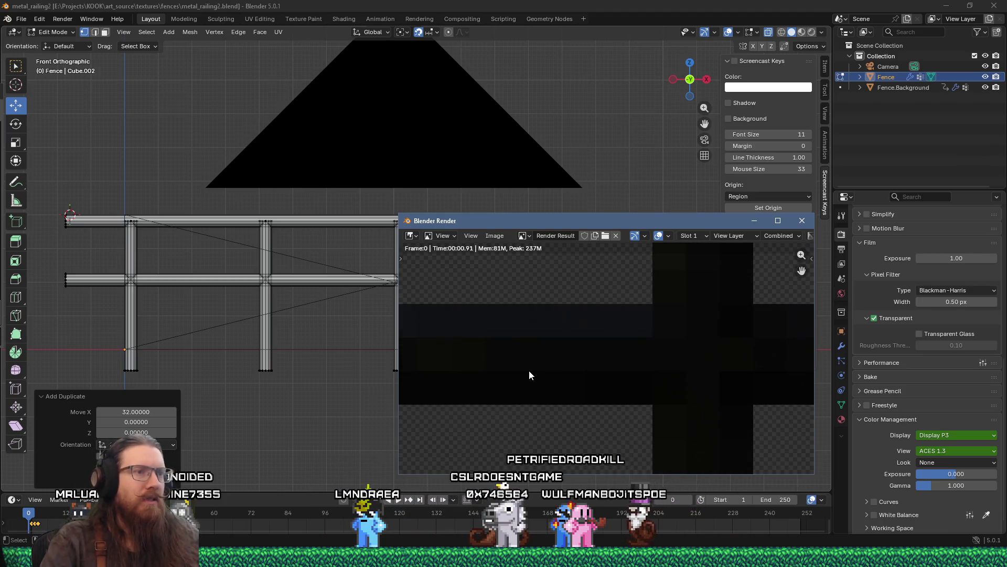
pyautogui.scroll(-8, 529, 371)
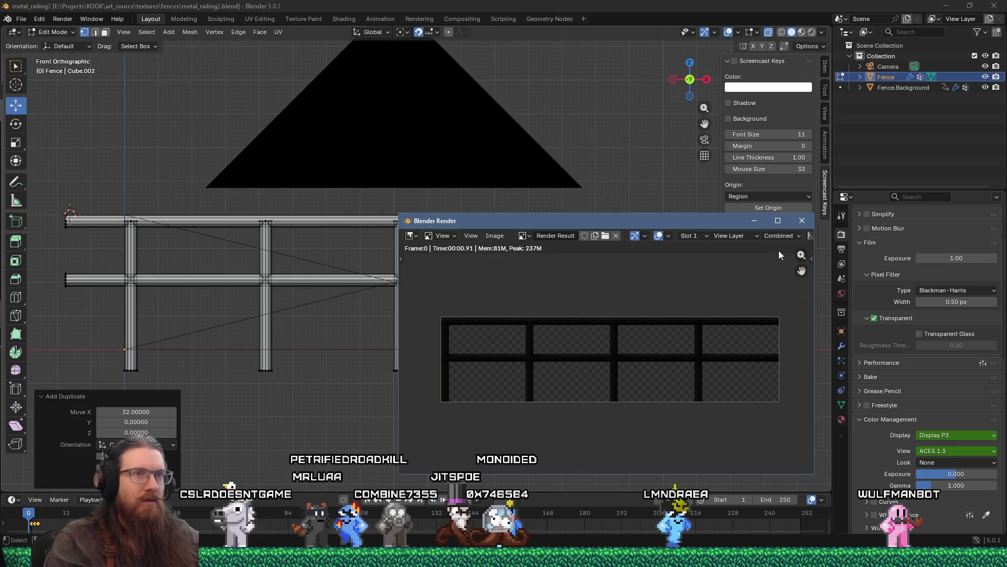
pyautogui.click(802, 223)
pyautogui.scroll(-3, 525, 273)
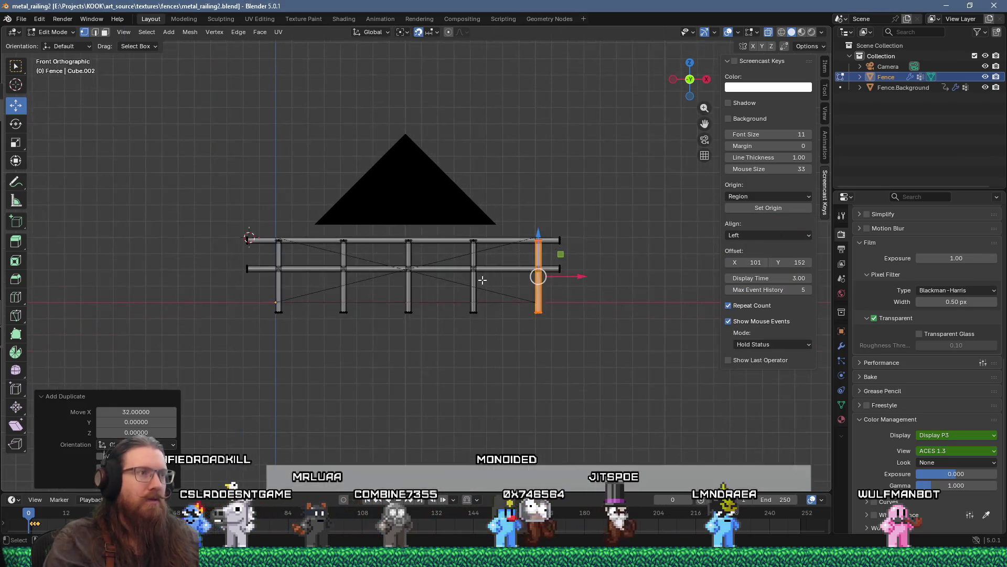
# Select the whole fence mesh and switch to the Shading workspace.
pyautogui.press('a')
pyautogui.click(345, 18)
pyautogui.scroll(-3, 424, 313)
pyautogui.hscroll(-3, 424, 313)
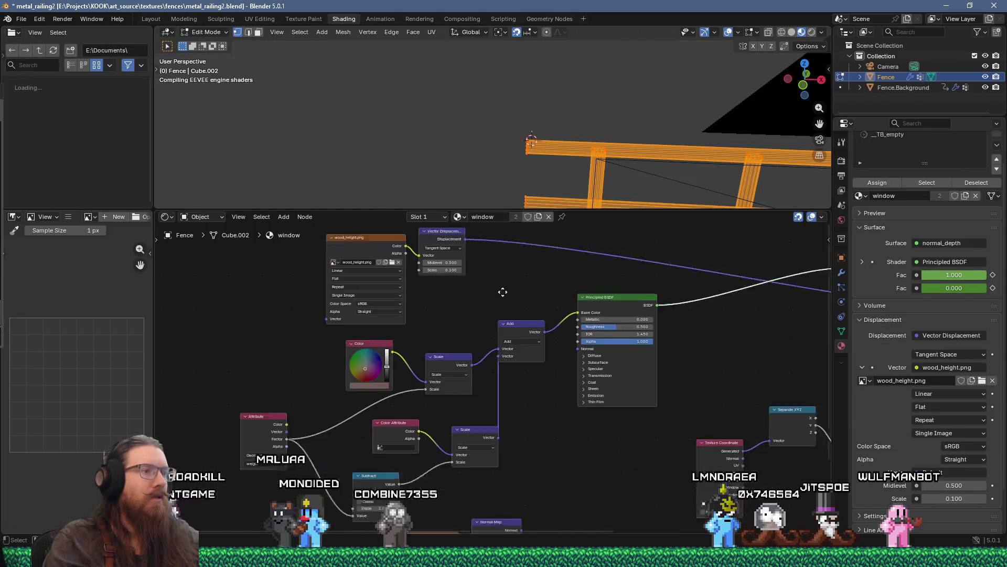
pyautogui.scroll(1, 430, 372)
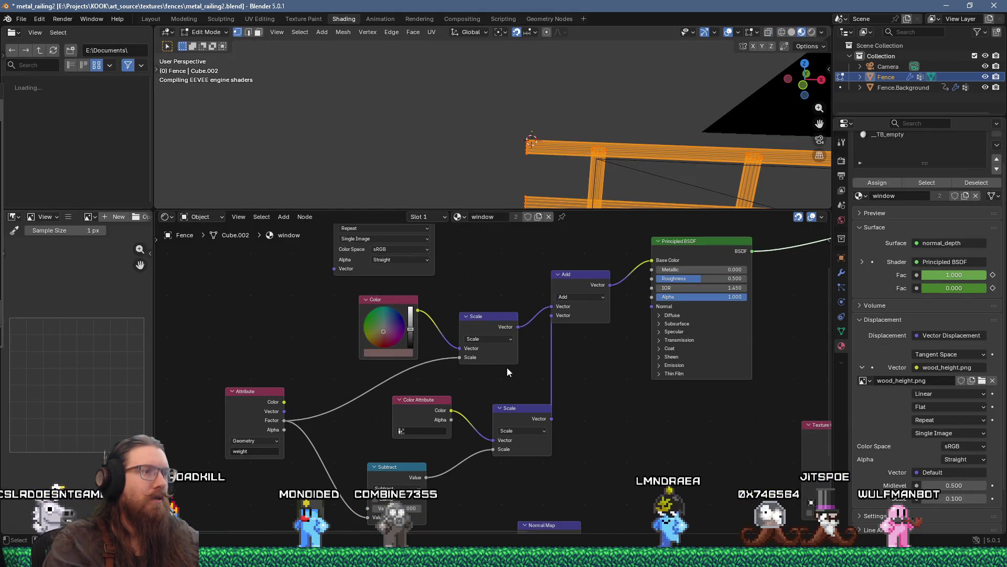
pyautogui.scroll(-1, 574, 370)
pyautogui.hscroll(-1, 574, 370)
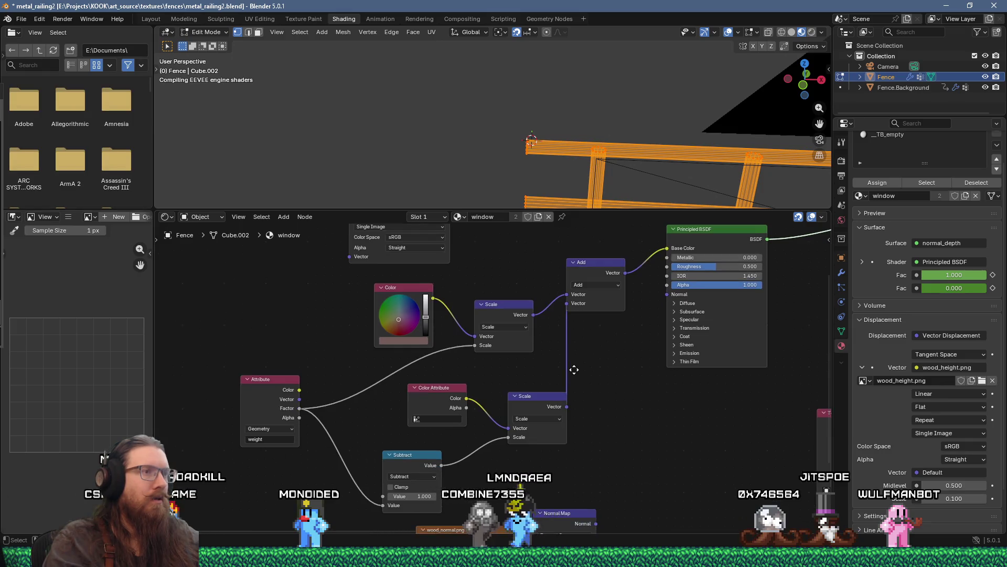
pyautogui.scroll(-2, 555, 369)
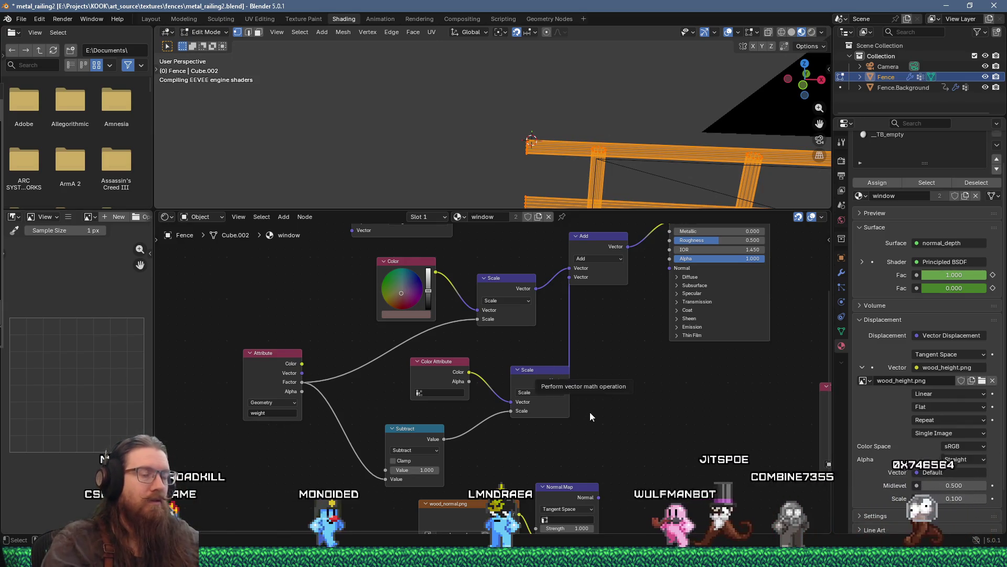
pyautogui.scroll(1, 551, 412)
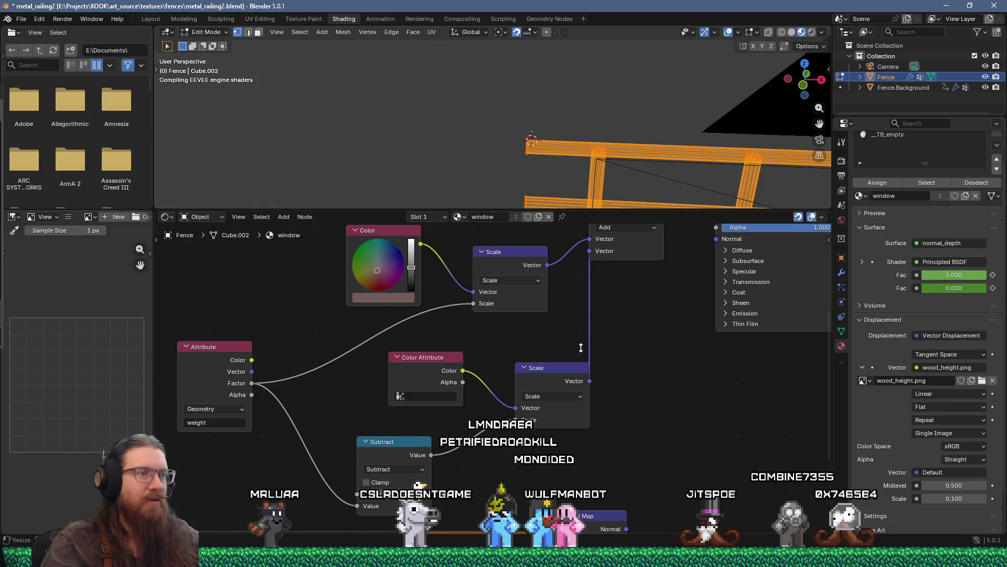
# Enlarge the node editor and pan to the wood_normal.png and Normal Map nodes.
pyautogui.moveTo(594, 210); pyautogui.dragTo(595, 143)
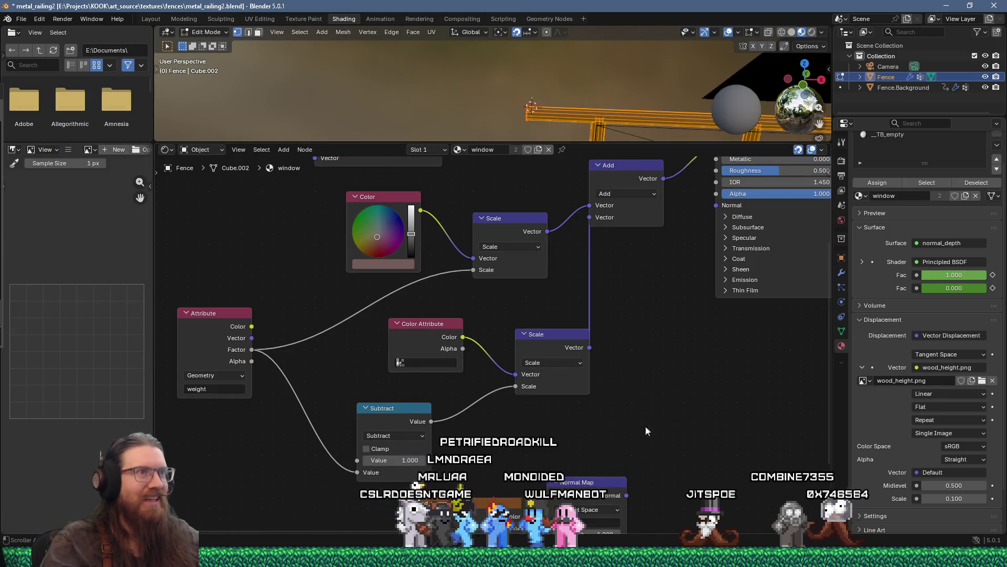
pyautogui.scroll(8, 527, 72)
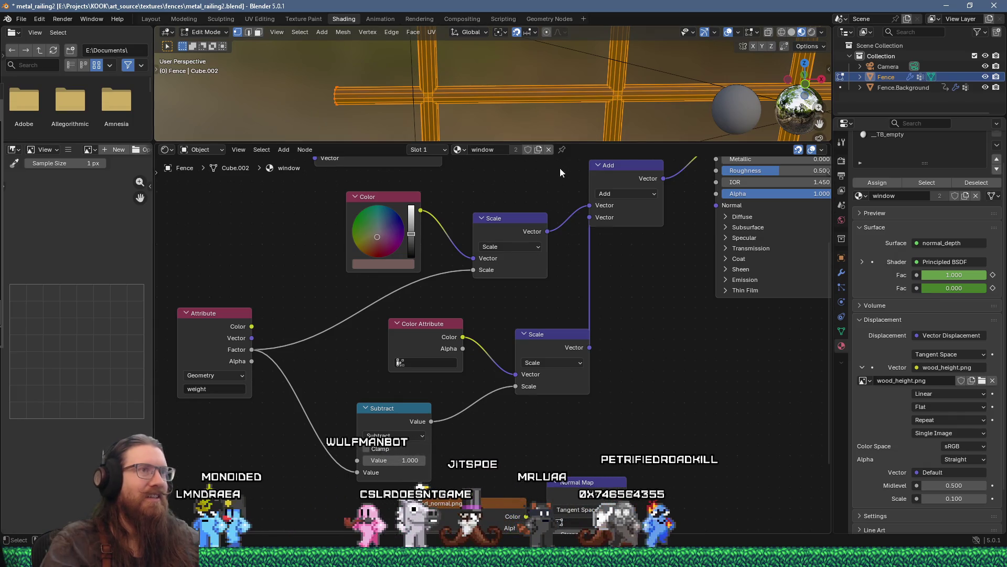
pyautogui.scroll(4, 410, 89)
pyautogui.scroll(-6, 410, 90)
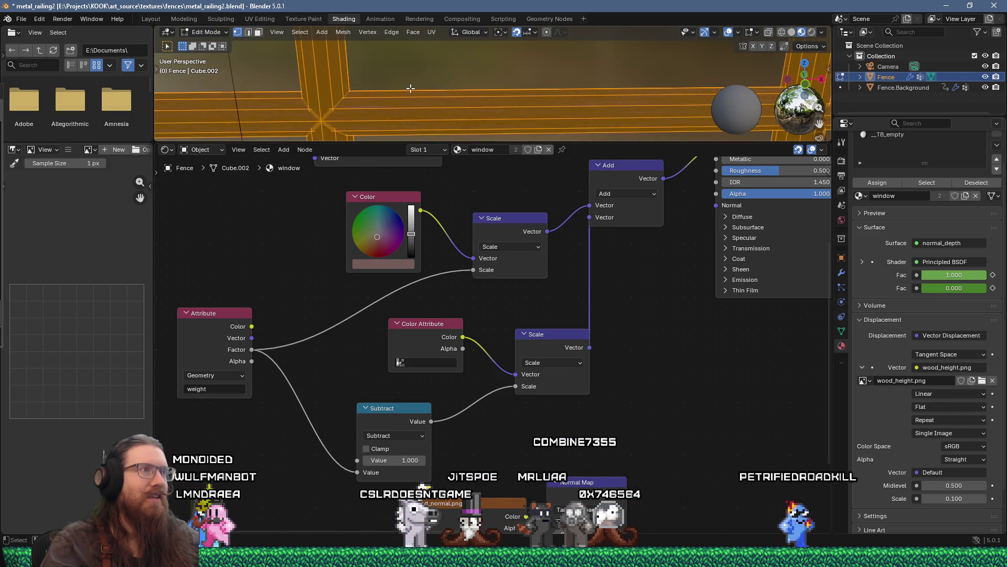
pyautogui.moveTo(565, 359)
pyautogui.mouseDown()
pyautogui.moveTo(611, 355)
pyautogui.moveTo(614, 279)
pyautogui.mouseUp()
pyautogui.moveTo(522, 309)
pyautogui.mouseDown()
pyautogui.moveTo(333, 412)
pyautogui.moveTo(348, 451)
pyautogui.mouseUp()
pyautogui.moveTo(391, 426)
pyautogui.mouseDown()
pyautogui.moveTo(413, 446)
pyautogui.moveTo(559, 330)
pyautogui.moveTo(595, 276)
pyautogui.mouseUp()
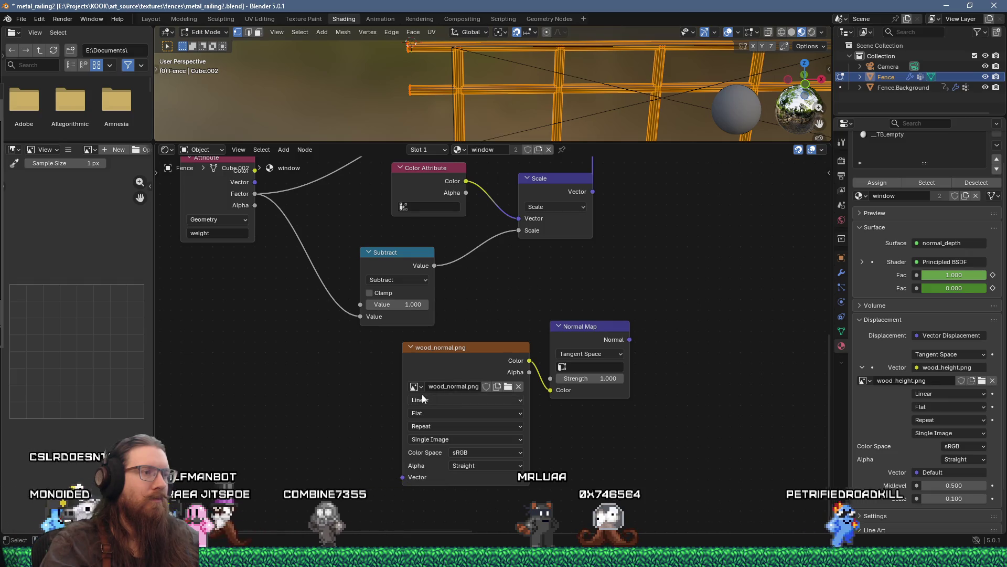
# Open Blender's image browser for the normal texture and open e:\projects\kook\art_source\ via Run.
pyautogui.click(508, 387)
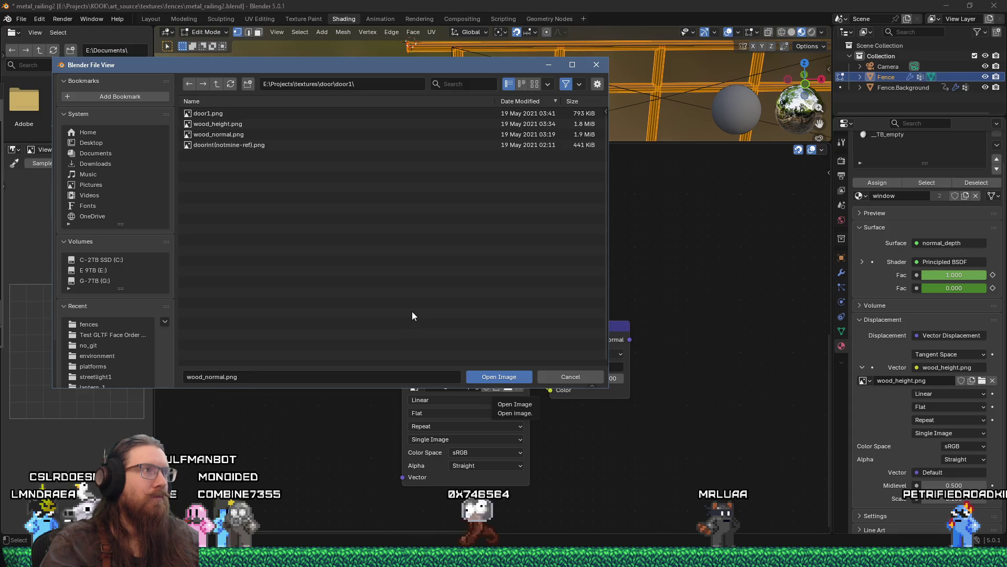
pyautogui.press('super+r')
pyautogui.write('e:\\p')
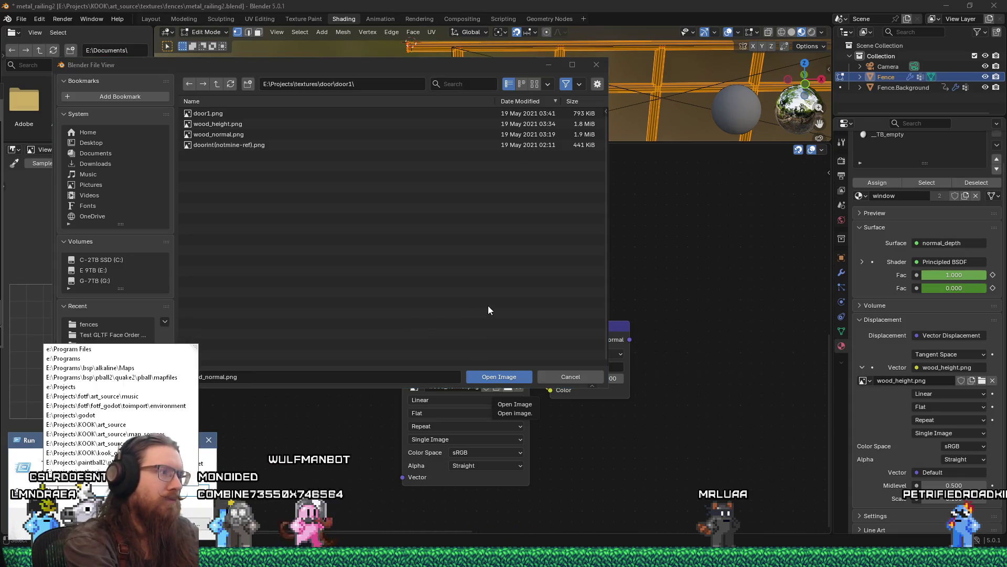
pyautogui.write('rojects\\kook\\')
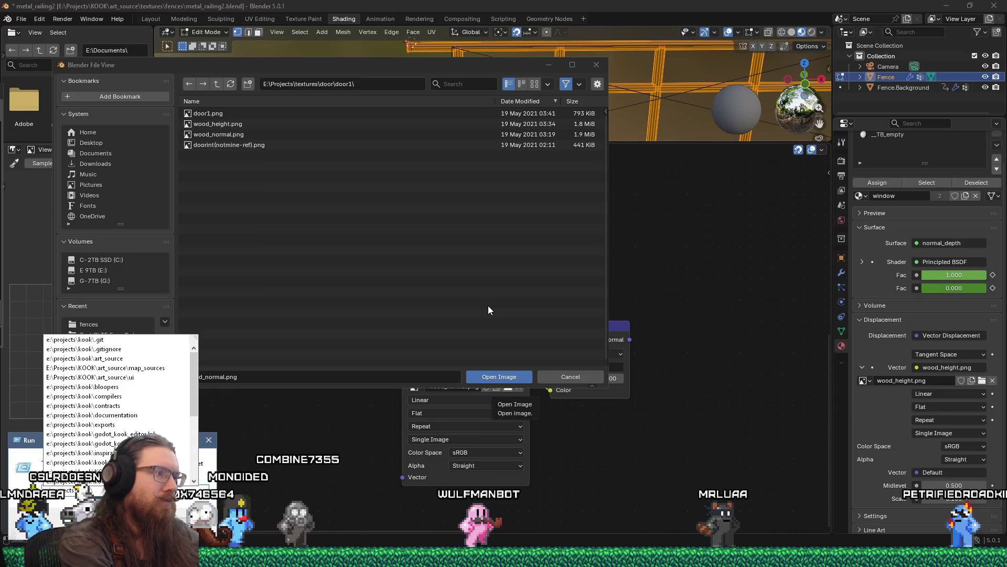
pyautogui.write('art_source\\')
pyautogui.press('Return')
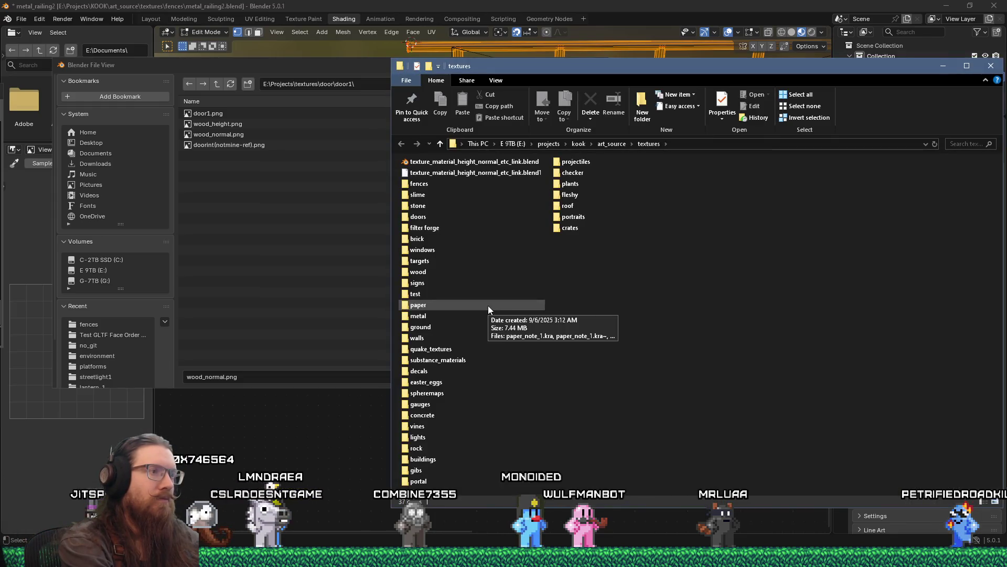
# Open the metal textures folder in Explorer and preview a texture image.
pyautogui.press('m')
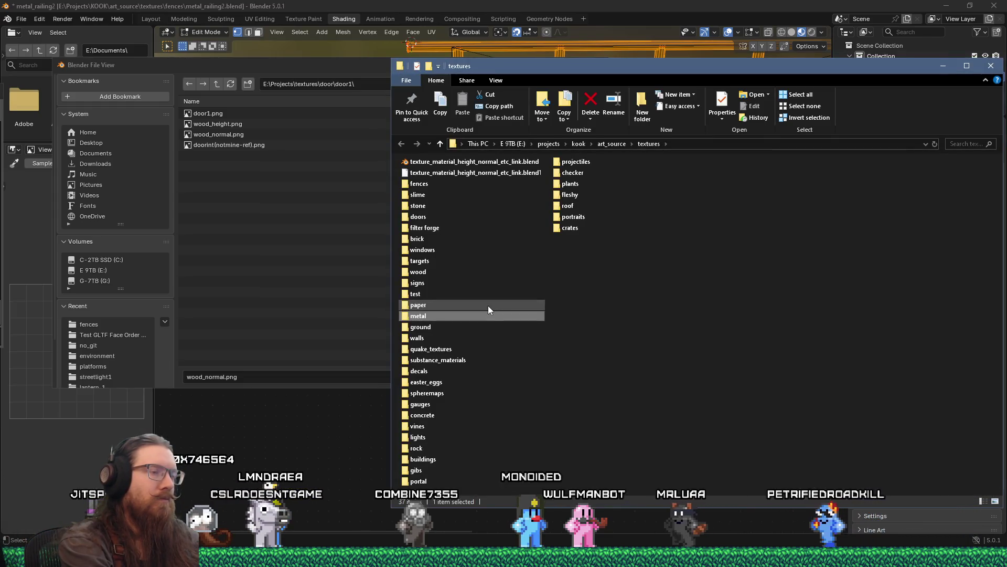
pyautogui.press('Return')
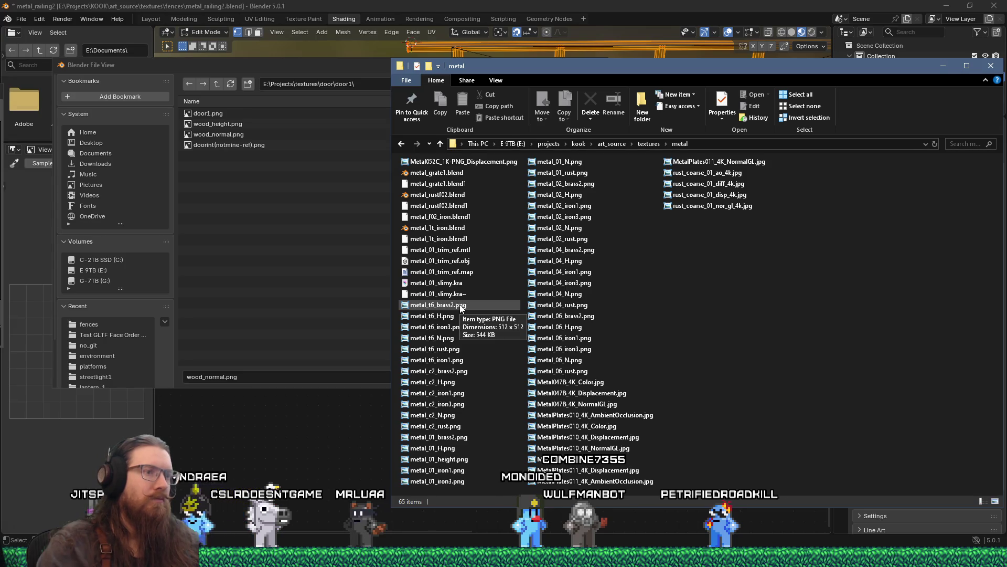
pyautogui.press('Return')
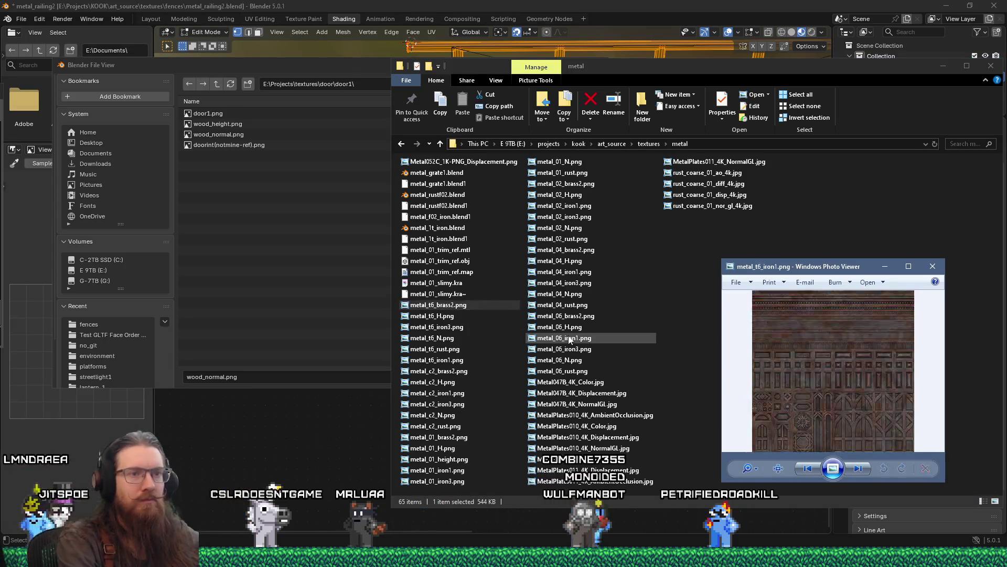
pyautogui.press('Right')
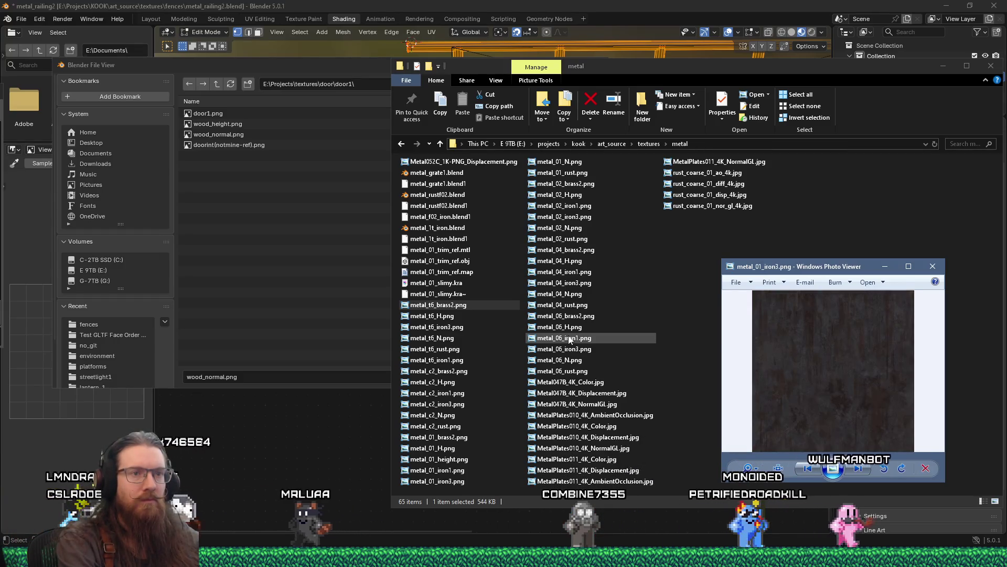
pyautogui.press('Right')
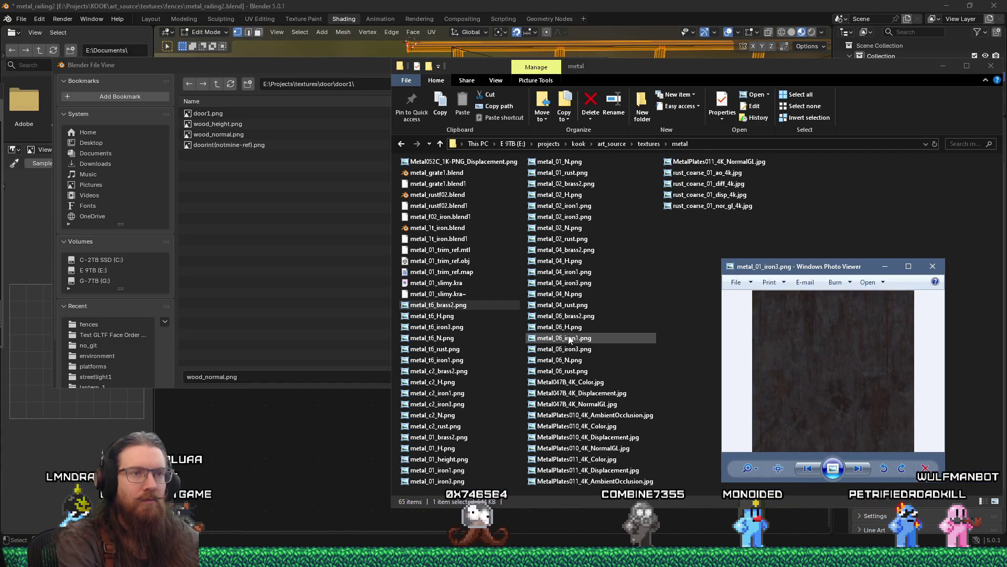
pyautogui.moveTo(724, 259); pyautogui.dragTo(341, 147)
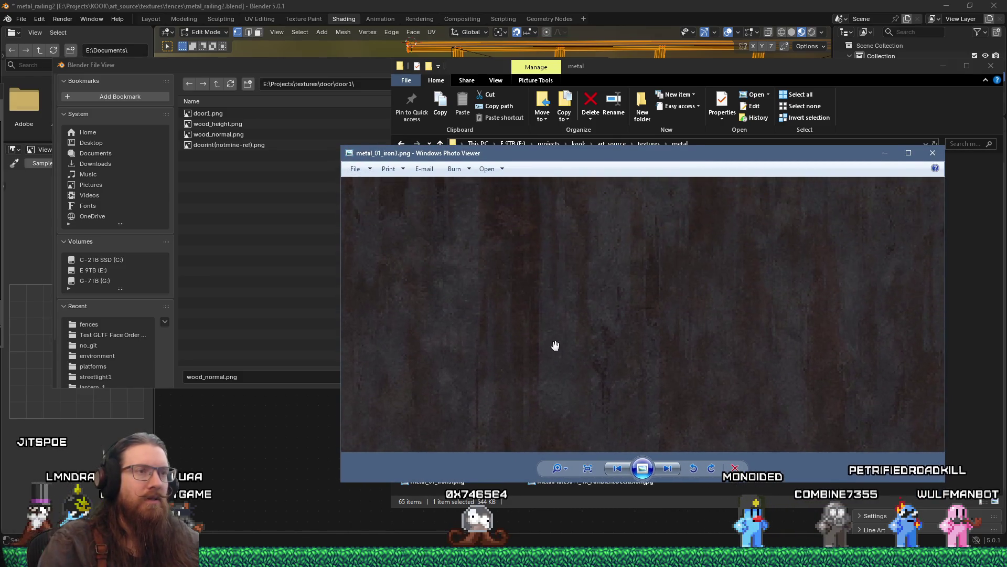
pyautogui.click(621, 470)
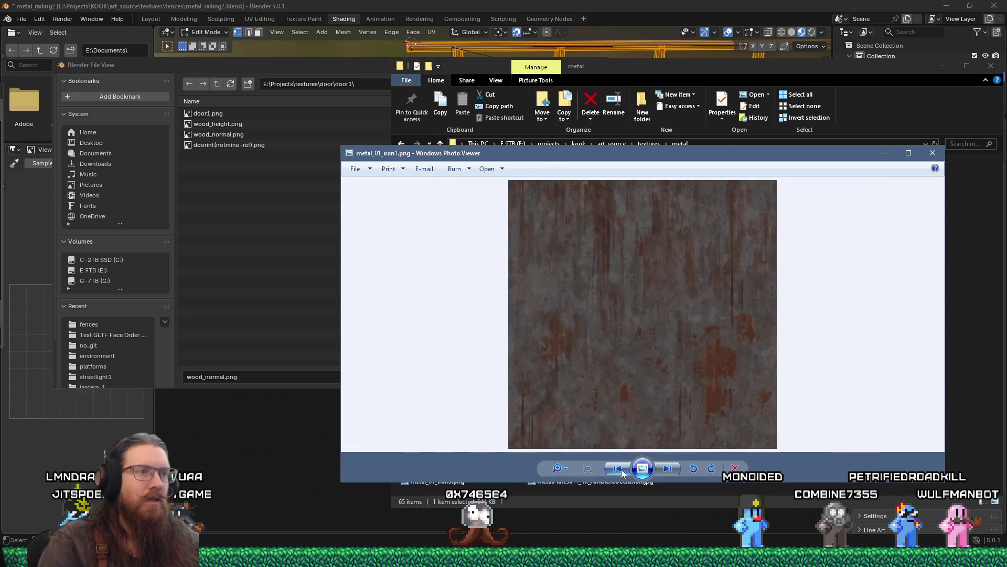
pyautogui.scroll(2, 637, 420)
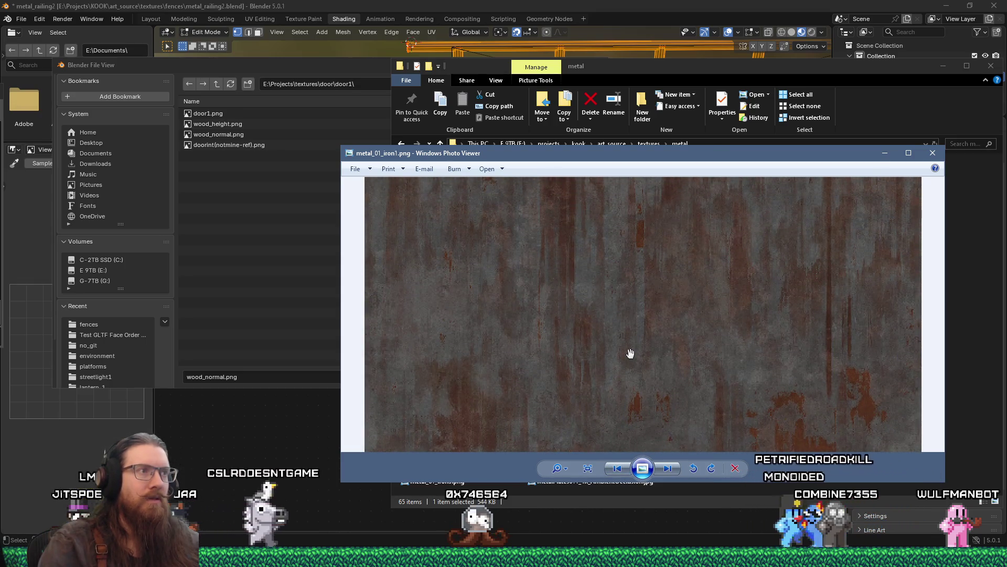
pyautogui.scroll(-2, 631, 335)
pyautogui.click(619, 468)
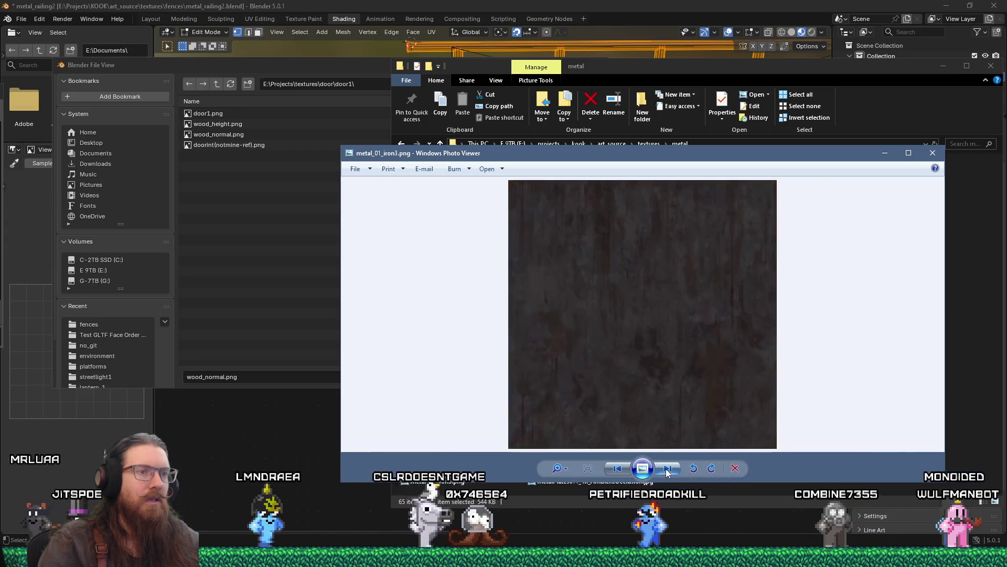
pyautogui.click(621, 469)
pyautogui.click(621, 469)
pyautogui.click(662, 470)
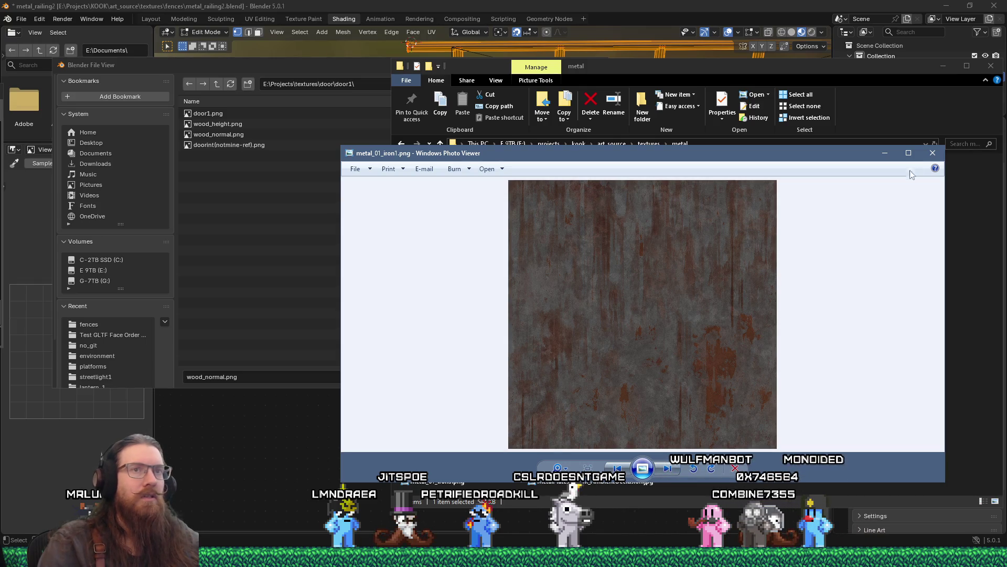
pyautogui.click(931, 153)
pyautogui.click(728, 142)
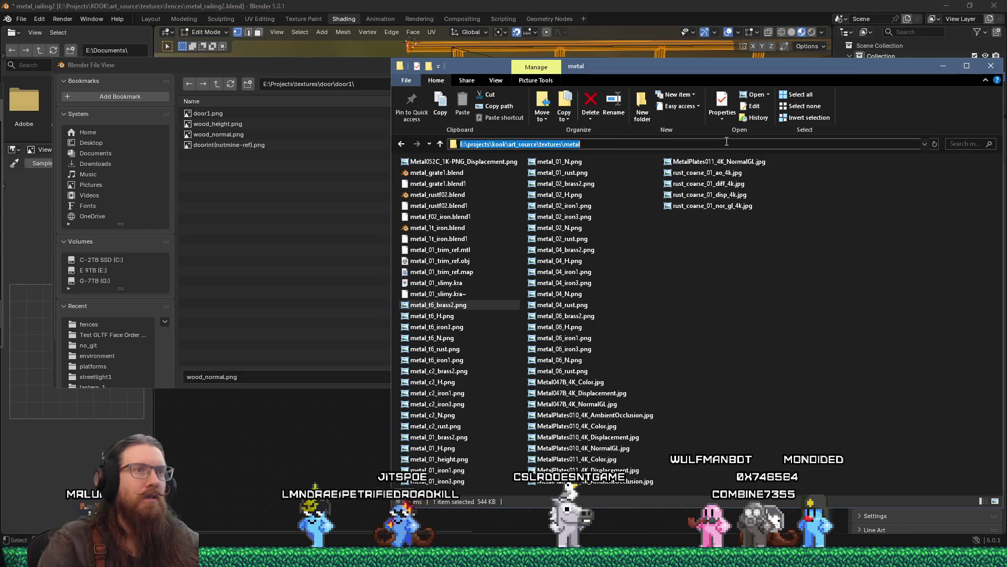
# Paste the metal folder path into Blender's browser and load metal_01_N.png into the image node.
pyautogui.rightClick(728, 141)
pyautogui.click(739, 174)
pyautogui.click(374, 85)
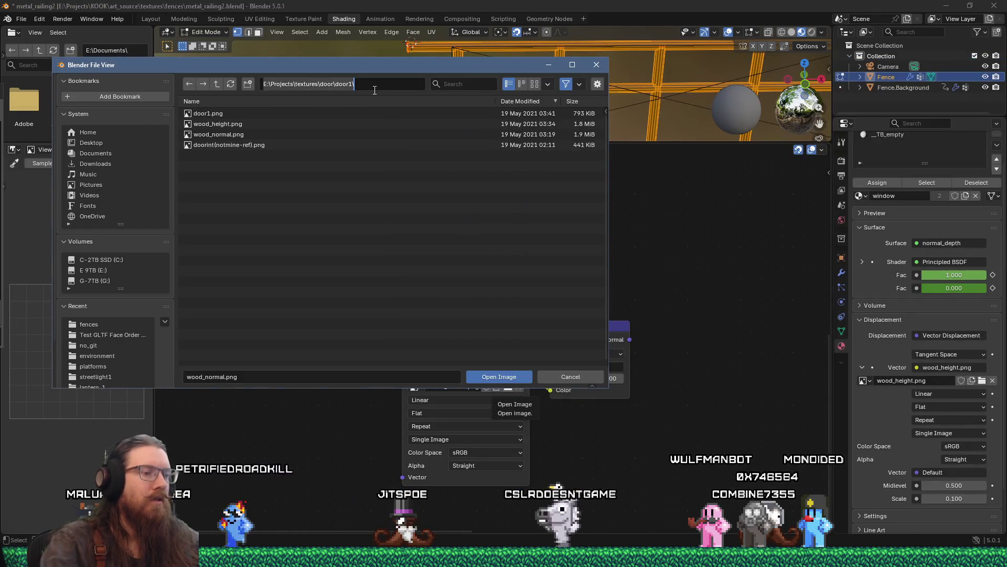
pyautogui.write('E:\\projects\\kook\\art_source\\textures\\metal')
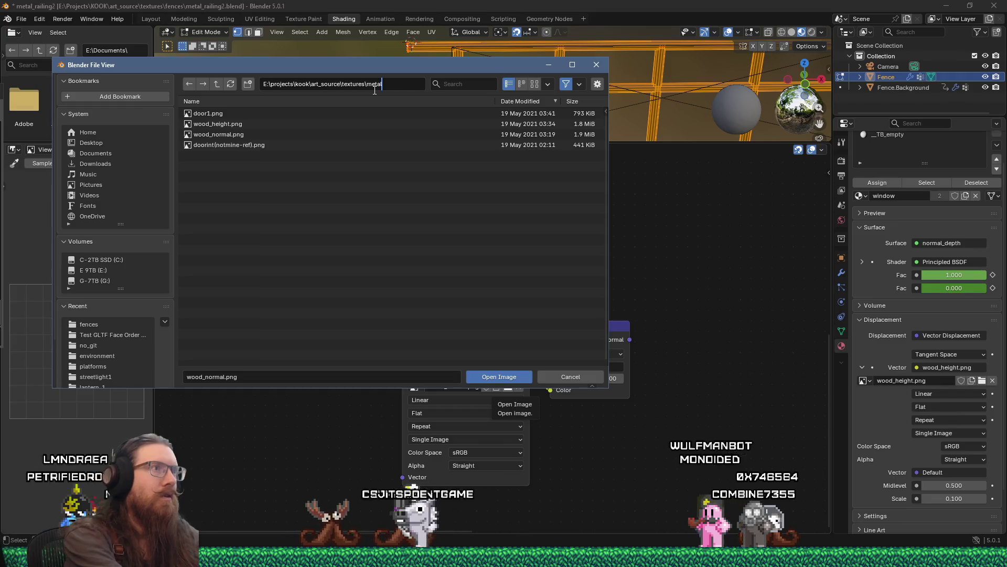
pyautogui.press('Return')
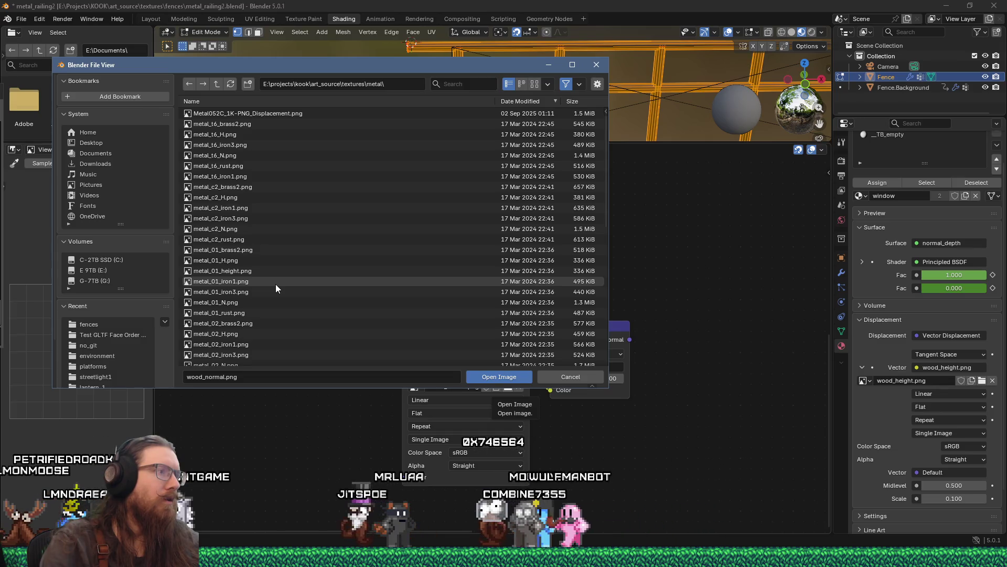
pyautogui.click(261, 300)
pyautogui.click(507, 380)
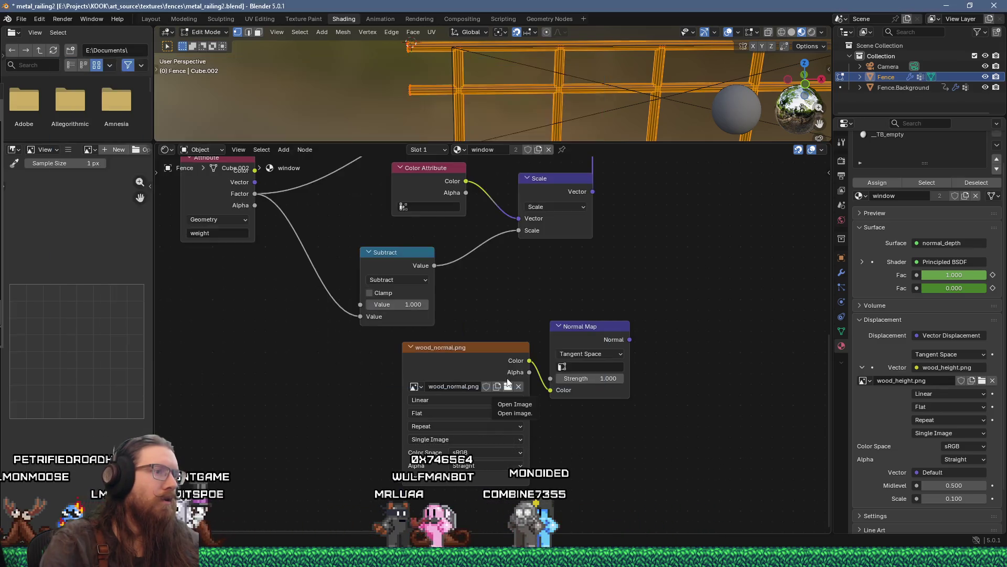
pyautogui.moveTo(514, 367); pyautogui.dragTo(355, 425)
pyautogui.moveTo(434, 299)
pyautogui.mouseDown()
pyautogui.moveTo(360, 393)
pyautogui.moveTo(246, 382)
pyautogui.moveTo(191, 395)
pyautogui.moveTo(337, 423)
pyautogui.moveTo(392, 381)
pyautogui.mouseUp()
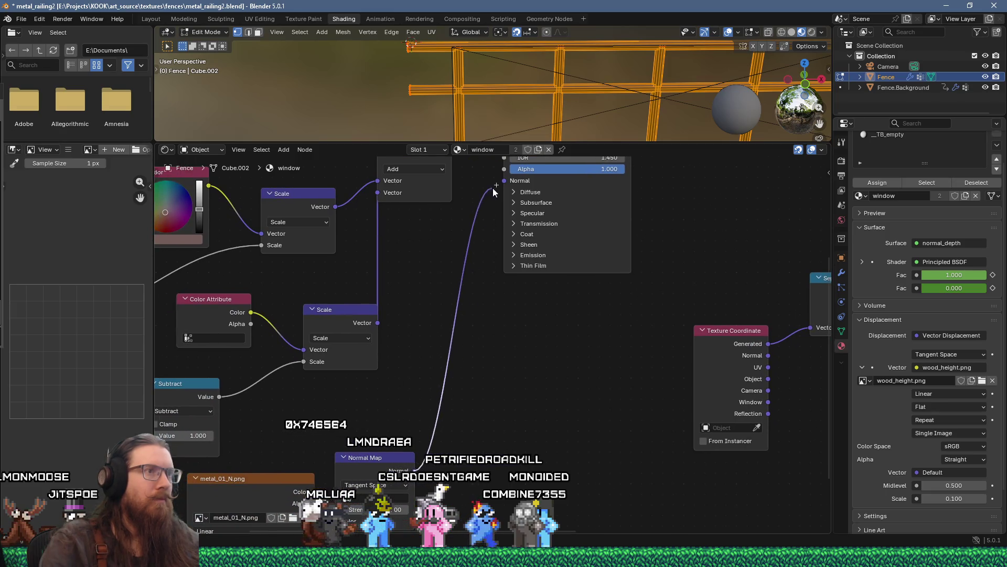
pyautogui.moveTo(443, 303); pyautogui.dragTo(607, 285)
pyautogui.moveTo(531, 360)
pyautogui.mouseDown()
pyautogui.moveTo(587, 386)
pyautogui.moveTo(600, 409)
pyautogui.moveTo(572, 486)
pyautogui.mouseUp()
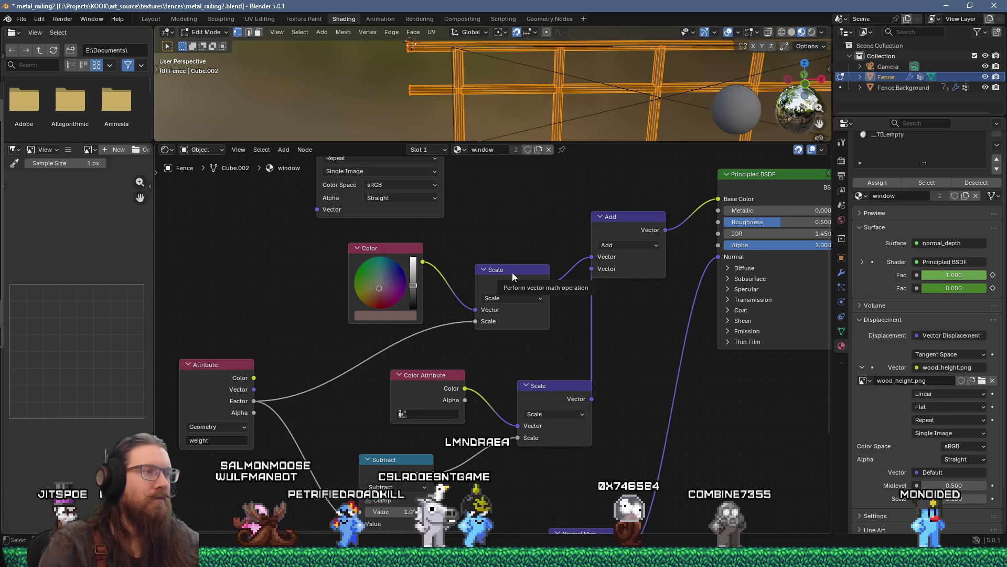
pyautogui.moveTo(512, 266)
pyautogui.mouseDown()
pyautogui.moveTo(497, 395)
pyautogui.moveTo(372, 317)
pyautogui.moveTo(473, 367)
pyautogui.moveTo(308, 340)
pyautogui.mouseUp()
pyautogui.moveTo(543, 332)
pyautogui.mouseDown()
pyautogui.moveTo(465, 333)
pyautogui.moveTo(502, 352)
pyautogui.mouseUp()
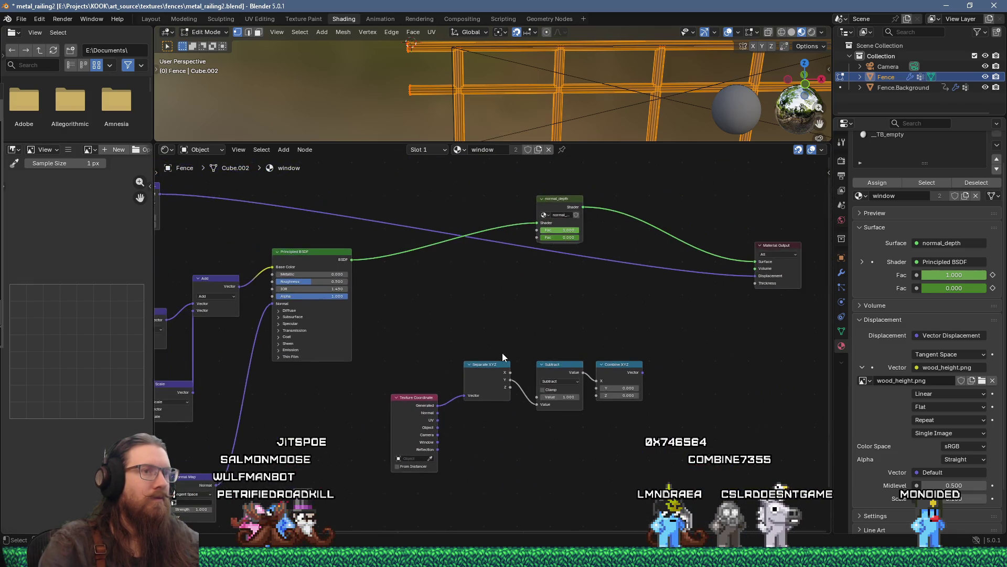
pyautogui.scroll(-2, 502, 353)
pyautogui.moveTo(385, 380); pyautogui.dragTo(582, 363)
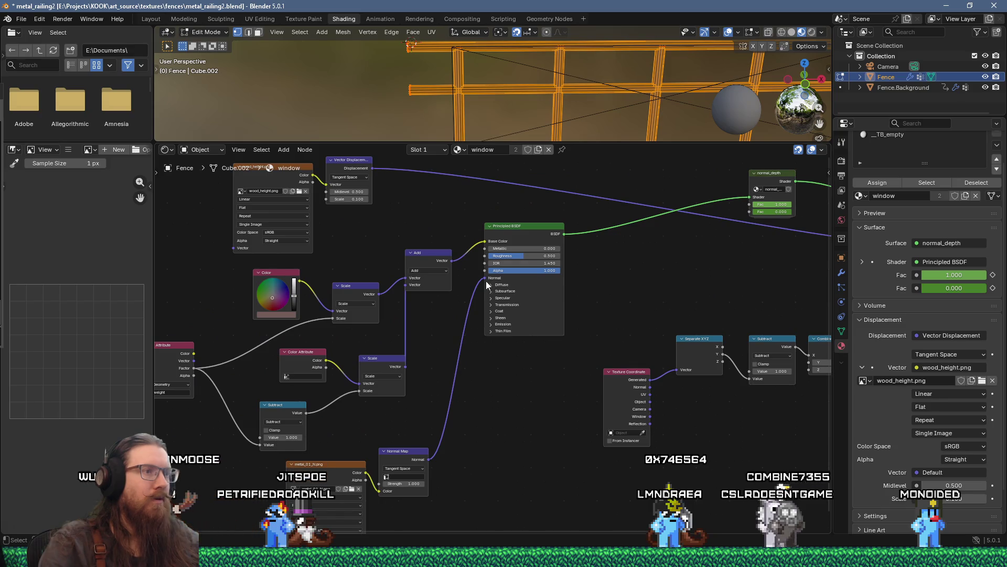
pyautogui.moveTo(453, 396); pyautogui.dragTo(525, 467)
pyautogui.moveTo(318, 238); pyautogui.dragTo(427, 339)
pyautogui.scroll(2, 423, 263)
pyautogui.moveTo(460, 305); pyautogui.dragTo(507, 361)
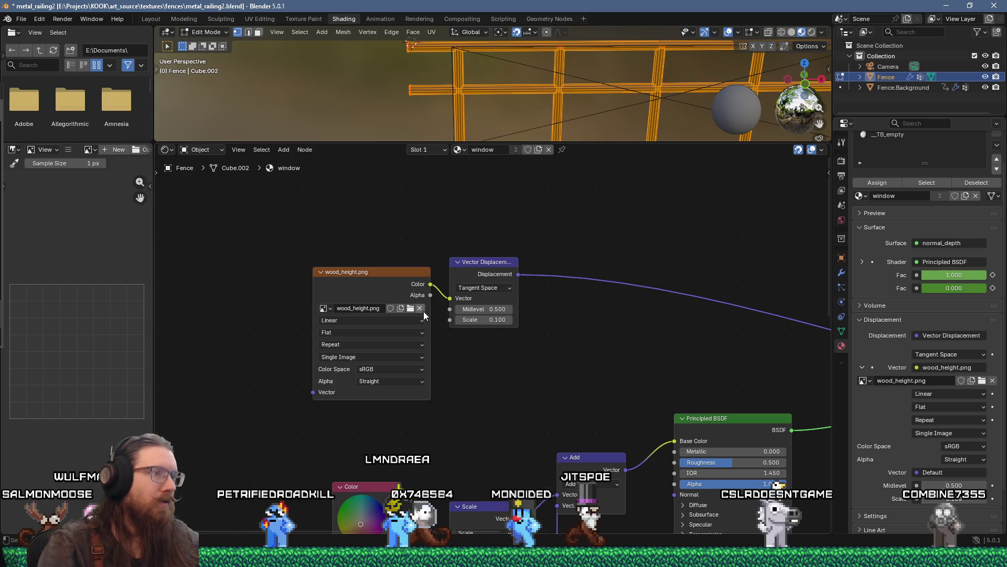
# Load metal_01_H.png from the metal folder as the displacement height image.
pyautogui.click(411, 309)
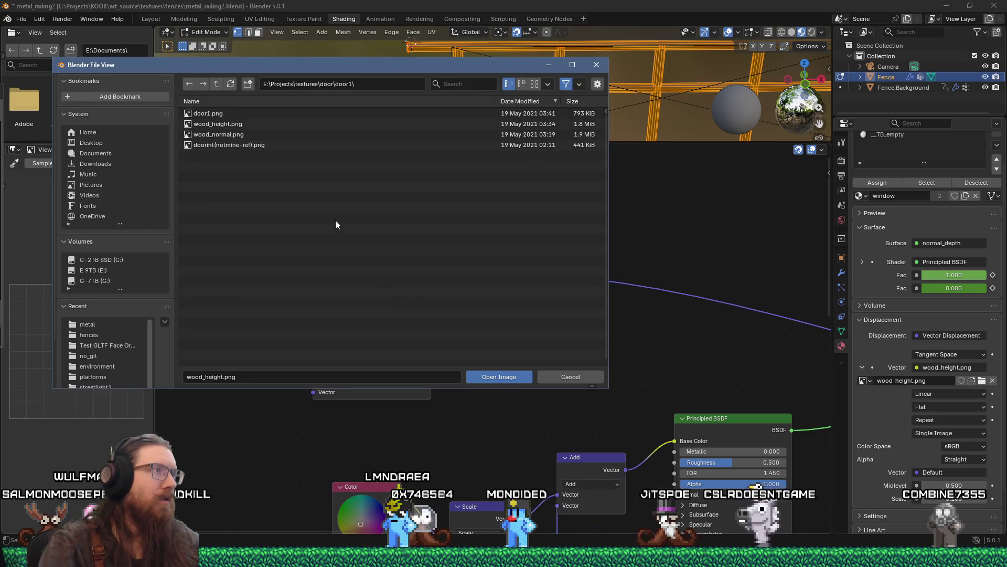
pyautogui.click(371, 82)
pyautogui.write('E:\\projects\\kook\\art_source\\textures\\metal')
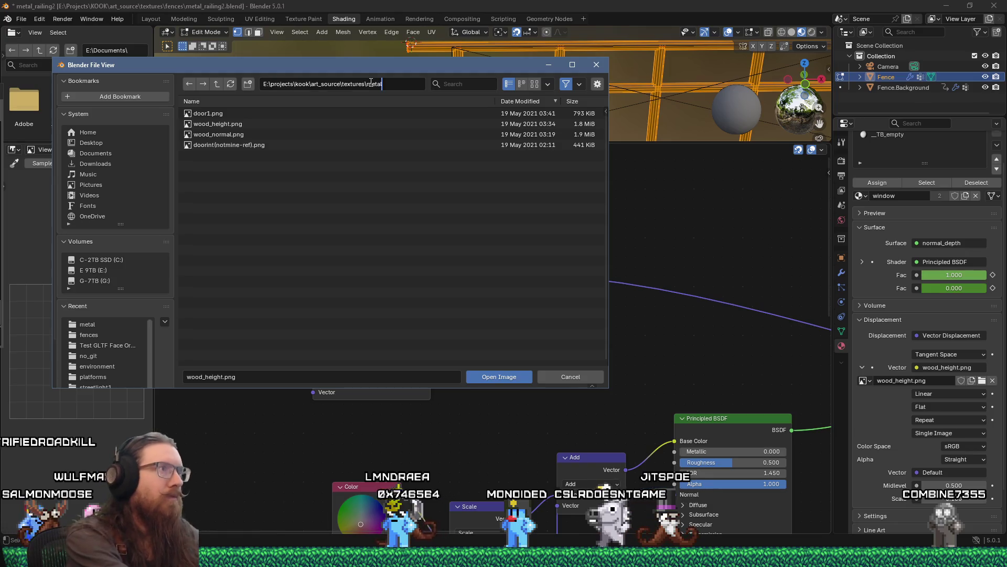
pyautogui.press('Return')
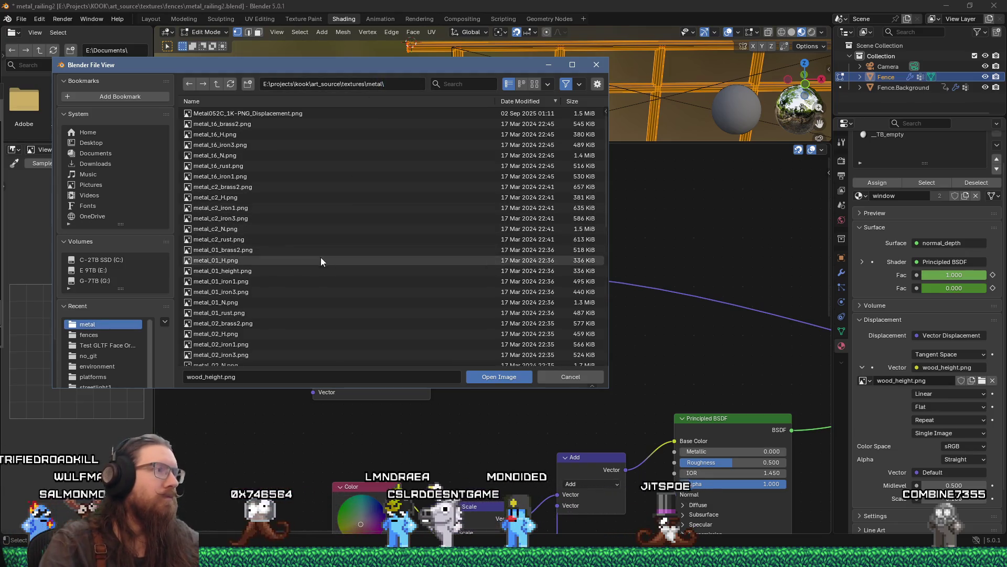
pyautogui.click(272, 261)
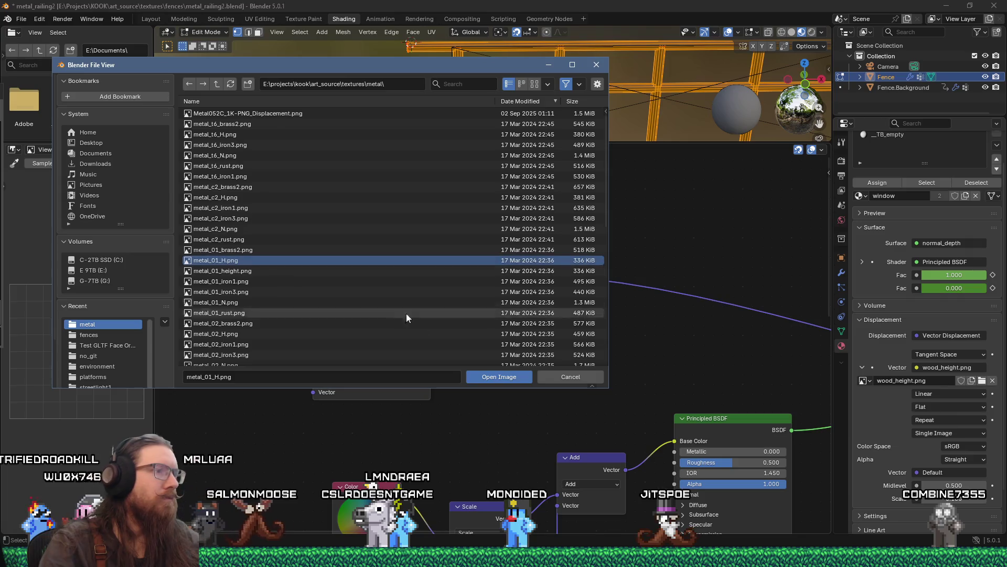
pyautogui.click(488, 376)
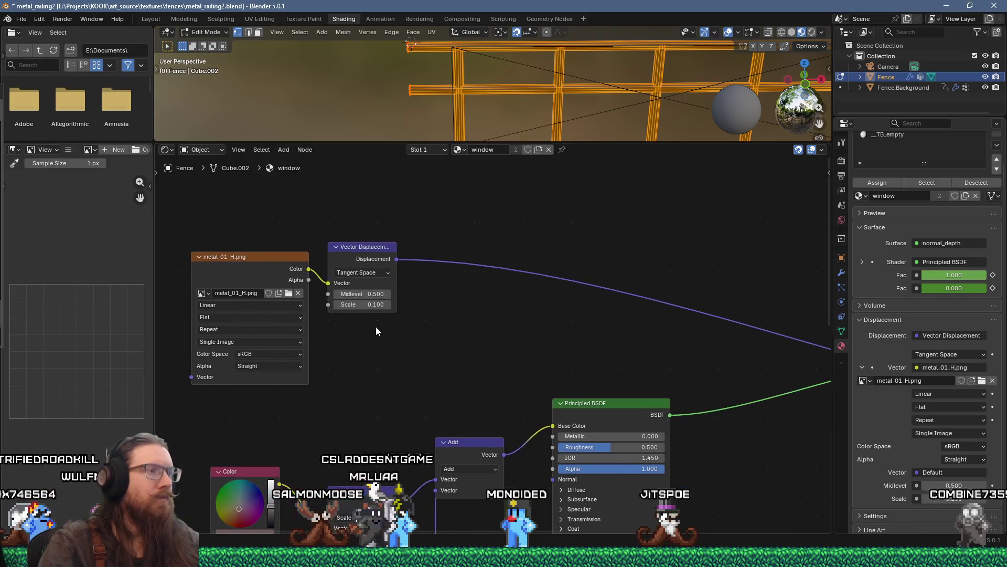
pyautogui.scroll(-2, 483, 313)
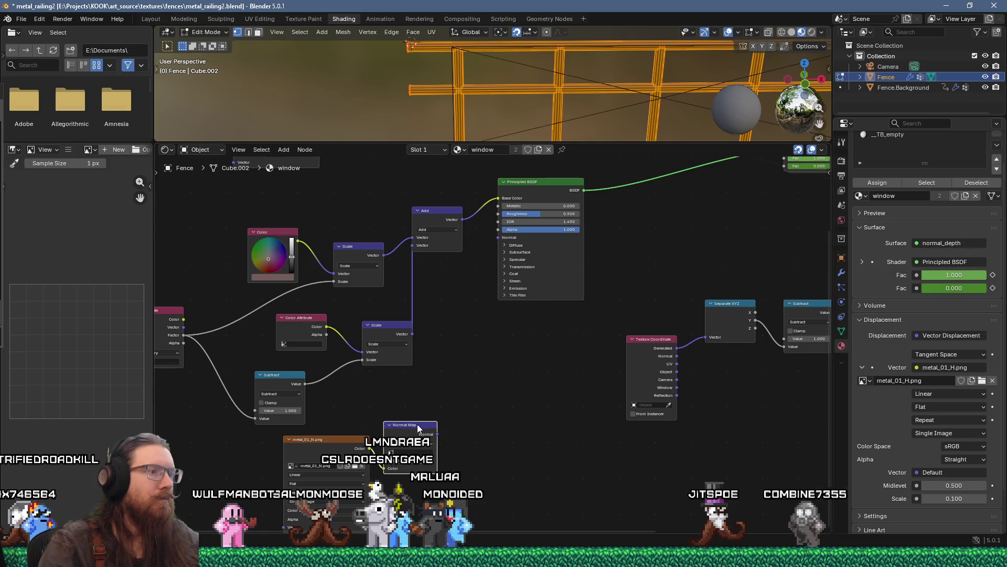
# Delete the Normal Map node, load metal_01_iron1.png, and wire its Color into the upper Scale node.
pyautogui.press('x')
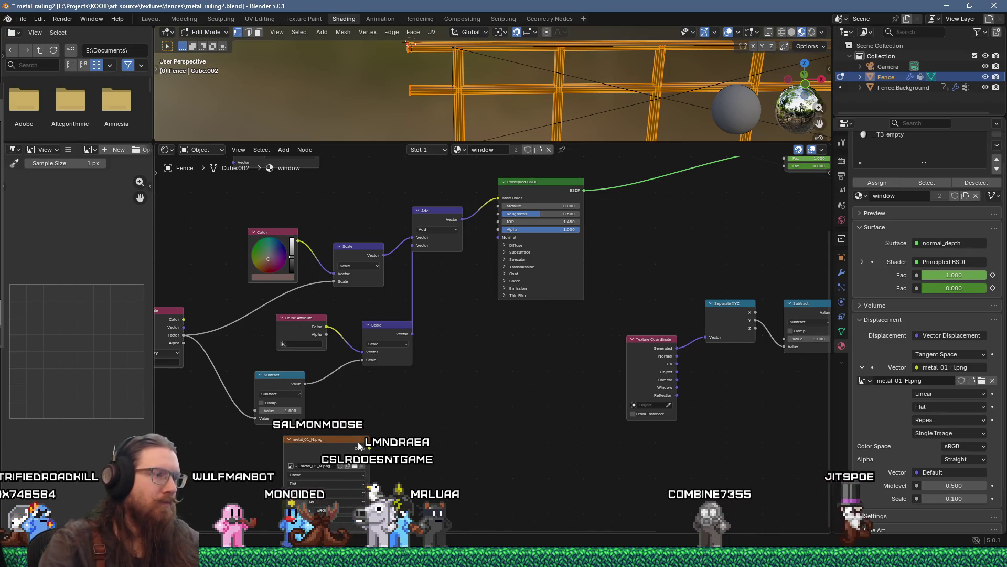
pyautogui.click(354, 465)
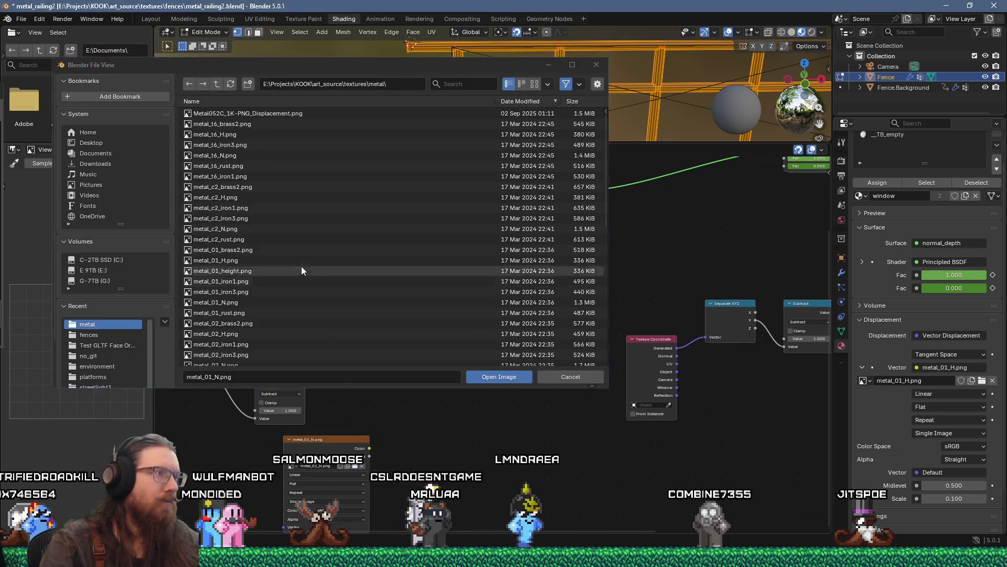
pyautogui.click(242, 283)
pyautogui.click(499, 377)
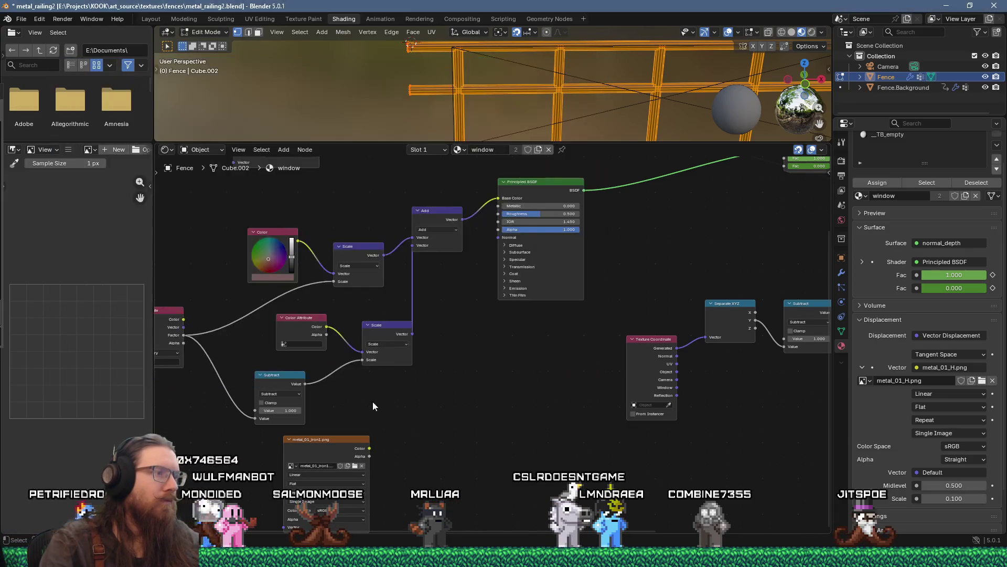
pyautogui.moveTo(466, 435); pyautogui.dragTo(429, 245)
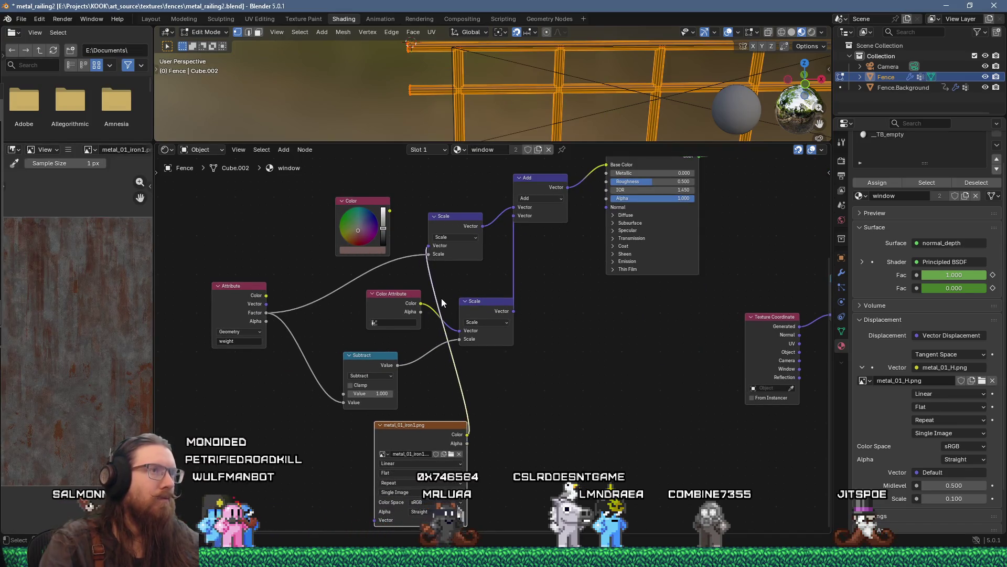
# Render a test frame of the fence and close the result.
pyautogui.click(63, 19)
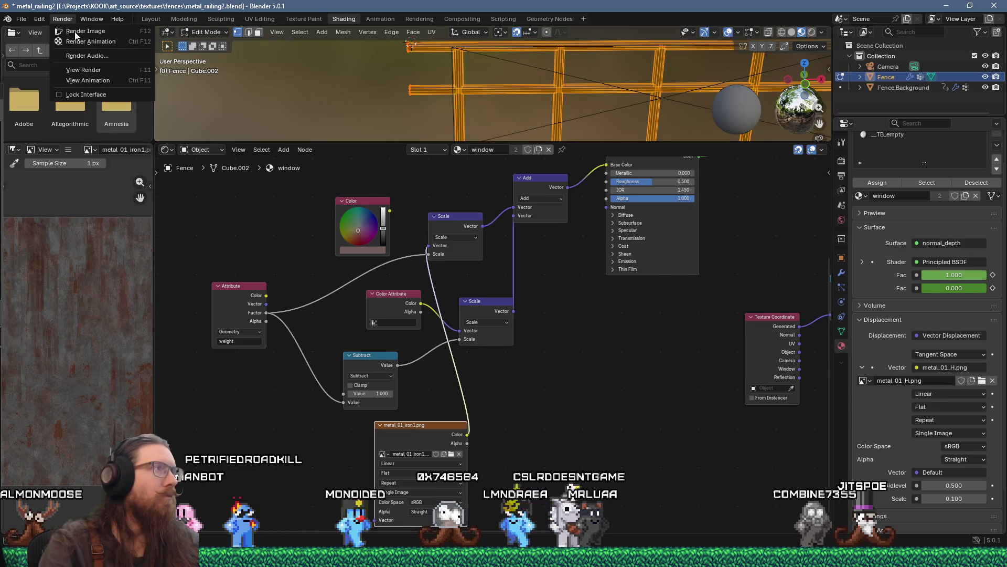
pyautogui.click(79, 31)
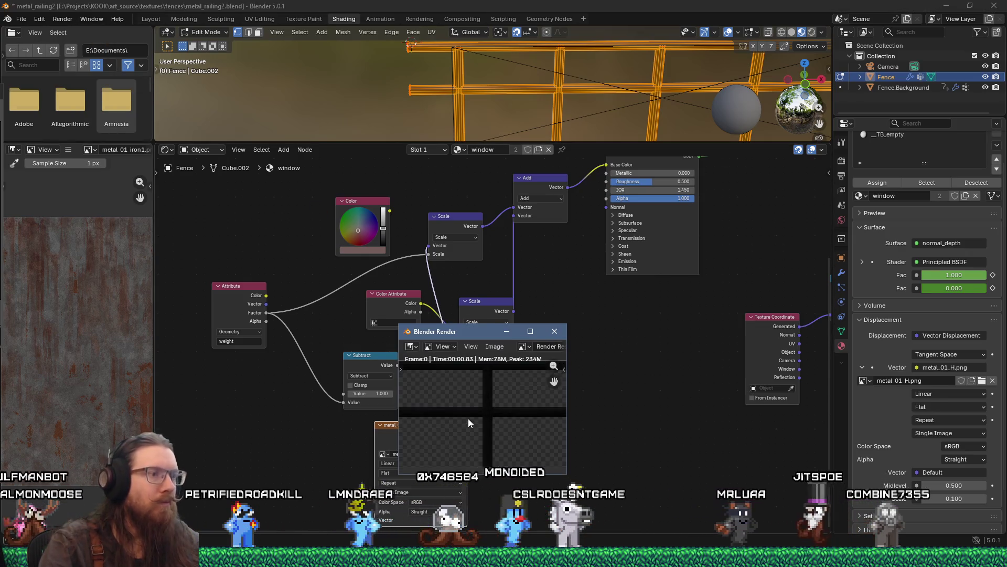
pyautogui.scroll(-8, 469, 419)
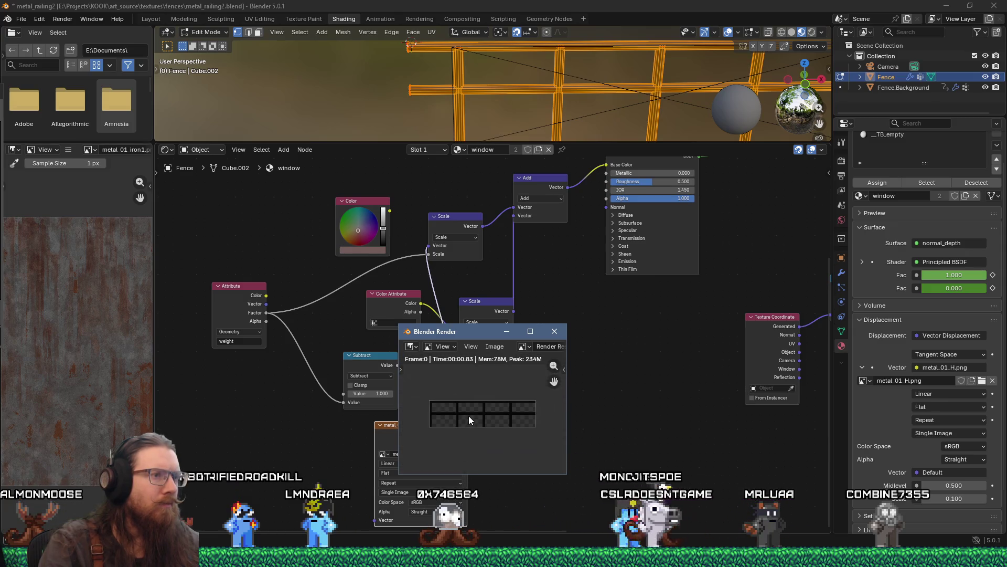
pyautogui.click(552, 333)
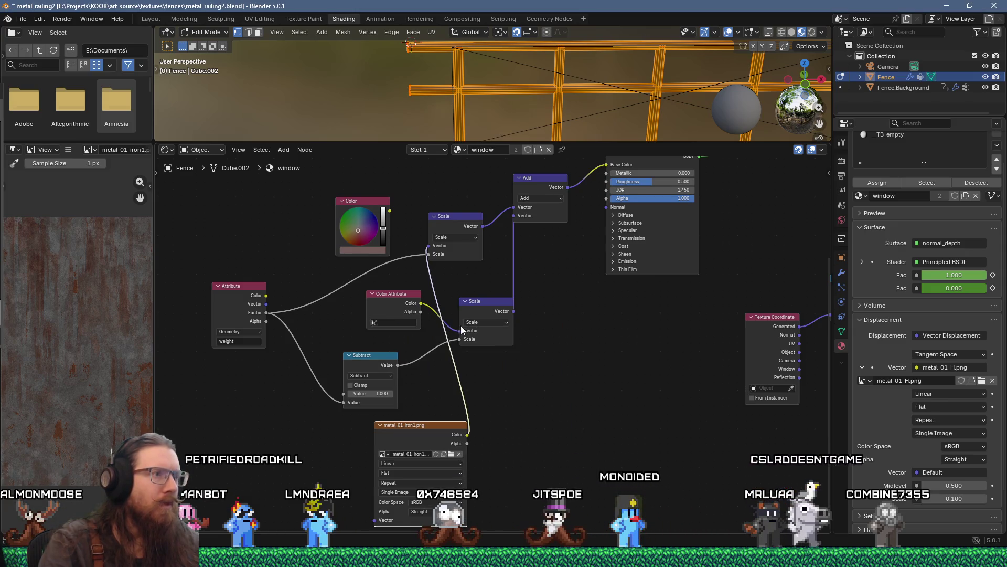
# Move the Add node aside and connect the upper Scale node to Base Color.
pyautogui.hscroll(-3, 465, 322)
pyautogui.scroll(2, 384, 317)
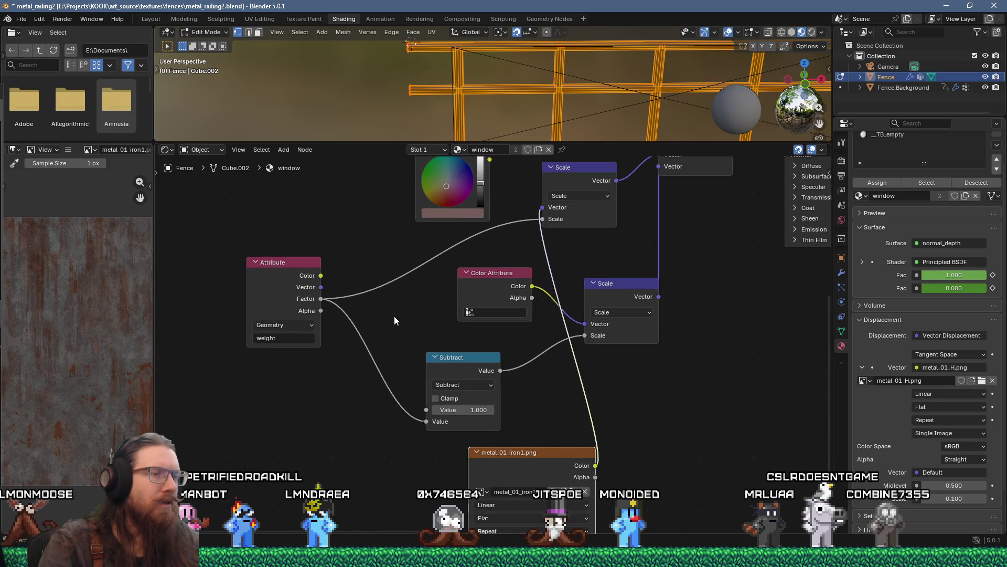
pyautogui.moveTo(530, 319); pyautogui.dragTo(428, 412)
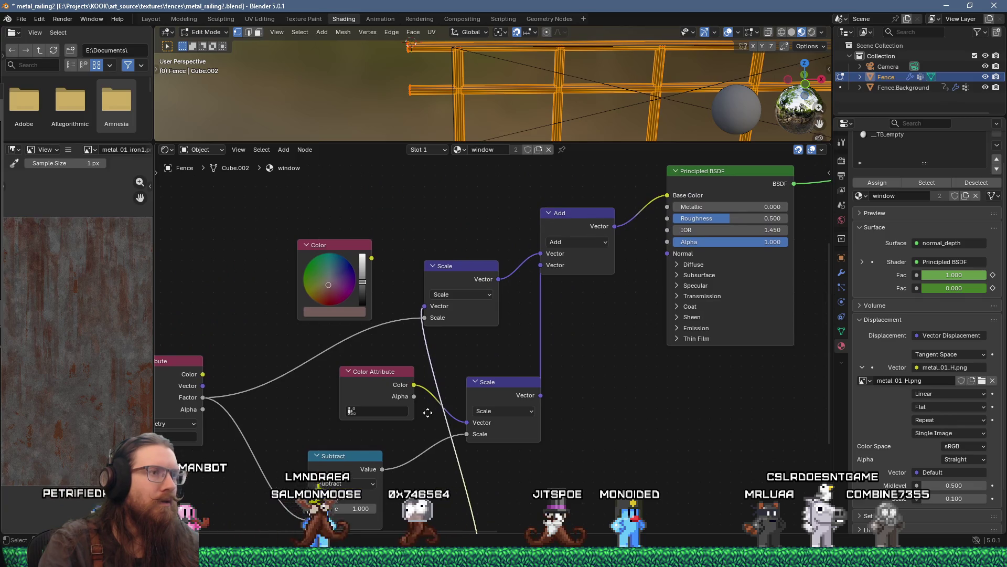
pyautogui.moveTo(560, 219); pyautogui.dragTo(581, 303)
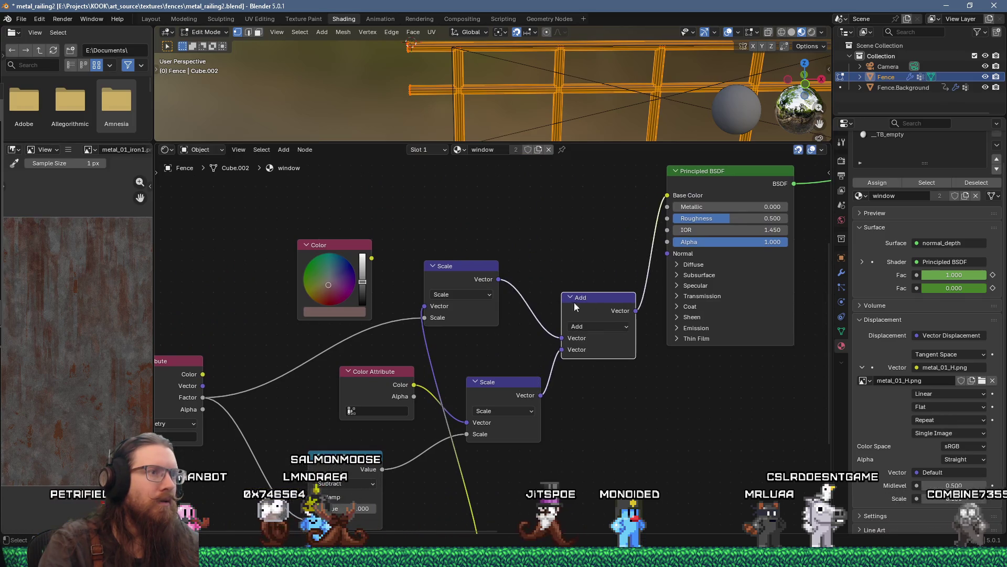
pyautogui.moveTo(499, 279); pyautogui.dragTo(666, 196)
pyautogui.scroll(-1, 588, 290)
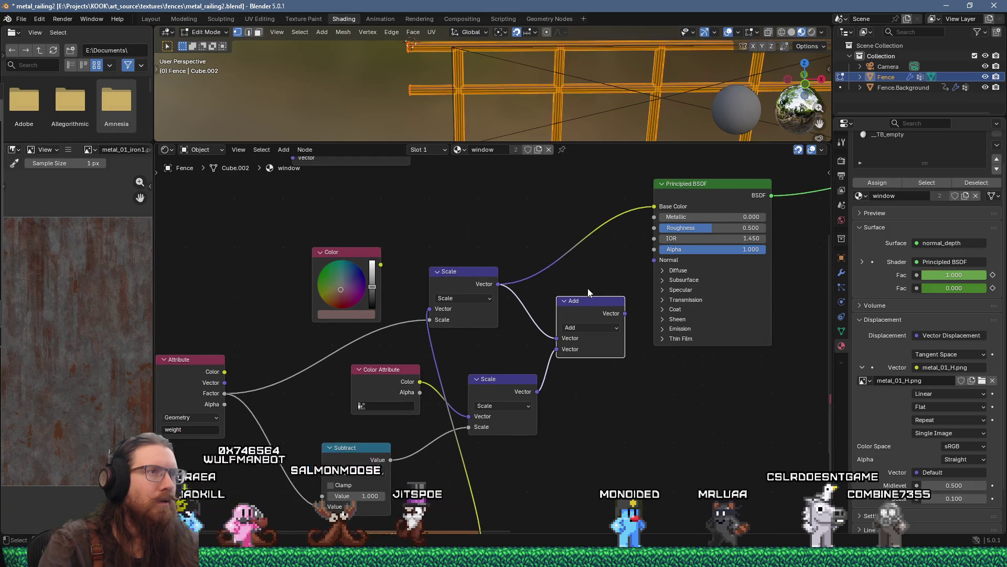
# Re-render to check the new base colour, then close the render.
pyautogui.click(62, 18)
pyautogui.click(84, 30)
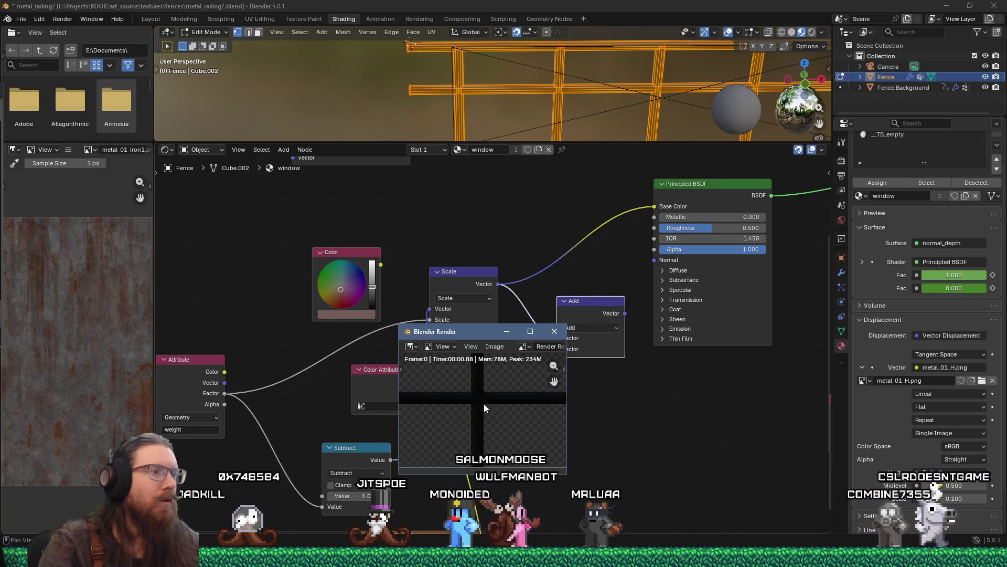
pyautogui.scroll(-2, 485, 405)
pyautogui.scroll(3, 484, 405)
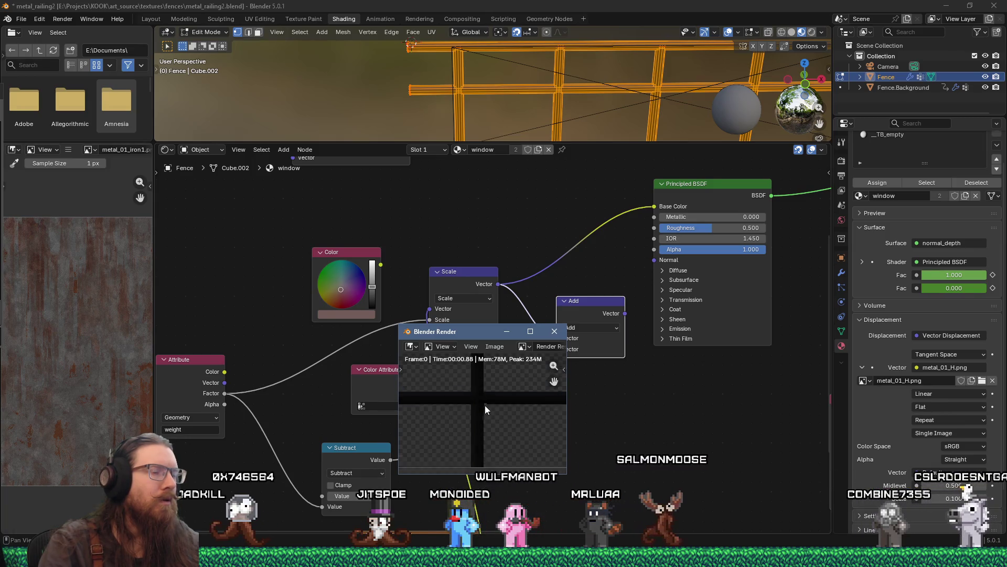
pyautogui.click(554, 331)
pyautogui.scroll(-5, 555, 330)
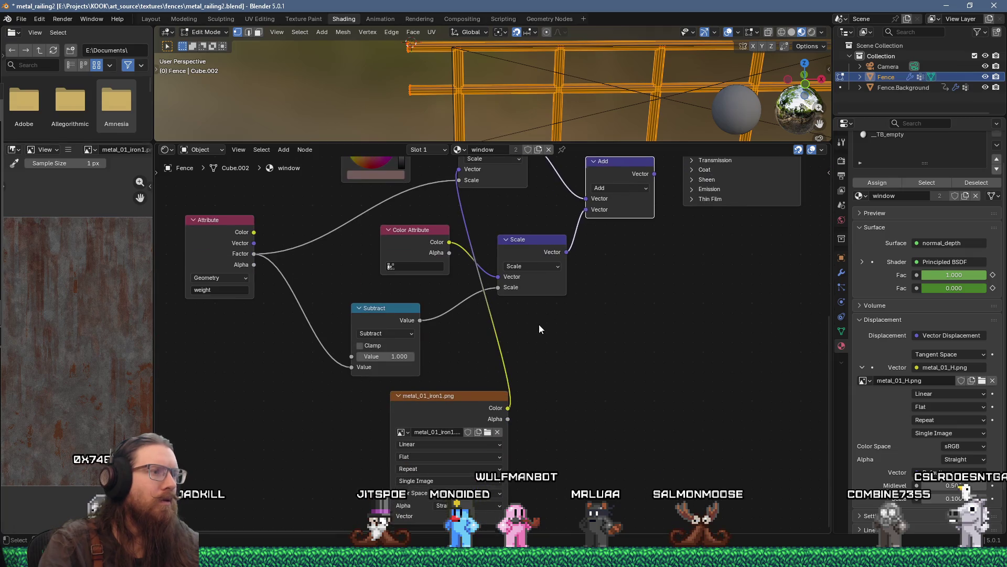
pyautogui.hscroll(-3, 543, 325)
pyautogui.scroll(4, 461, 260)
pyautogui.hscroll(1, 460, 261)
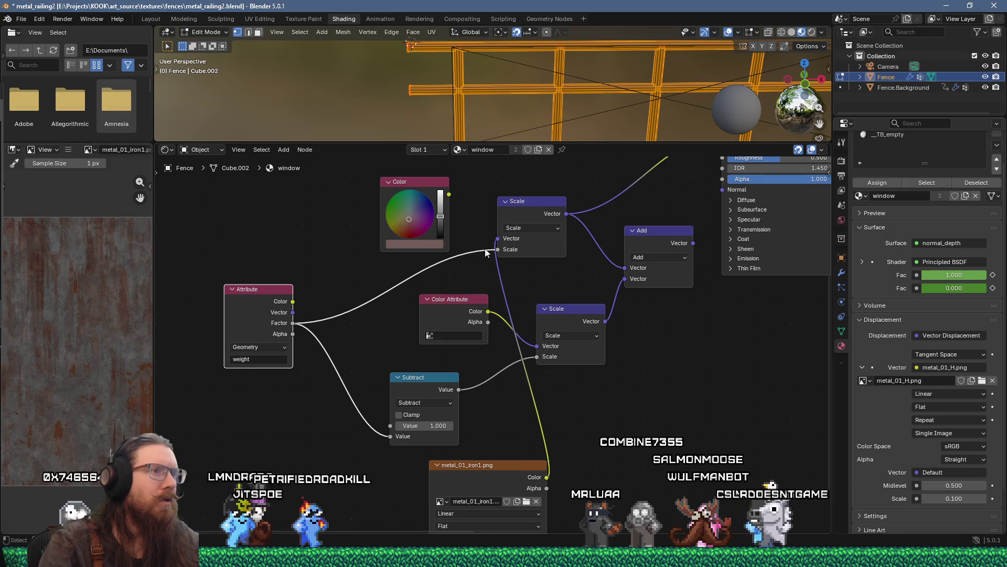
# Disconnect the weight Attribute factor from the Scale input and re-render to inspect the railing.
pyautogui.moveTo(498, 250); pyautogui.dragTo(422, 278)
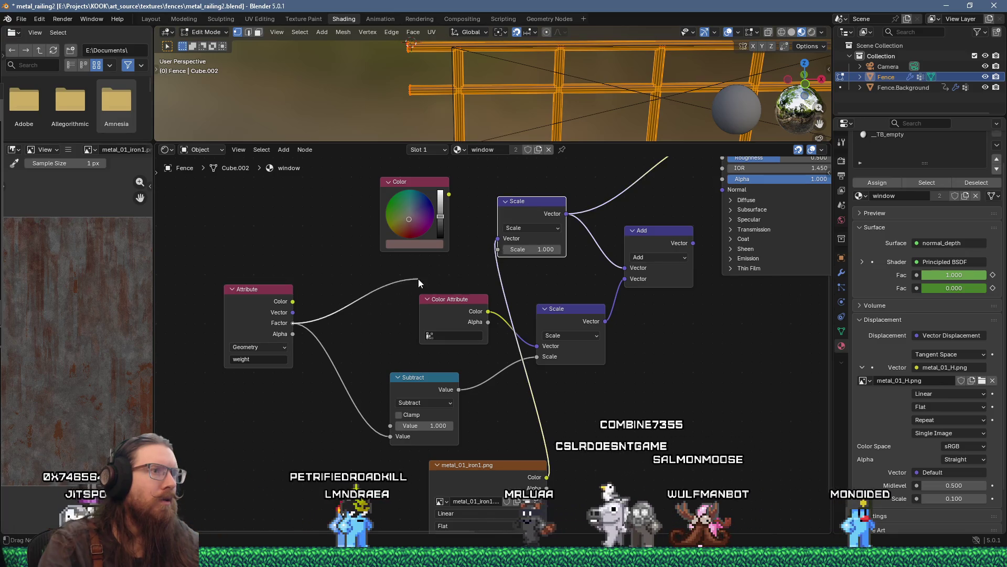
pyautogui.click(58, 17)
pyautogui.click(73, 27)
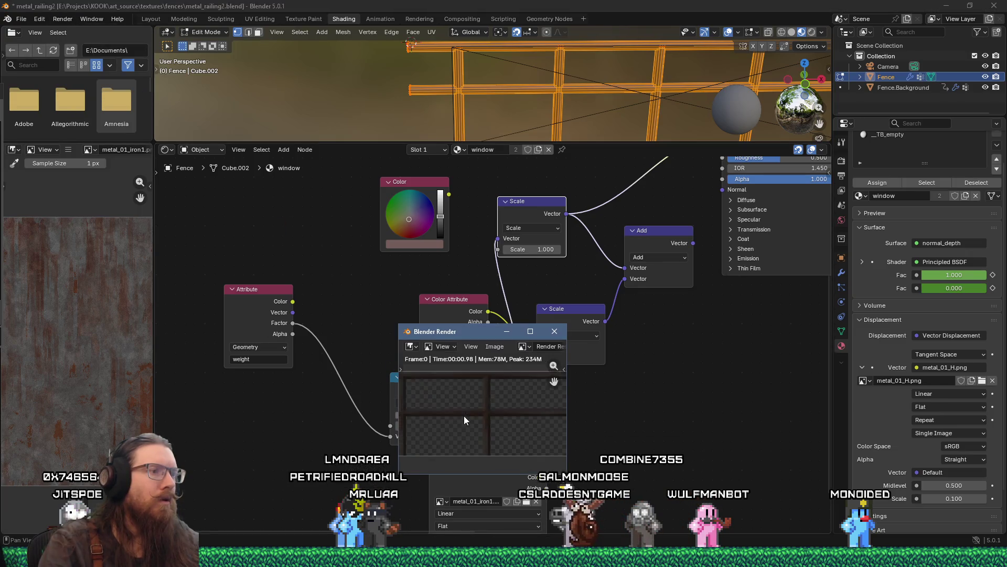
pyautogui.moveTo(475, 332); pyautogui.dragTo(517, 252)
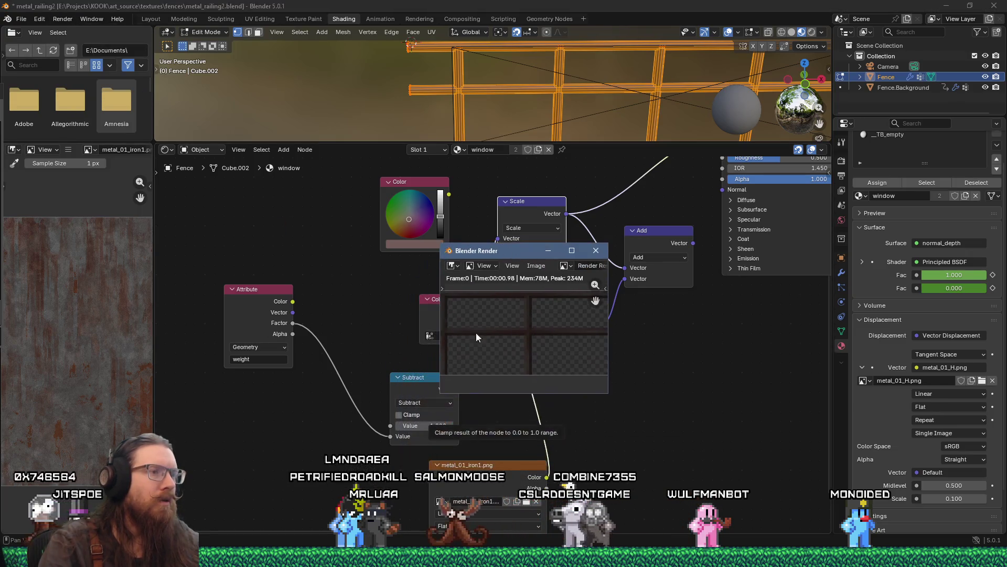
pyautogui.scroll(3, 493, 329)
pyautogui.moveTo(493, 329)
pyautogui.mouseDown()
pyautogui.moveTo(532, 336)
pyautogui.moveTo(537, 309)
pyautogui.moveTo(561, 330)
pyautogui.mouseUp()
pyautogui.click(596, 250)
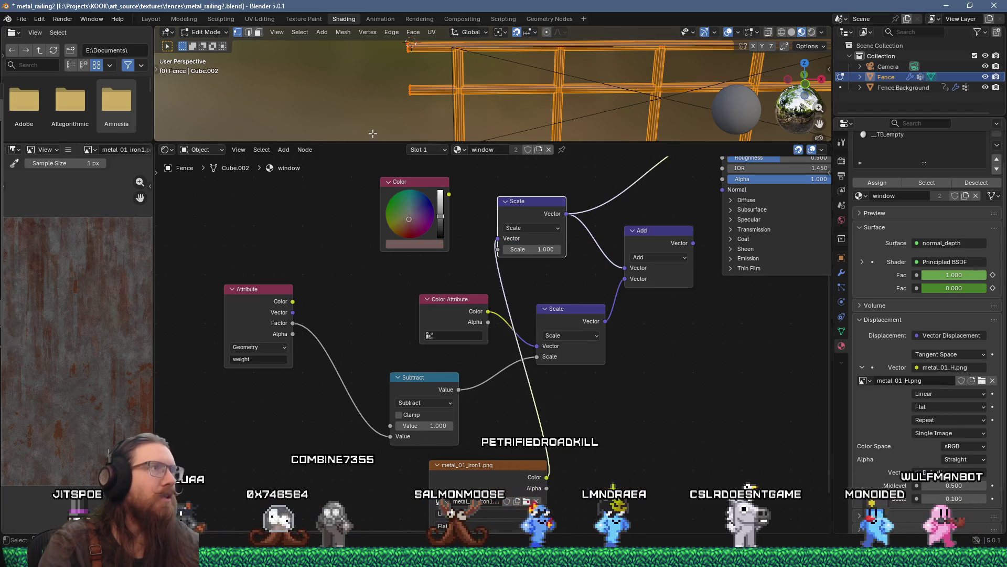
# In the UV Editing workspace, project the fence's UVs from the front view and widen the UV editor.
pyautogui.click(265, 20)
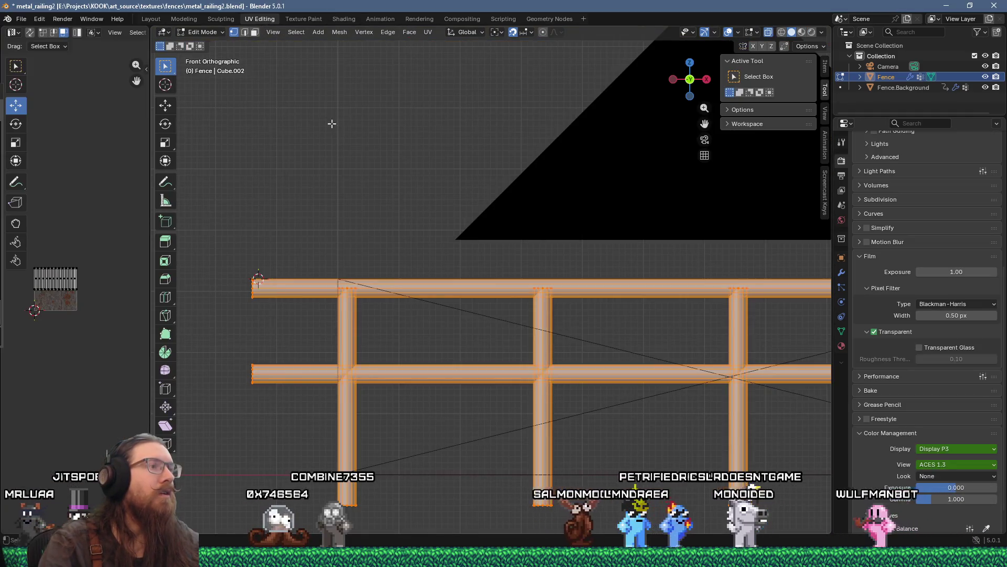
pyautogui.press('ctrl+KP_1')
pyautogui.press('KP_1')
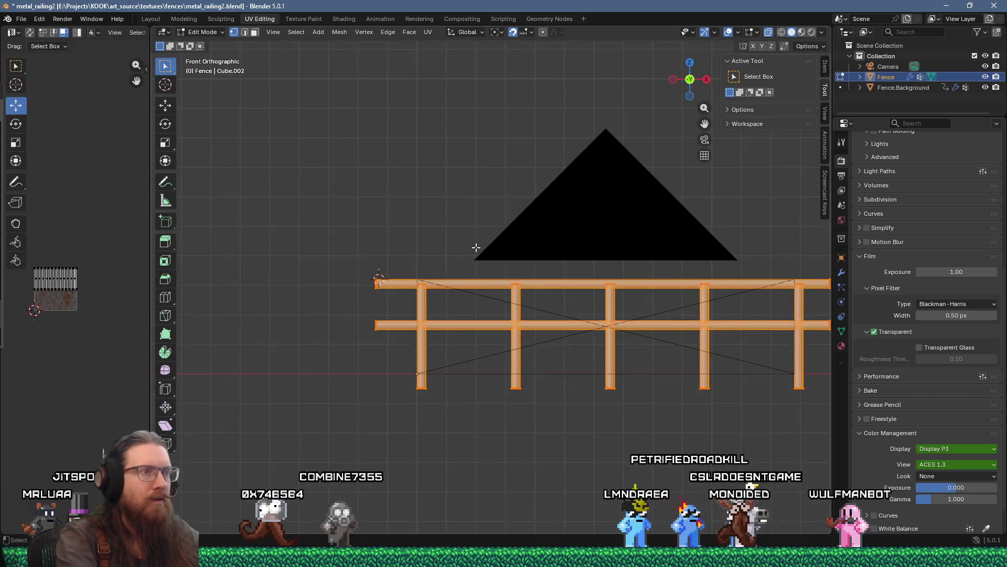
pyautogui.hscroll(3, 476, 247)
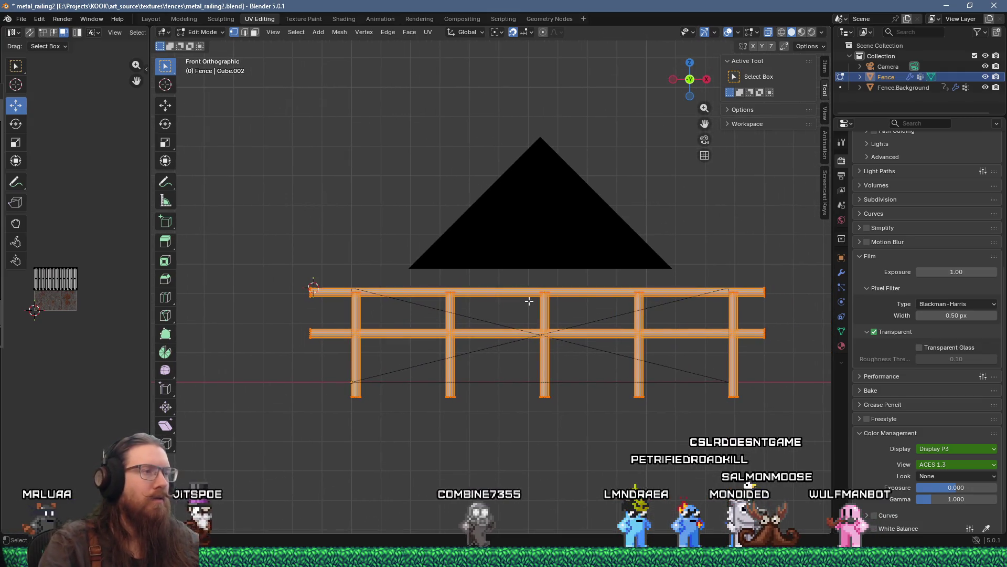
pyautogui.press('u')
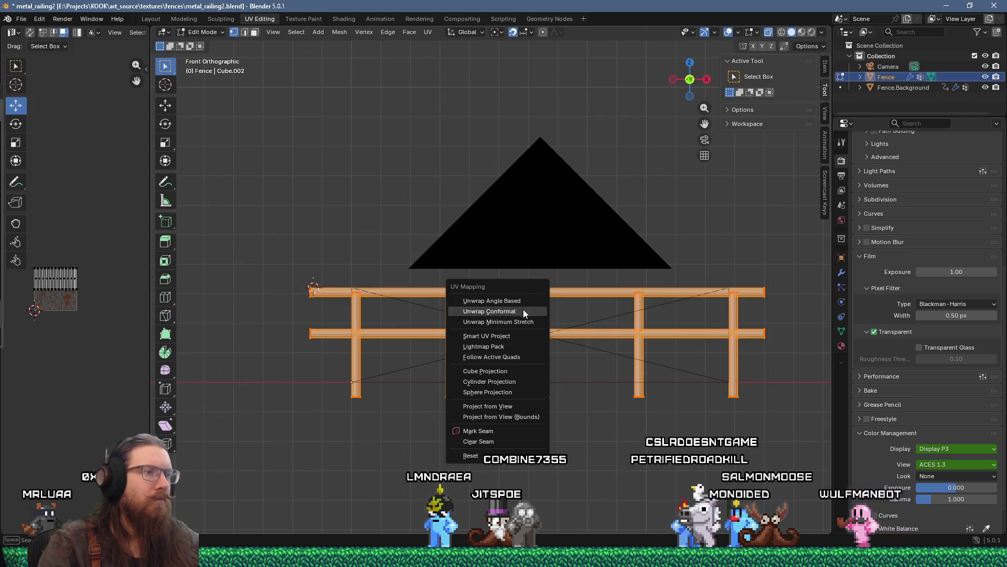
pyautogui.click(511, 406)
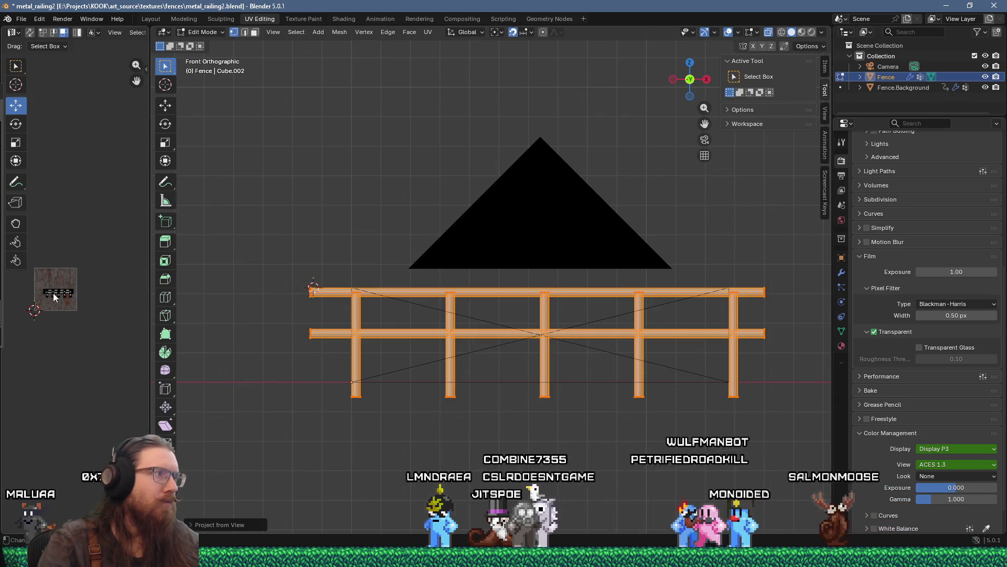
pyautogui.scroll(4, 62, 297)
pyautogui.moveTo(151, 313); pyautogui.dragTo(351, 325)
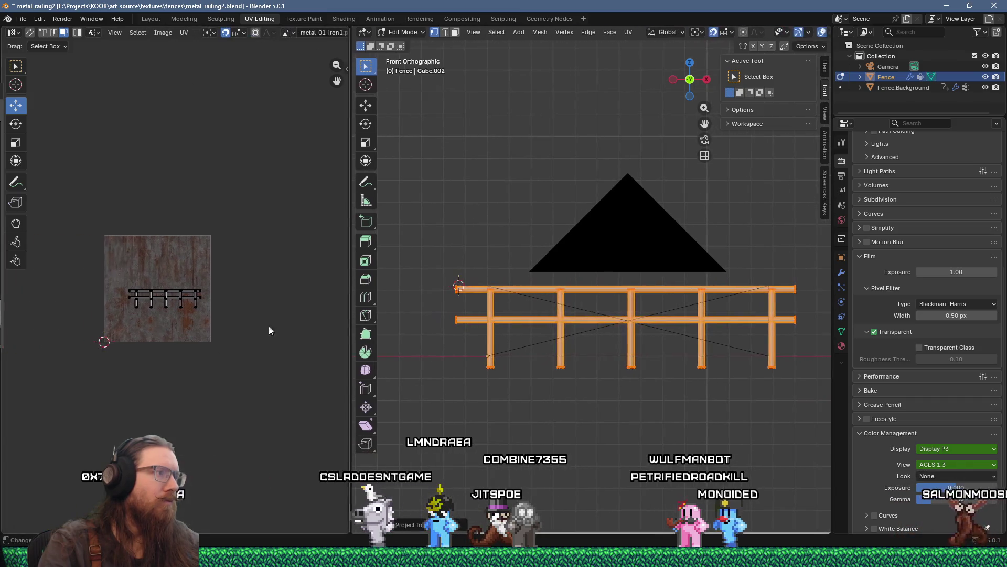
# Select all the fence UVs and move them up and to the left over the rust texture.
pyautogui.scroll(3, 139, 304)
pyautogui.moveTo(102, 262); pyautogui.dragTo(290, 329)
pyautogui.press('g')
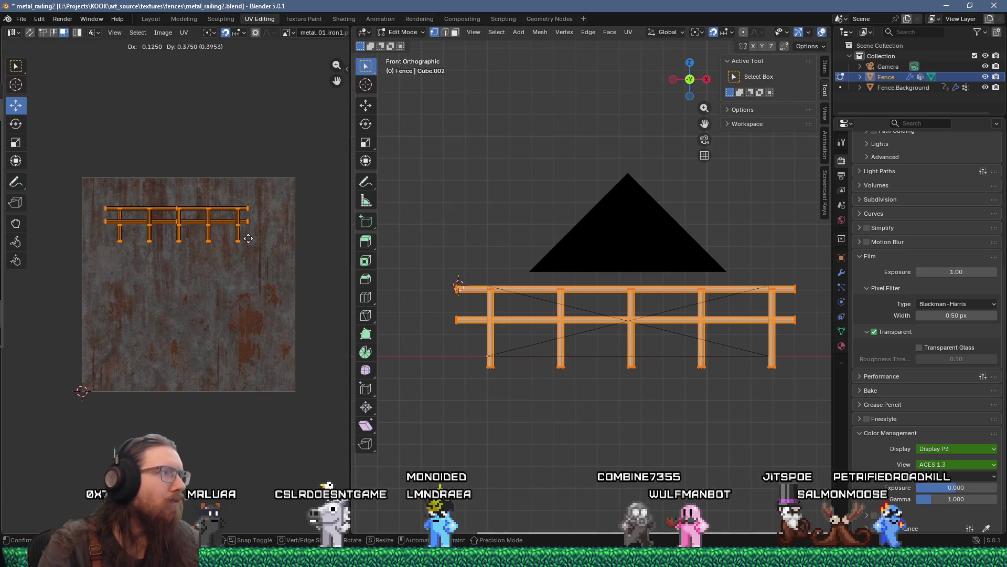
pyautogui.click(248, 239)
pyautogui.scroll(3, 173, 239)
pyautogui.scroll(2, 274, 325)
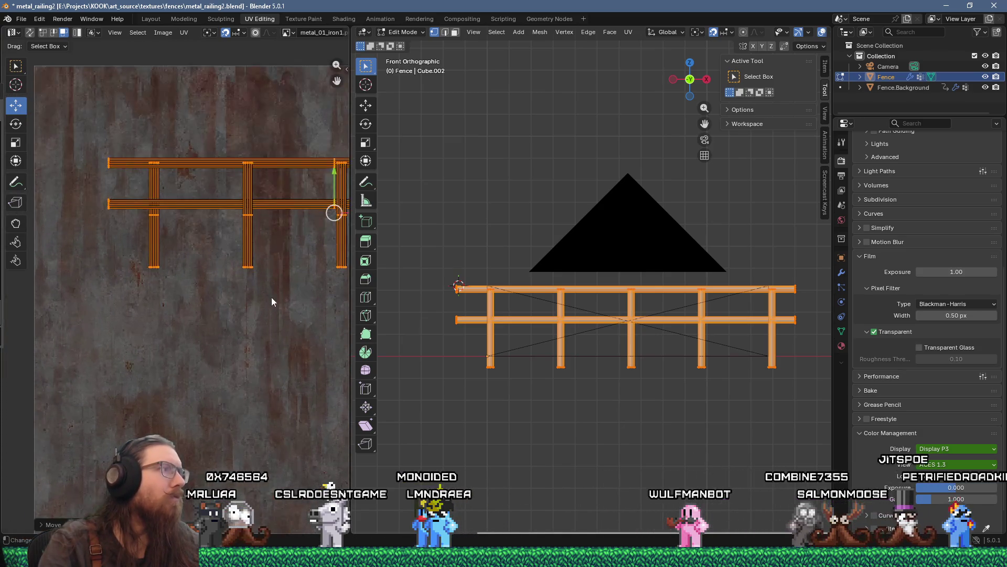
pyautogui.press('g')
pyautogui.click(131, 261)
# Set the pivot to the 2D cursor and rescale the fence UVs across the texture.
pyautogui.hscroll(-5, 190, 275)
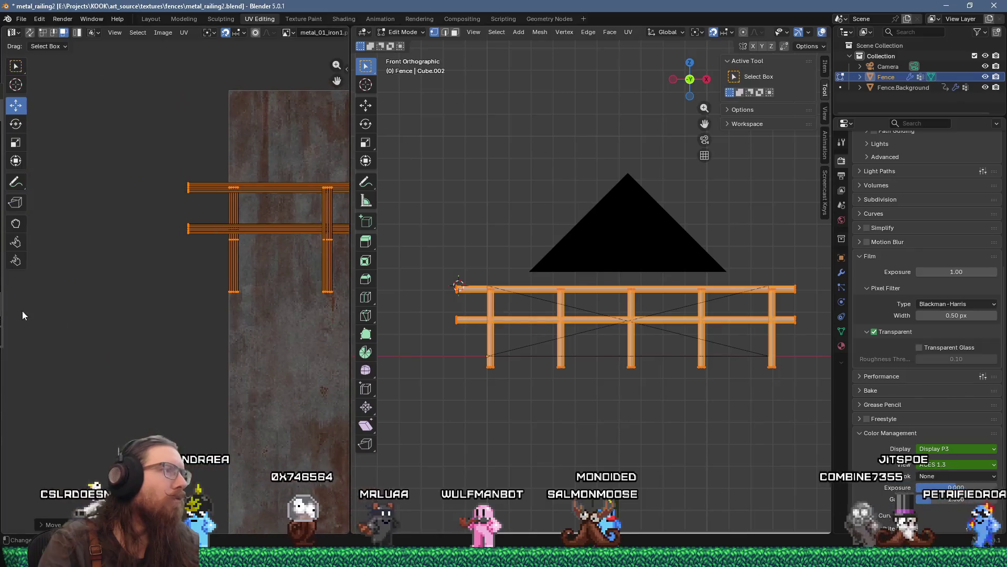
pyautogui.scroll(6, 231, 284)
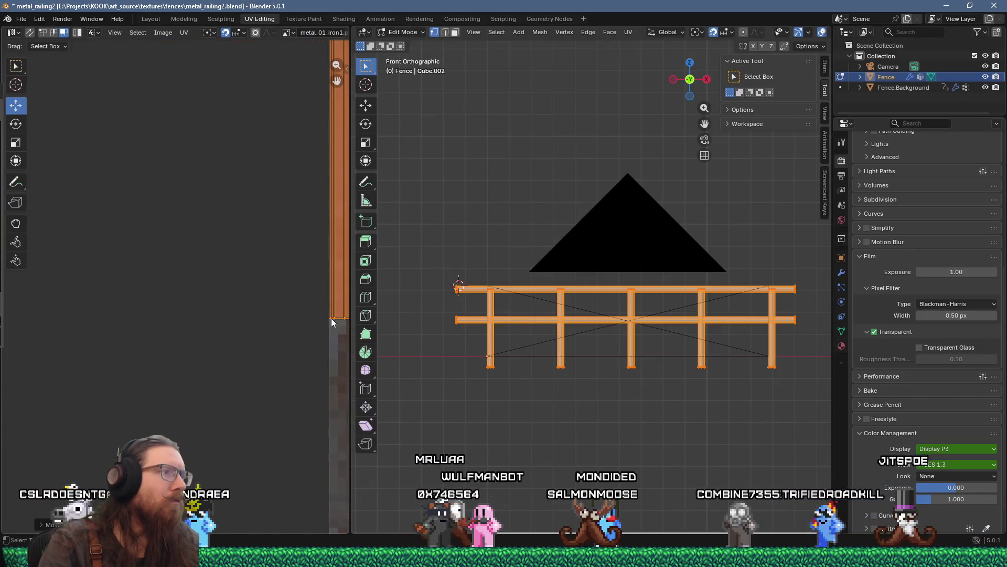
pyautogui.scroll(-8, 329, 319)
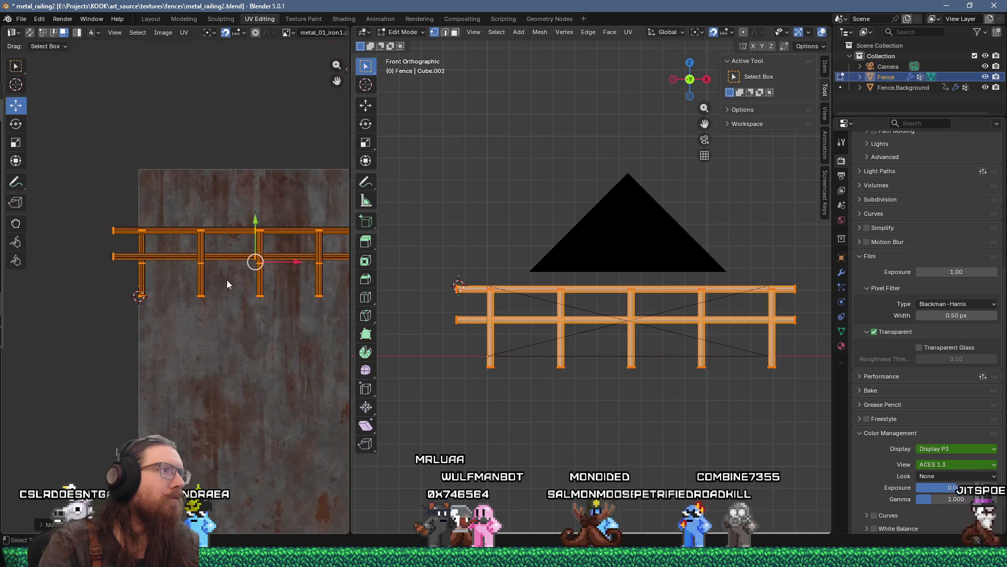
pyautogui.hscroll(-4, 227, 285)
pyautogui.scroll(-1, 228, 274)
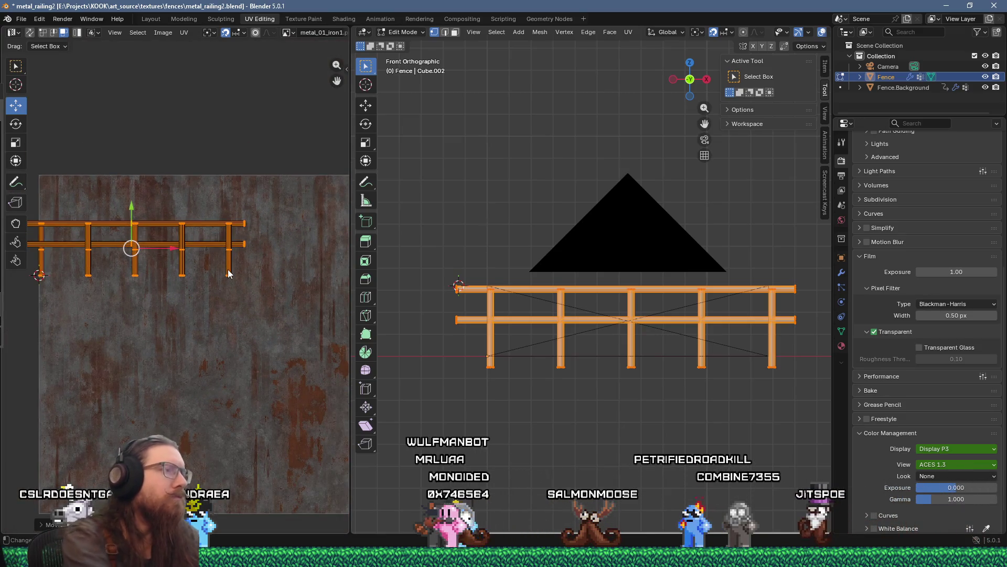
pyautogui.press('s')
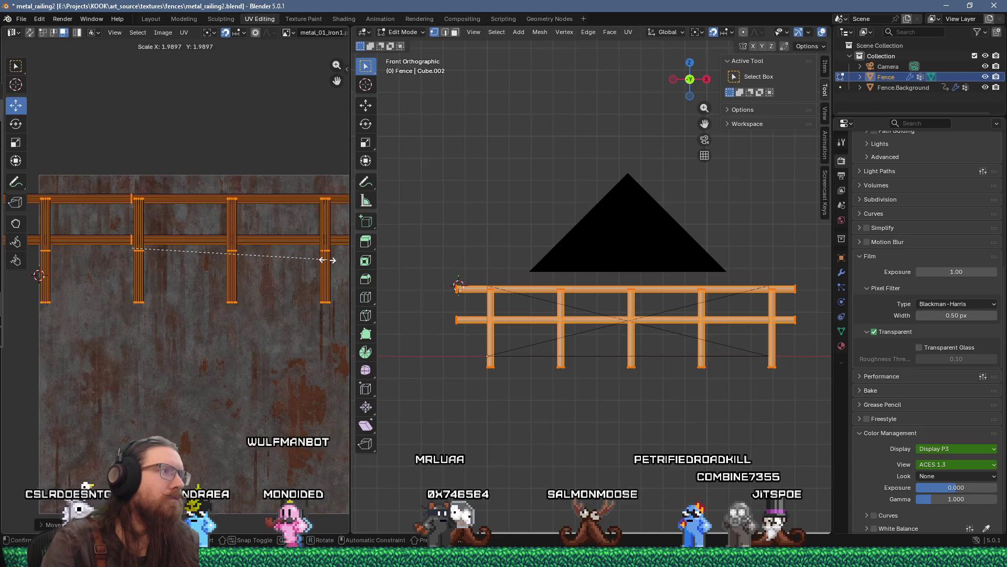
pyautogui.press('Escape')
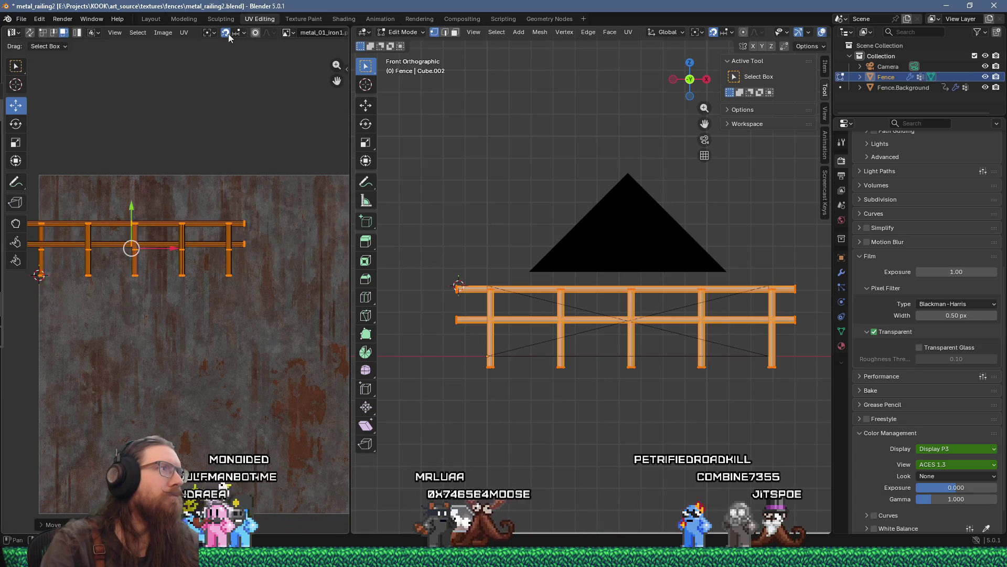
pyautogui.click(208, 32)
pyautogui.click(231, 79)
pyautogui.scroll(-3, 246, 201)
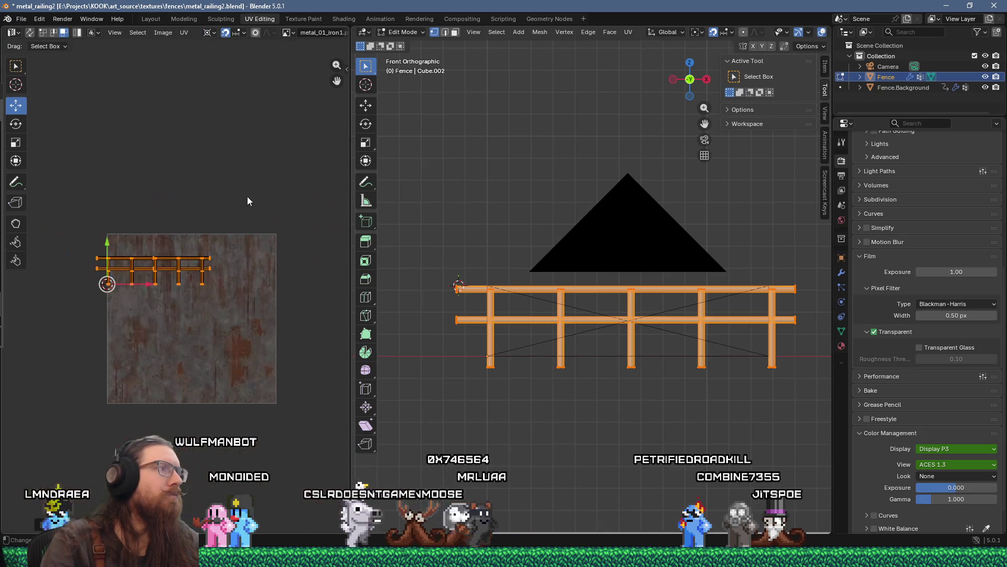
pyautogui.scroll(2, 247, 196)
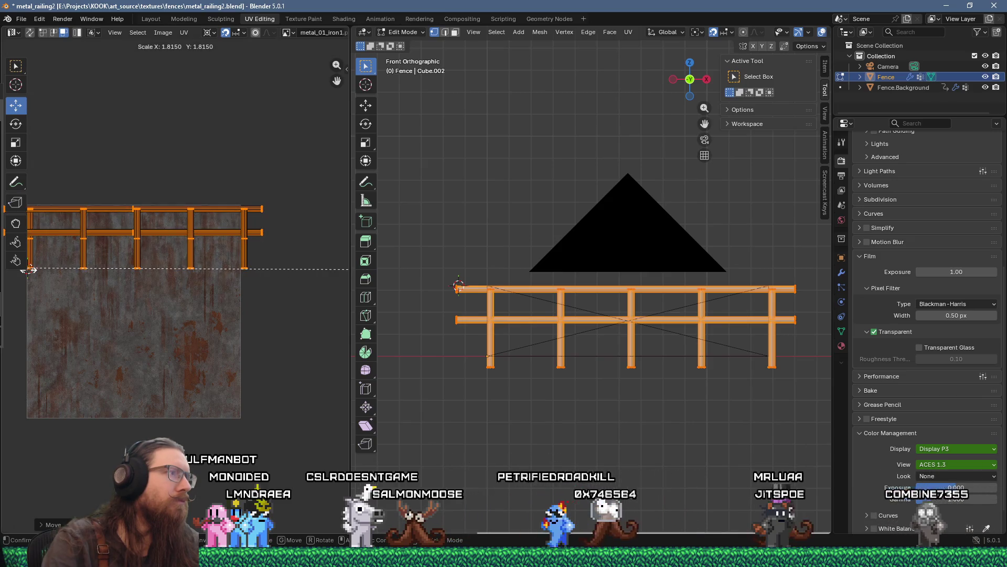
pyautogui.click(42, 268)
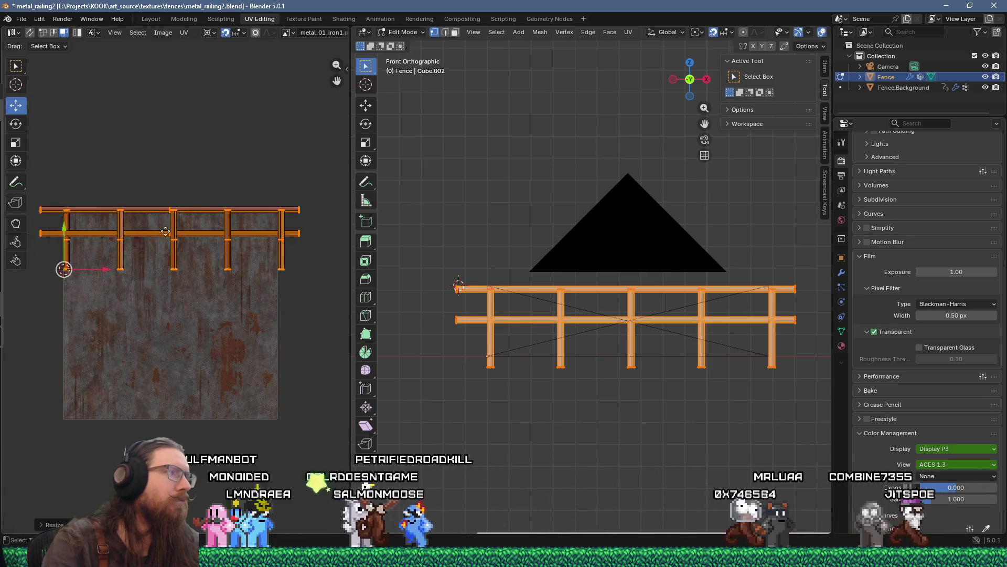
# Move the UV islands right and down, then shift them back left on the texture.
pyautogui.scroll(3, 203, 234)
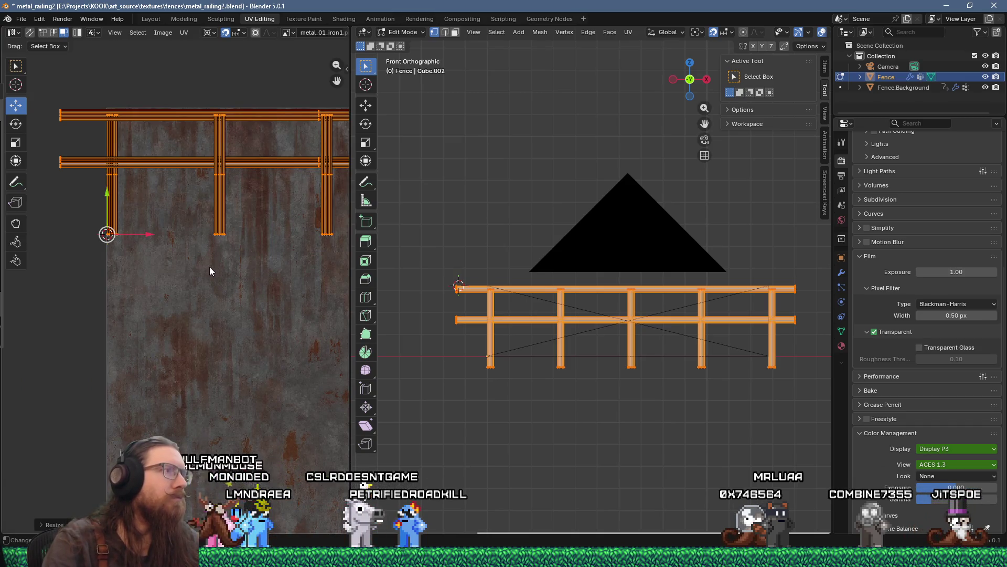
pyautogui.scroll(-2, 210, 267)
pyautogui.press('g')
pyautogui.scroll(2, 209, 261)
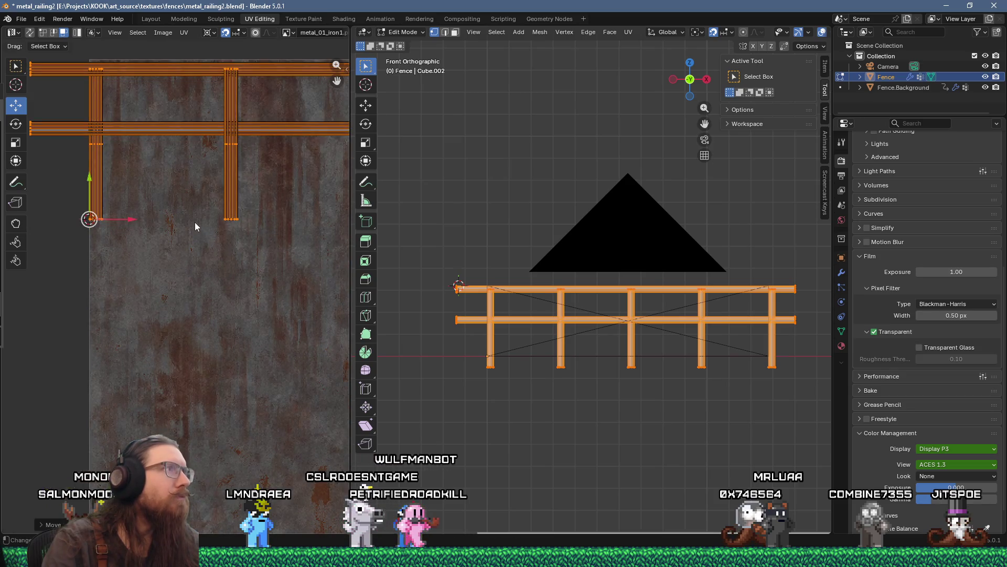
pyautogui.press('g')
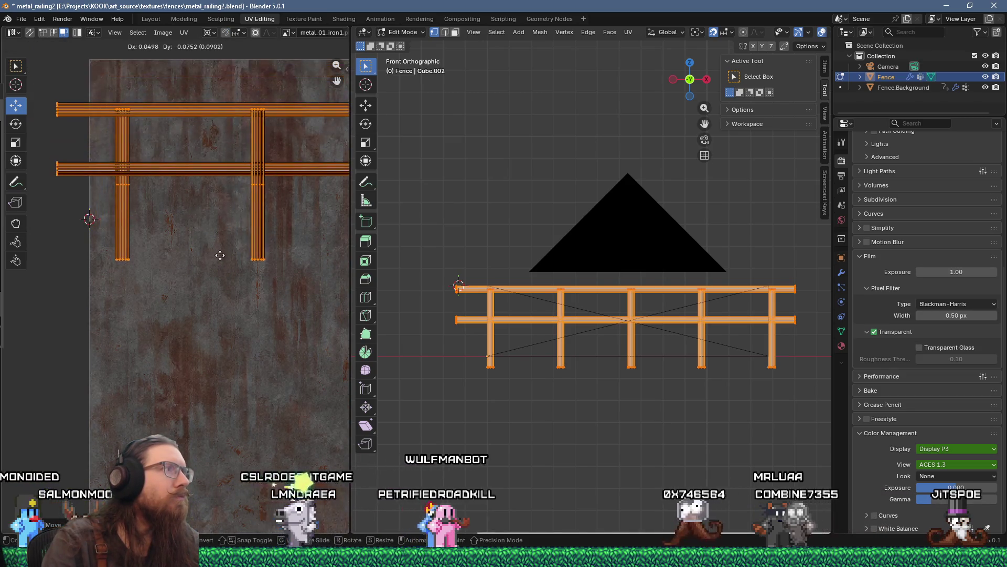
pyautogui.click(214, 214)
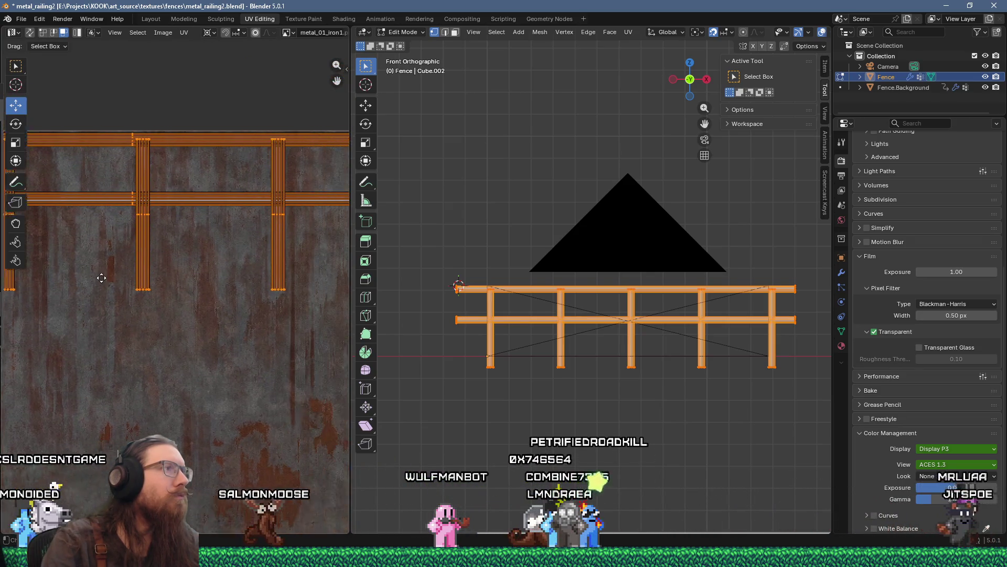
pyautogui.scroll(-3, 109, 265)
pyautogui.scroll(3, 196, 254)
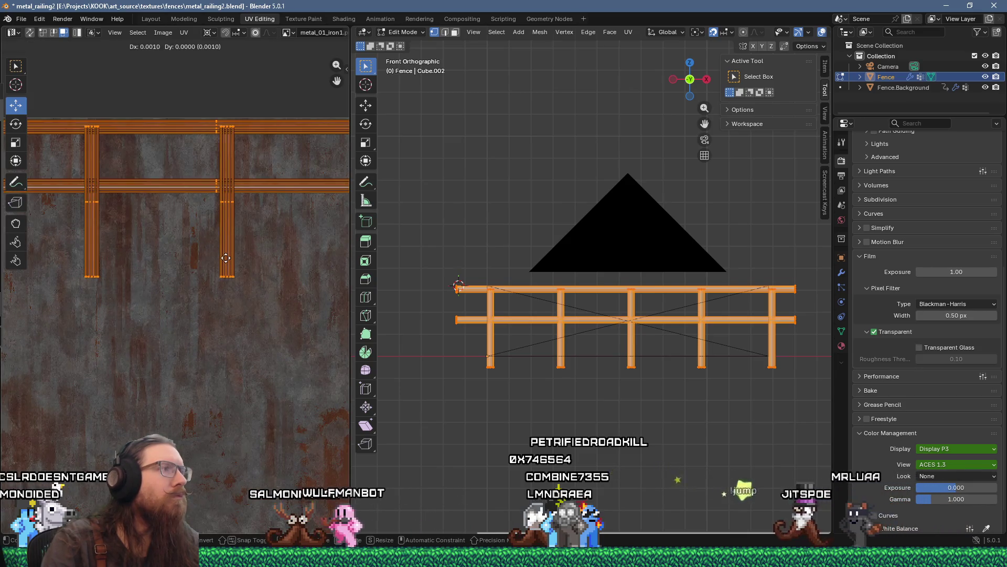
pyautogui.press('g')
pyautogui.click(219, 258)
# Nudge the UV islands slightly to fine-tune their place on the rusty metal texture.
pyautogui.hscroll(2, 158, 263)
pyautogui.hscroll(-2, 210, 256)
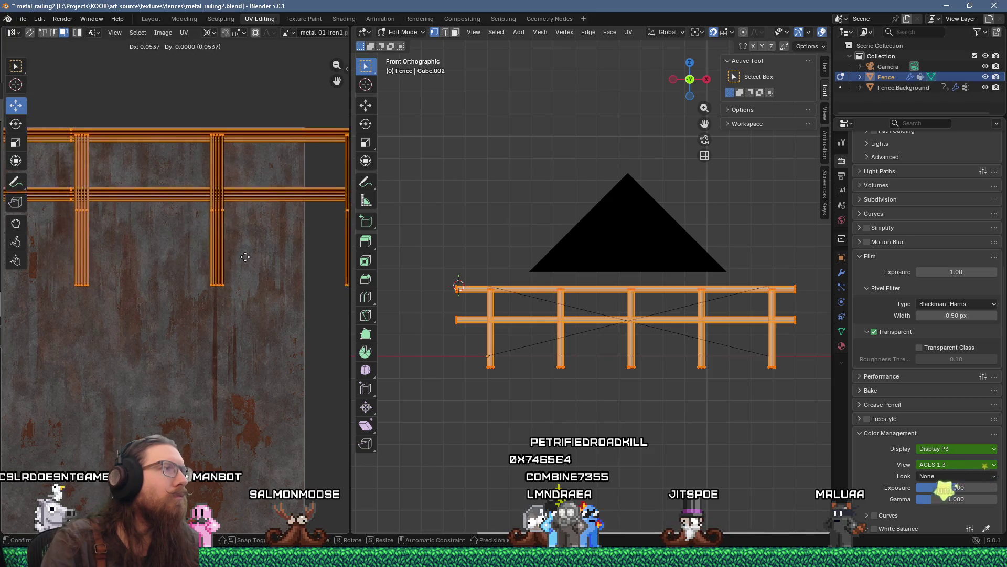
pyautogui.scroll(3, 222, 261)
pyautogui.hscroll(3, 222, 261)
pyautogui.hscroll(4, 252, 278)
pyautogui.scroll(3, 252, 278)
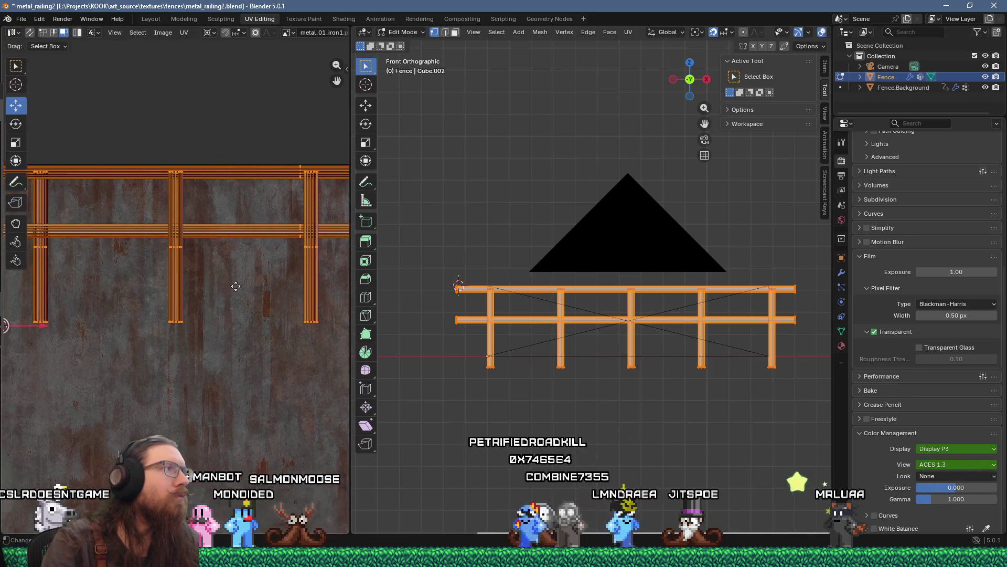
pyautogui.press('g')
pyautogui.click(225, 282)
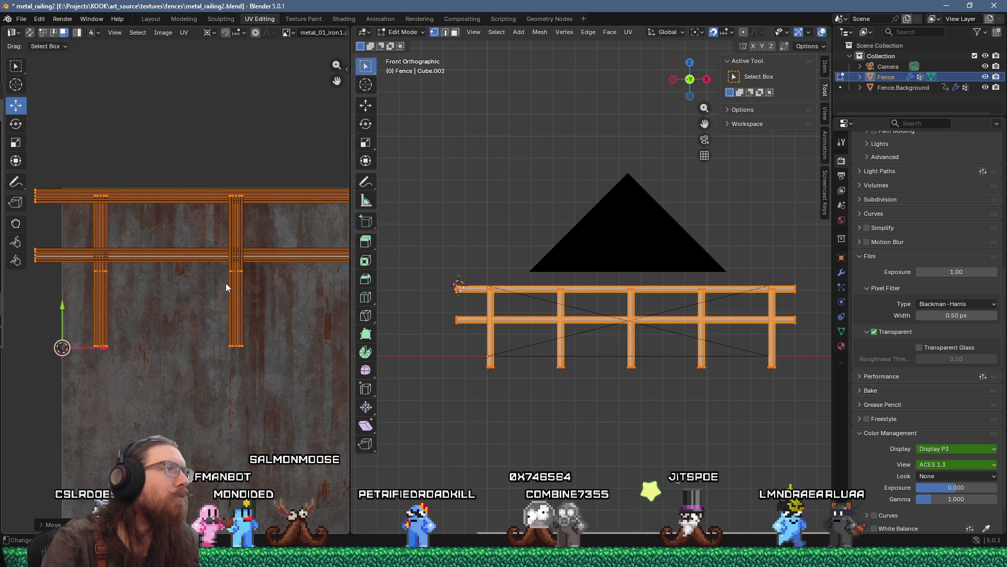
pyautogui.hscroll(5, 210, 278)
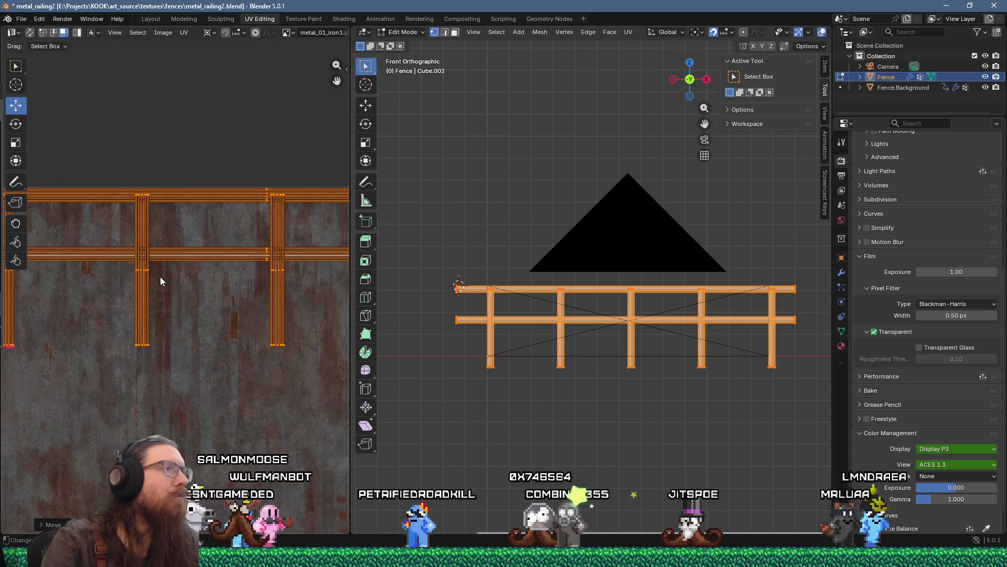
pyautogui.press('g')
pyautogui.click(214, 265)
pyautogui.scroll(-3, 216, 267)
pyautogui.click(62, 18)
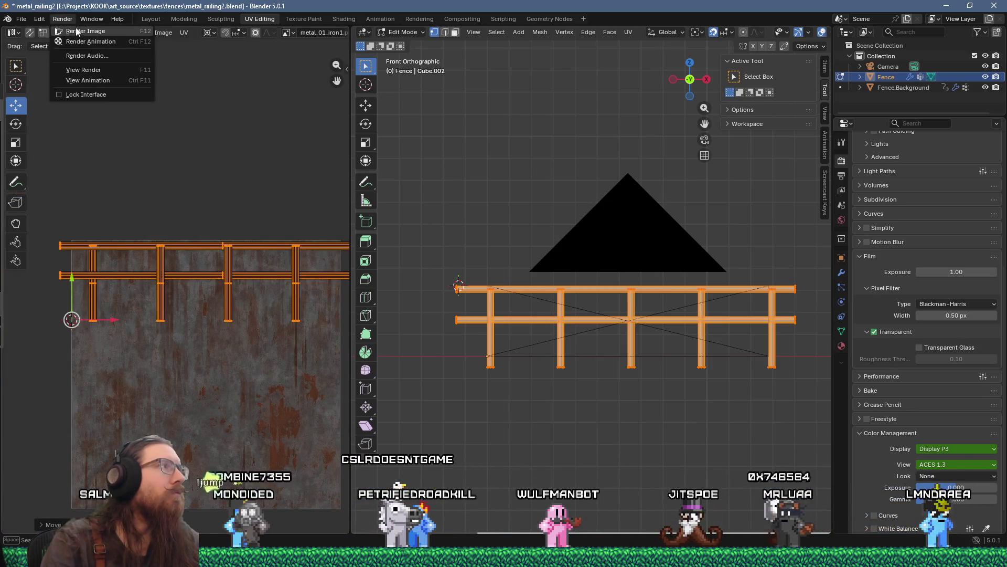
# Render an image of the fence, enlarge the render window and zoom in.
pyautogui.click(79, 29)
pyautogui.scroll(3, 511, 346)
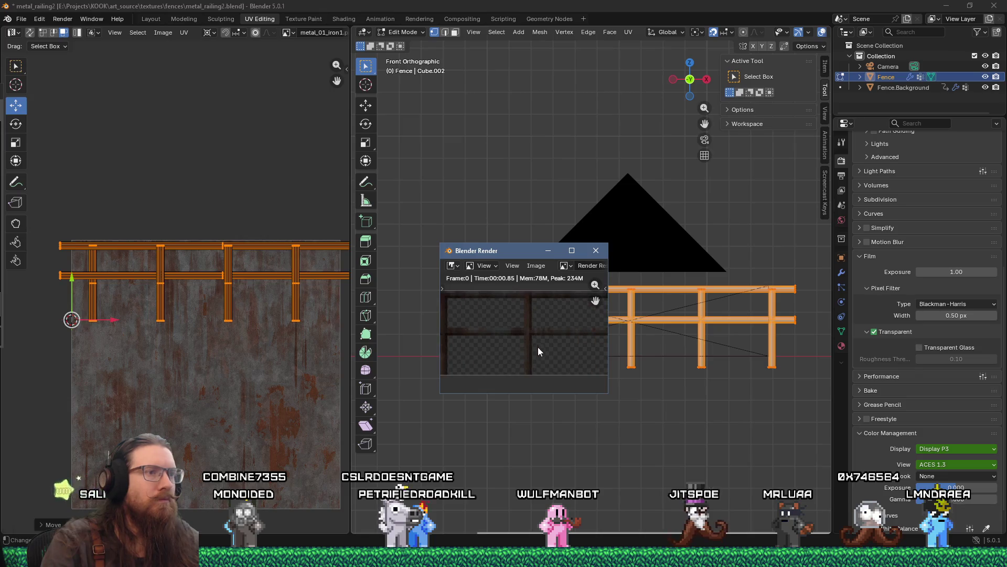
pyautogui.moveTo(607, 395); pyautogui.dragTo(775, 442)
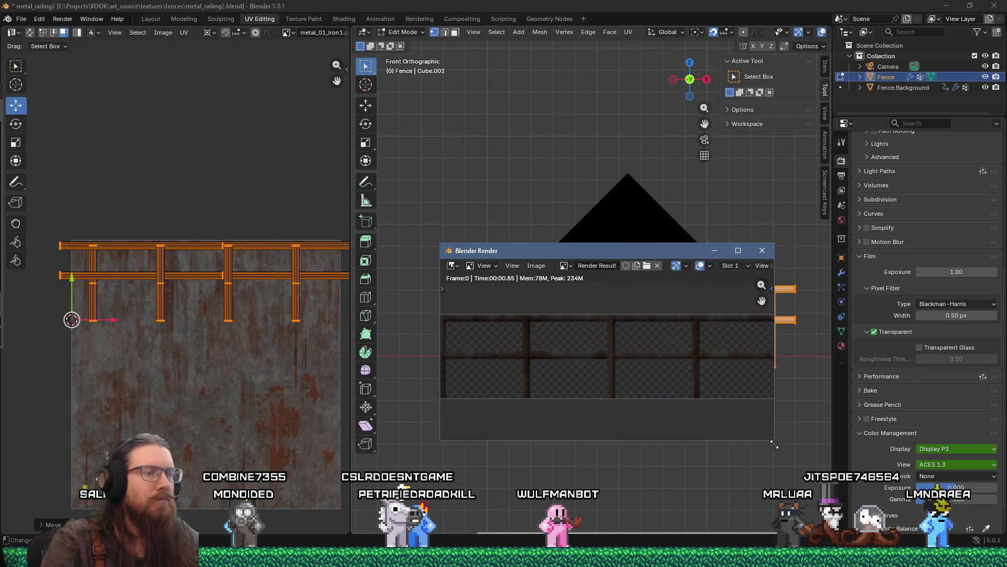
pyautogui.scroll(4, 586, 359)
pyautogui.scroll(-4, 587, 356)
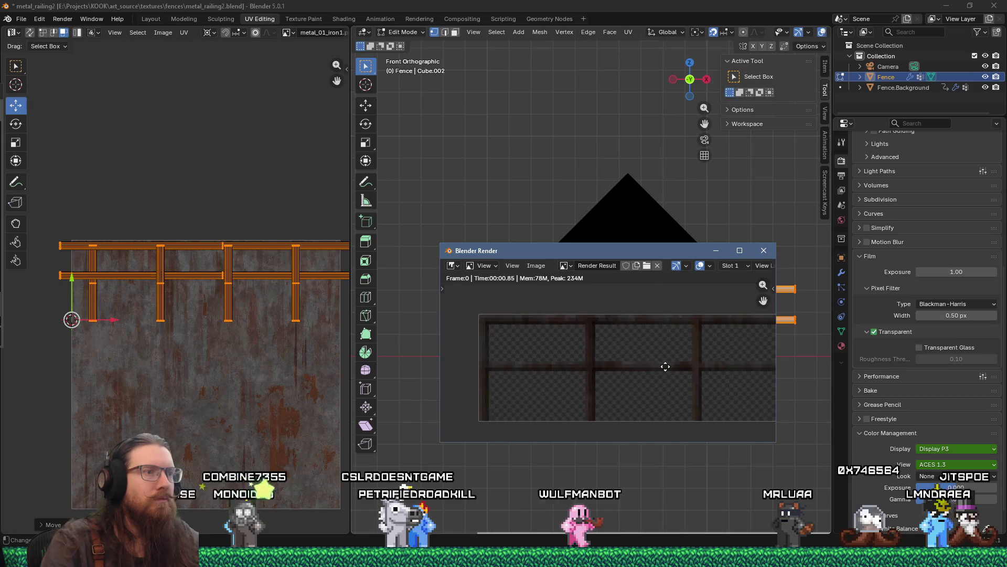
pyautogui.scroll(4, 632, 360)
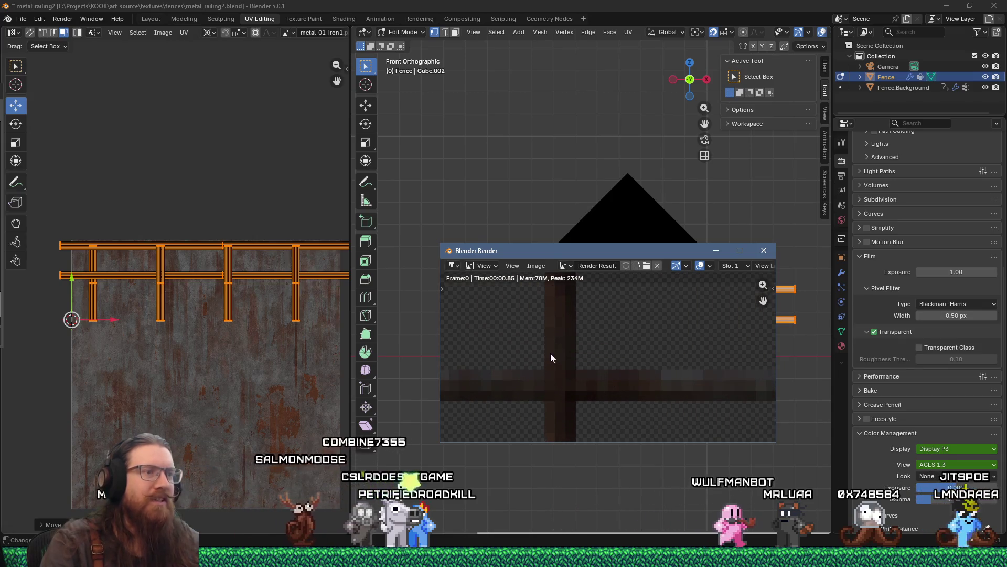
pyautogui.scroll(2, 551, 354)
pyautogui.scroll(-4, 571, 391)
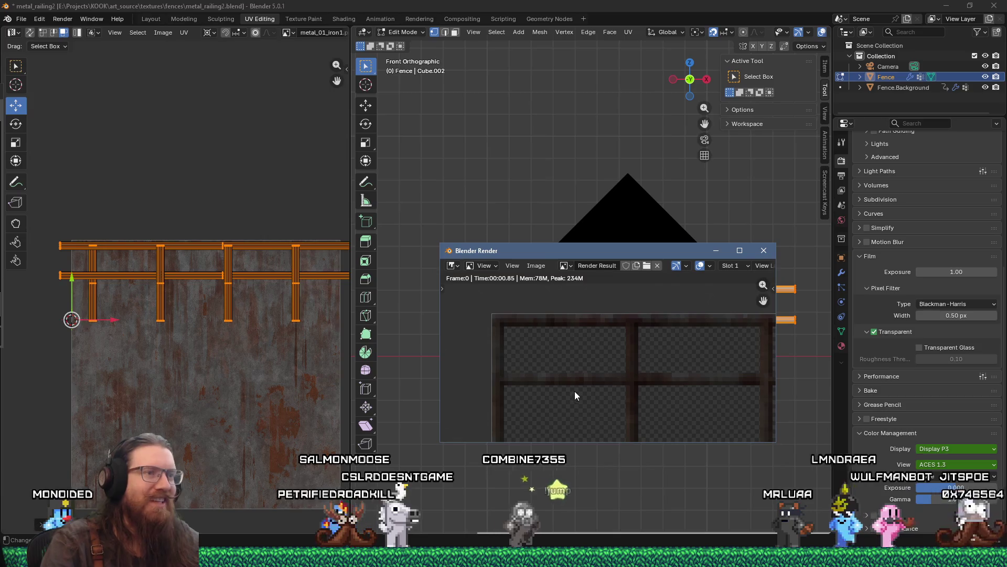
pyautogui.scroll(-3, 658, 358)
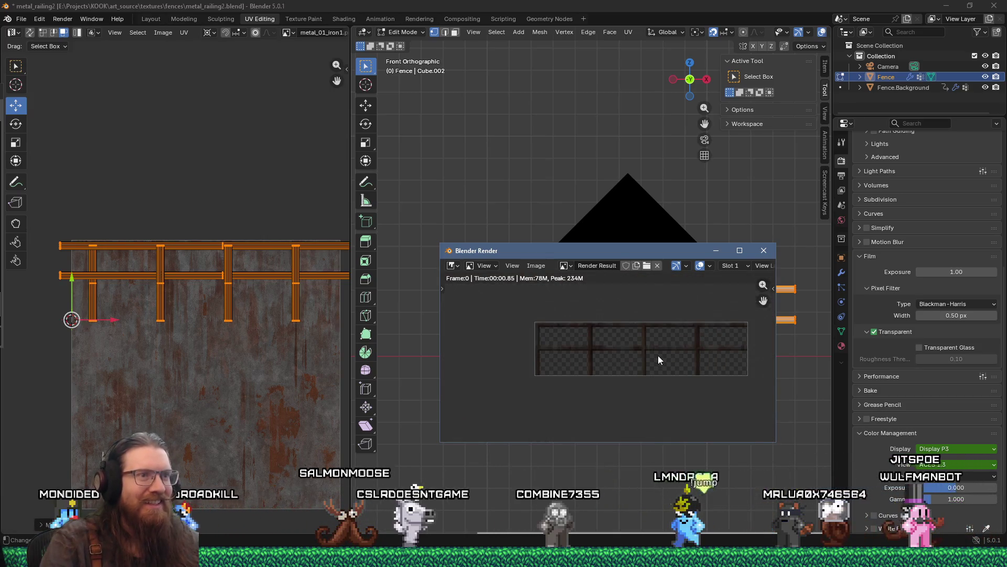
pyautogui.scroll(1, 659, 355)
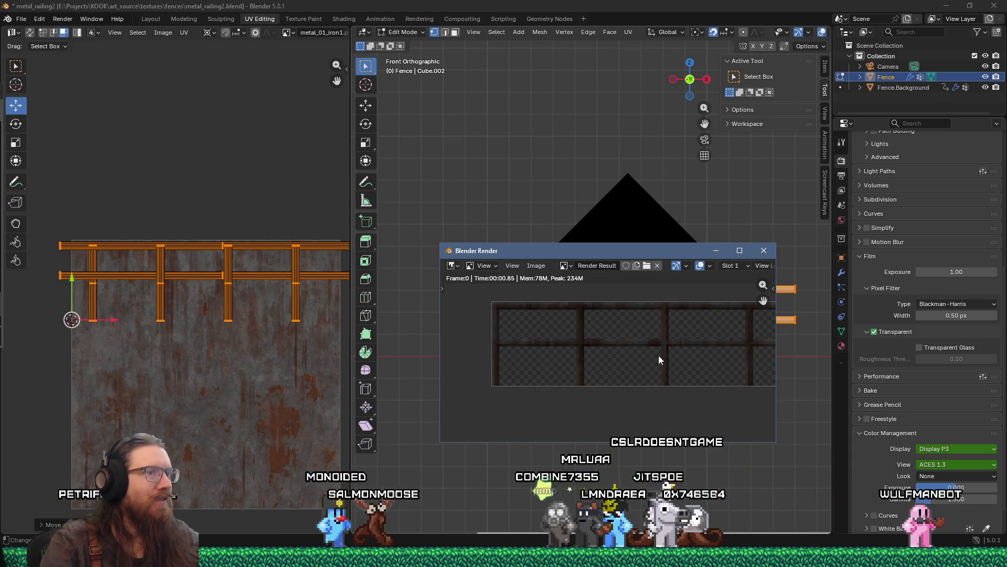
# Pan across the render to inspect more of the fence, then close the render window.
pyautogui.moveTo(659, 355)
pyautogui.mouseDown()
pyautogui.moveTo(586, 353)
pyautogui.moveTo(641, 355)
pyautogui.moveTo(587, 355)
pyautogui.moveTo(602, 360)
pyautogui.mouseUp()
pyautogui.scroll(-3, 602, 361)
pyautogui.scroll(4, 602, 361)
pyautogui.scroll(-3, 602, 360)
pyautogui.scroll(4, 602, 360)
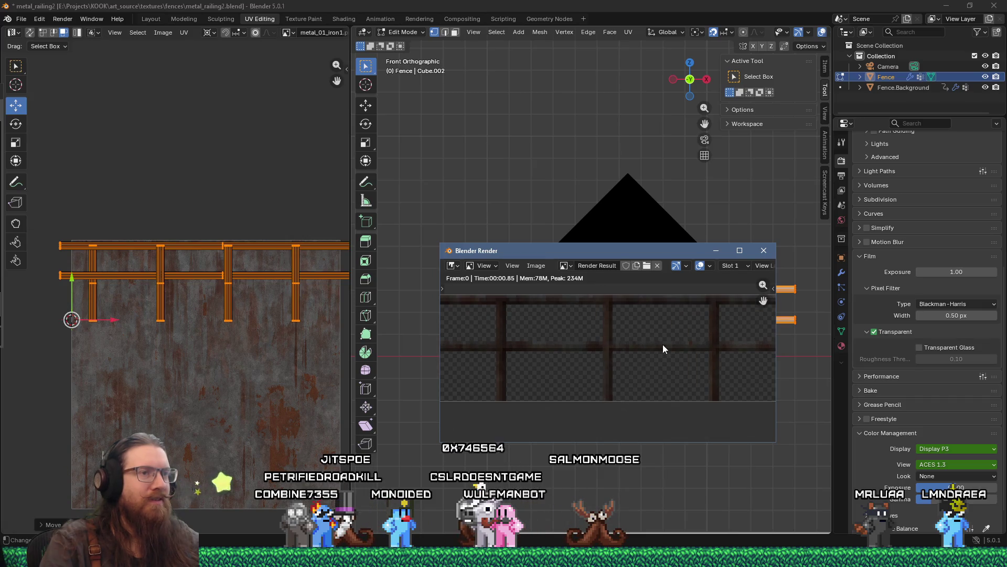
pyautogui.scroll(-3, 663, 349)
pyautogui.scroll(3, 663, 349)
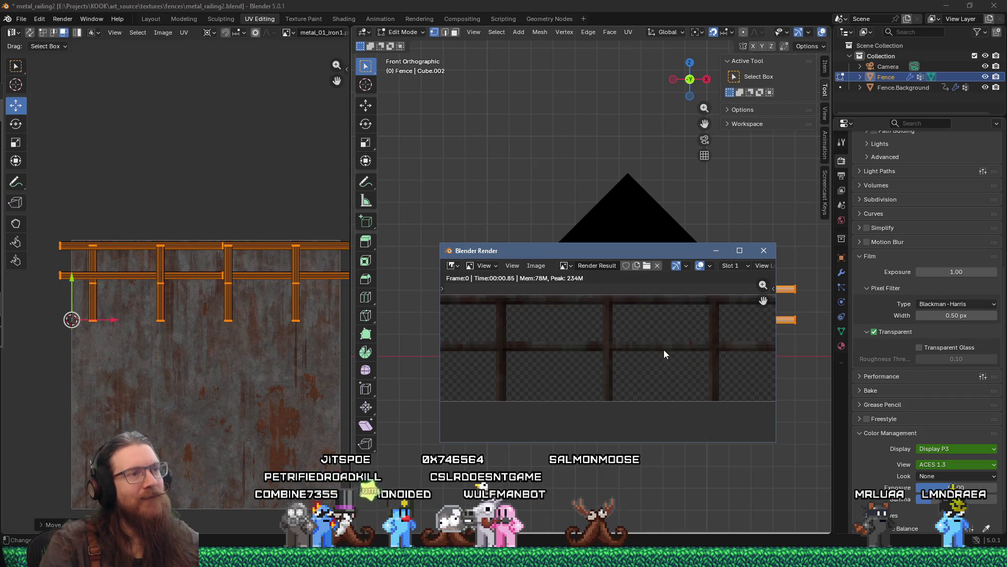
pyautogui.click(764, 250)
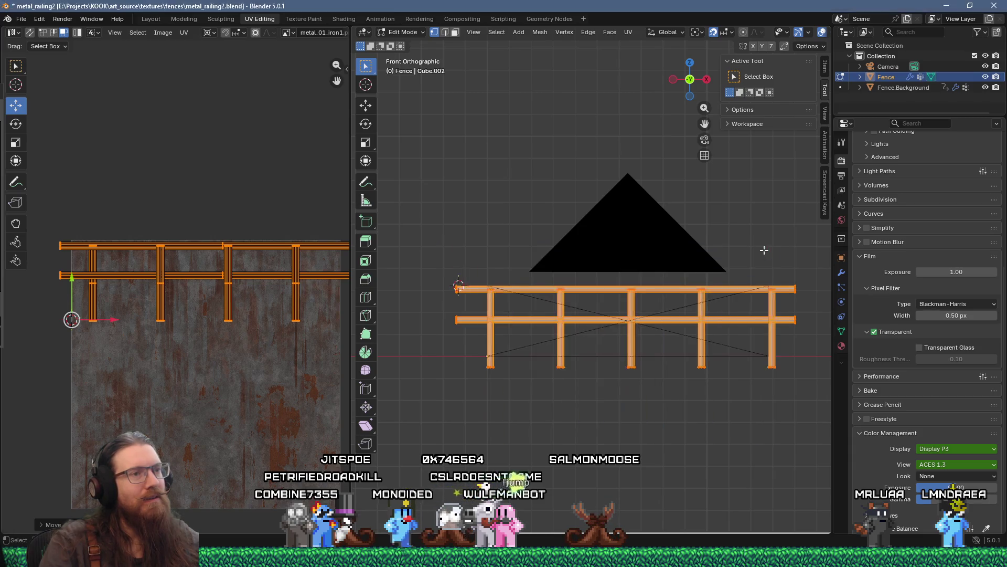
# Return to the Layout workspace and orbit to a perspective view of the fence.
pyautogui.press('F12')
pyautogui.scroll(-6, 583, 322)
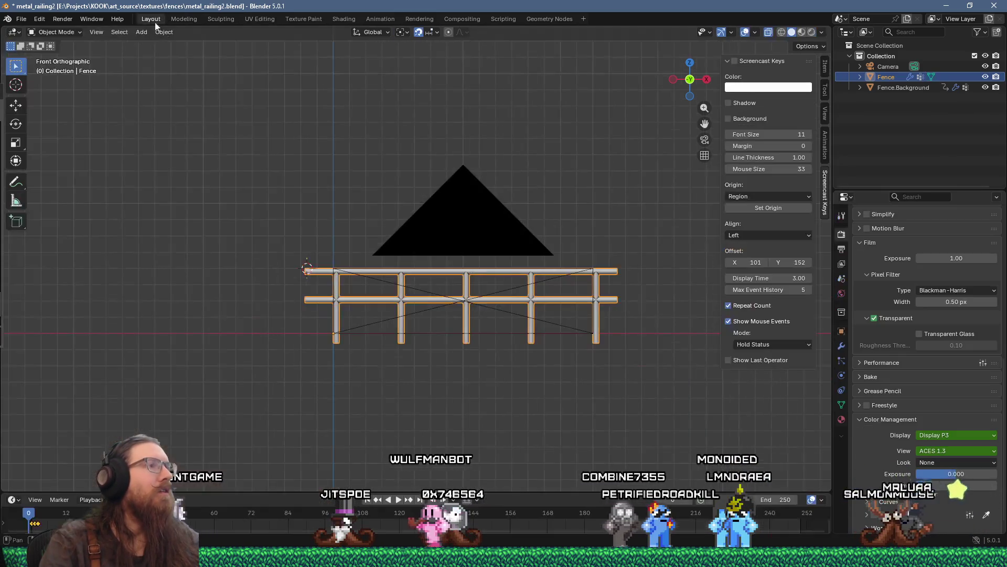
pyautogui.click(151, 18)
pyautogui.moveTo(344, 220)
pyautogui.mouseDown()
pyautogui.moveTo(341, 247)
pyautogui.moveTo(272, 242)
pyautogui.mouseUp()
# Add a Sun light to the scene.
pyautogui.hotkey('shift', 'a')
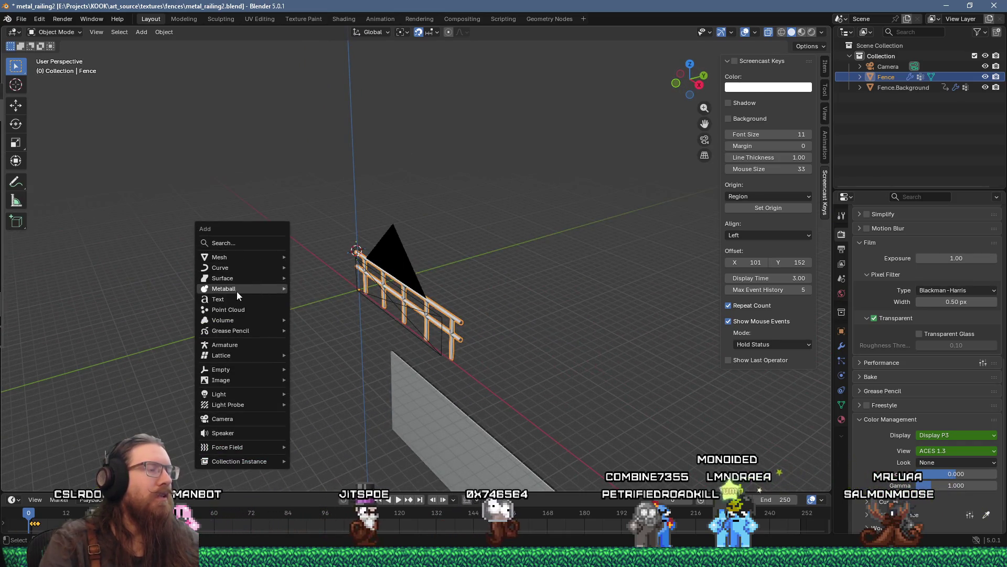
pyautogui.moveTo(237, 293)
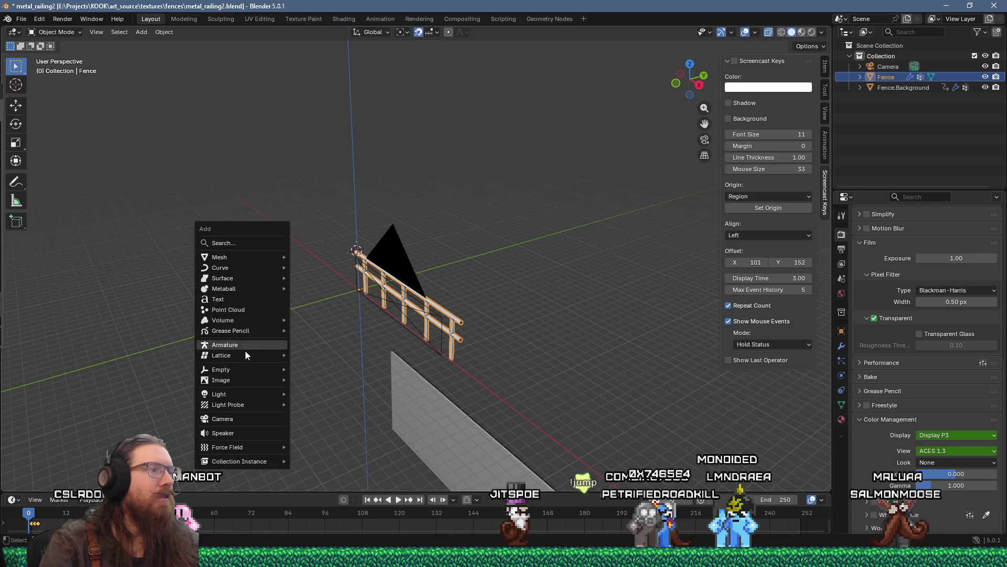
pyautogui.moveTo(243, 391)
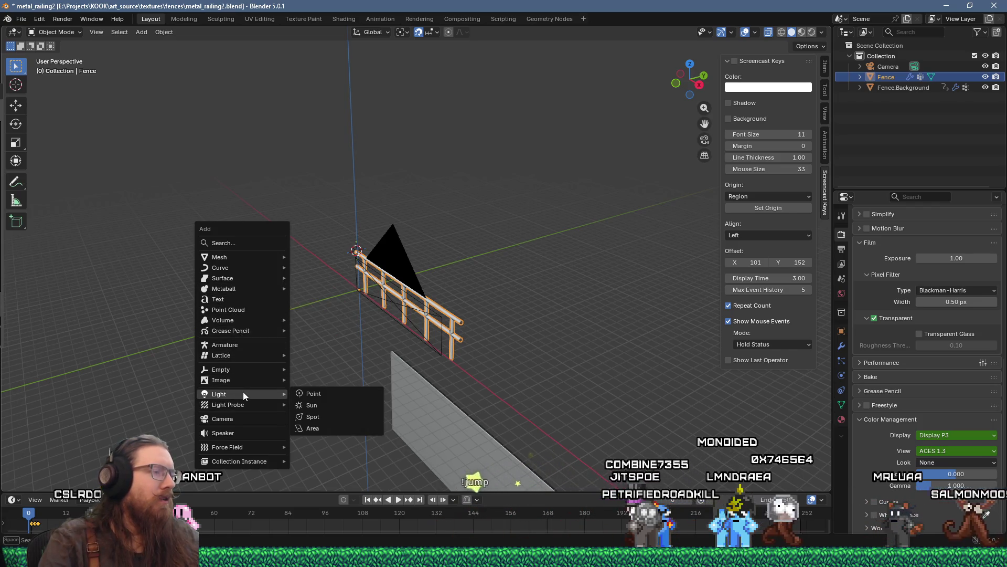
pyautogui.click(326, 403)
pyautogui.moveTo(363, 334)
pyautogui.mouseDown()
pyautogui.moveTo(340, 324)
pyautogui.moveTo(468, 311)
pyautogui.moveTo(356, 338)
pyautogui.mouseUp()
pyautogui.click(302, 302)
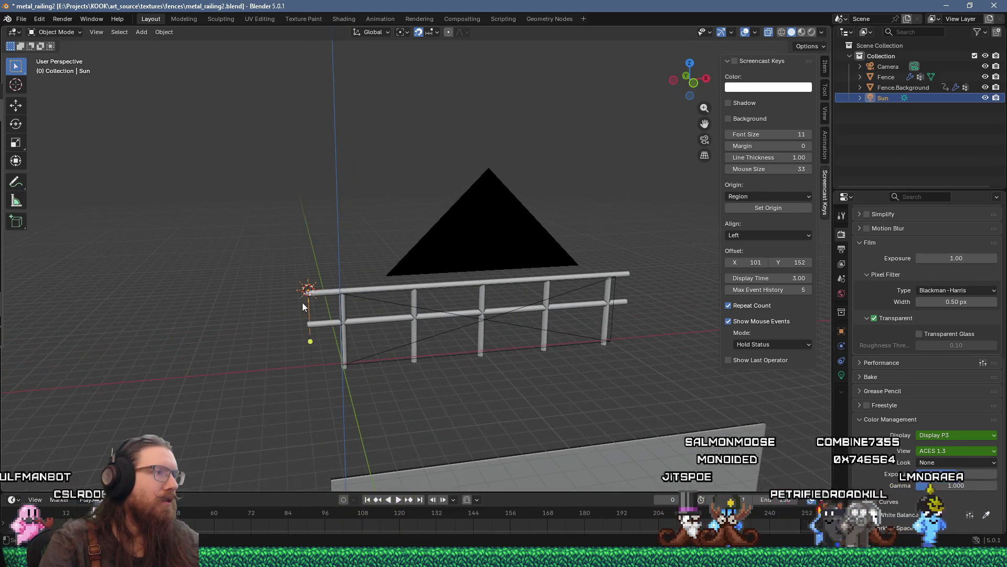
# Select the Sun light and reposition it beside the left end of the railing.
pyautogui.moveTo(302, 302); pyautogui.dragTo(380, 300)
pyautogui.click(429, 307)
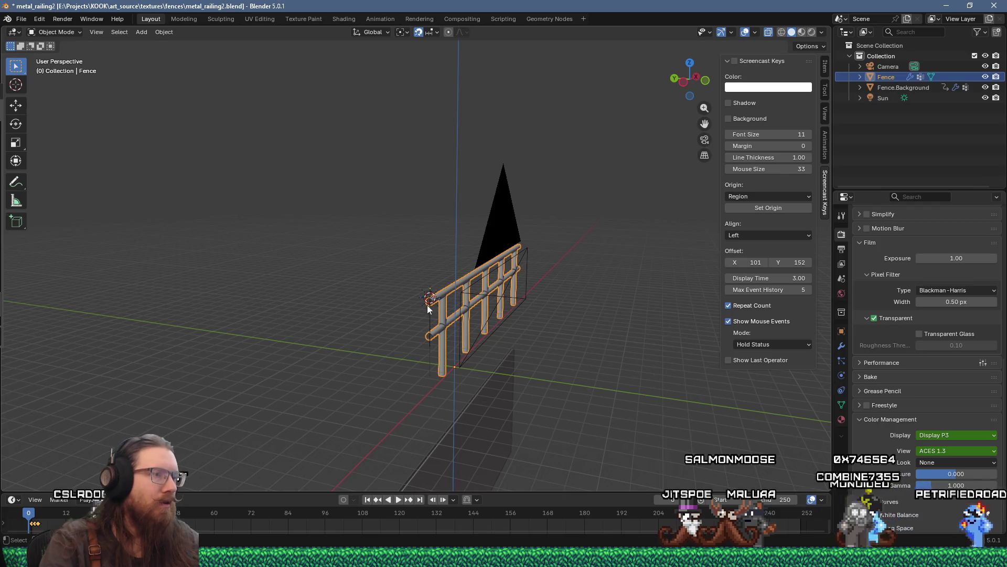
pyautogui.click(428, 317)
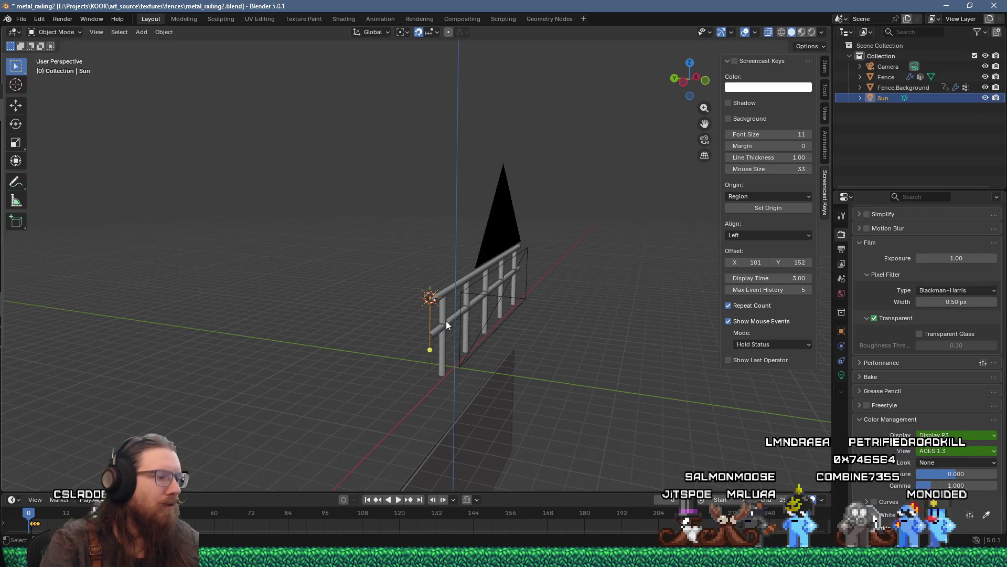
pyautogui.click(594, 331)
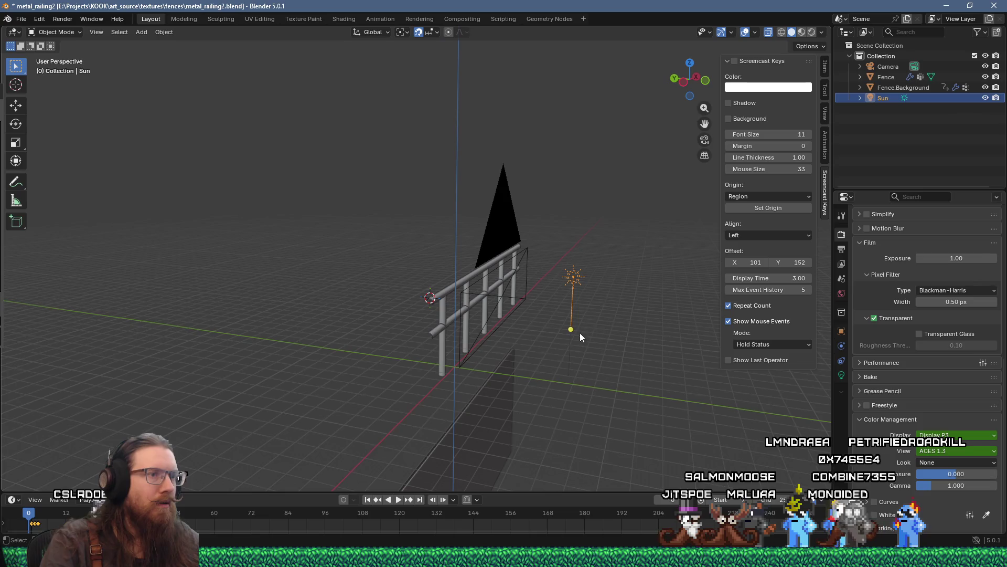
pyautogui.moveTo(537, 311); pyautogui.dragTo(442, 310)
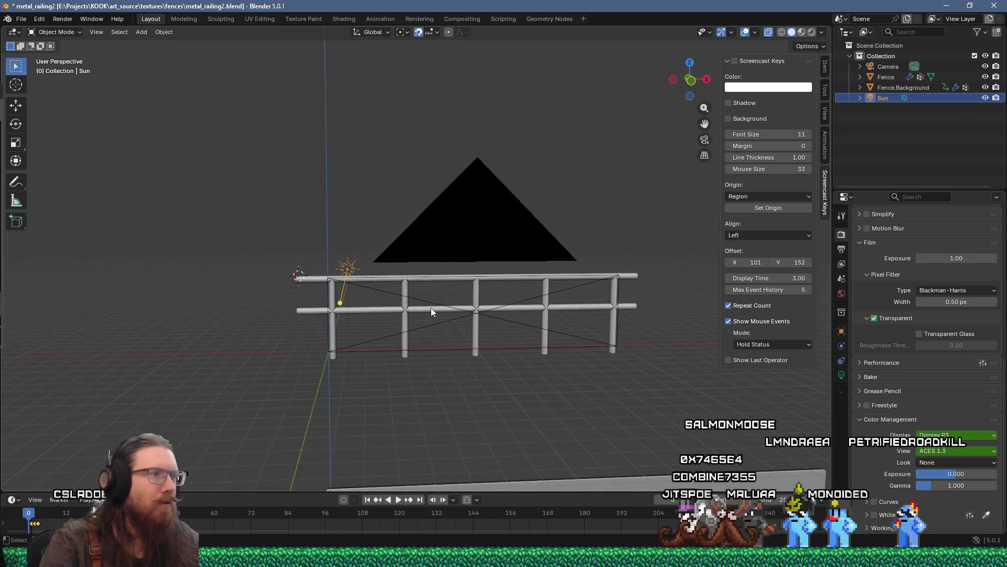
pyautogui.moveTo(372, 313)
pyautogui.mouseDown()
pyautogui.moveTo(336, 354)
pyautogui.moveTo(388, 384)
pyautogui.moveTo(349, 341)
pyautogui.moveTo(356, 312)
pyautogui.moveTo(292, 310)
pyautogui.moveTo(280, 282)
pyautogui.moveTo(367, 307)
pyautogui.moveTo(391, 299)
pyautogui.mouseUp()
pyautogui.click(62, 19)
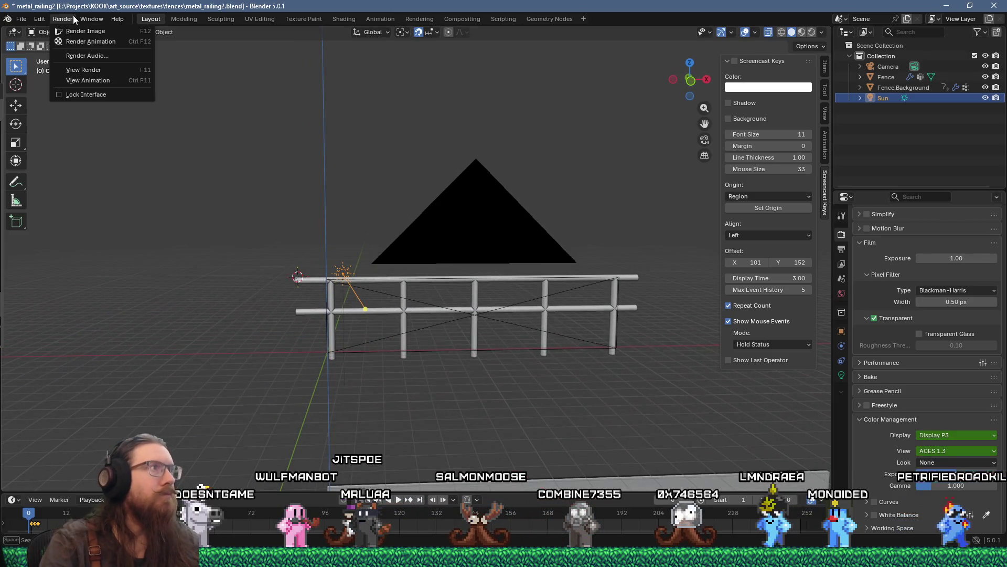
# Render the fence with the new Sun light and close the preview.
pyautogui.click(84, 31)
pyautogui.scroll(3, 499, 388)
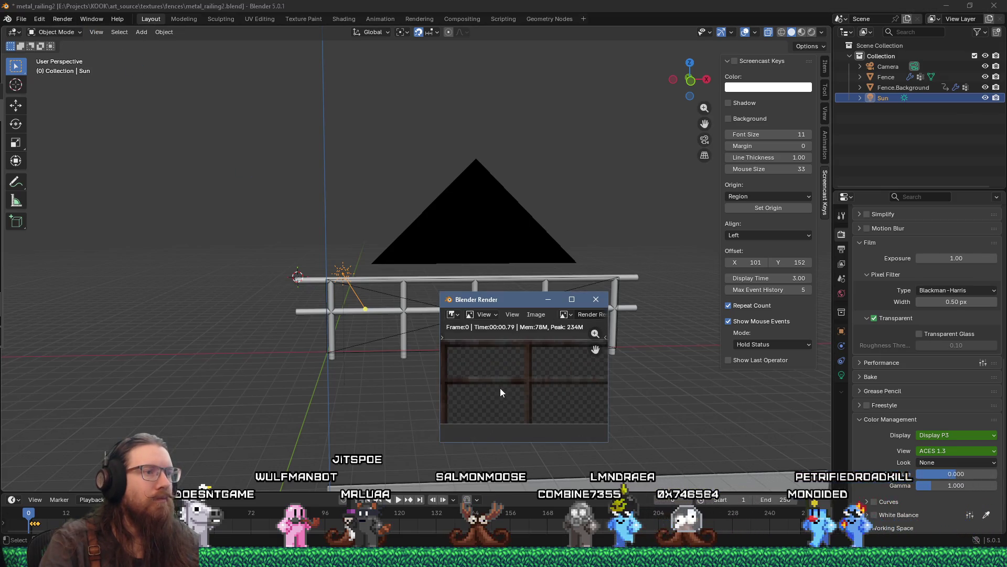
pyautogui.scroll(1, 499, 386)
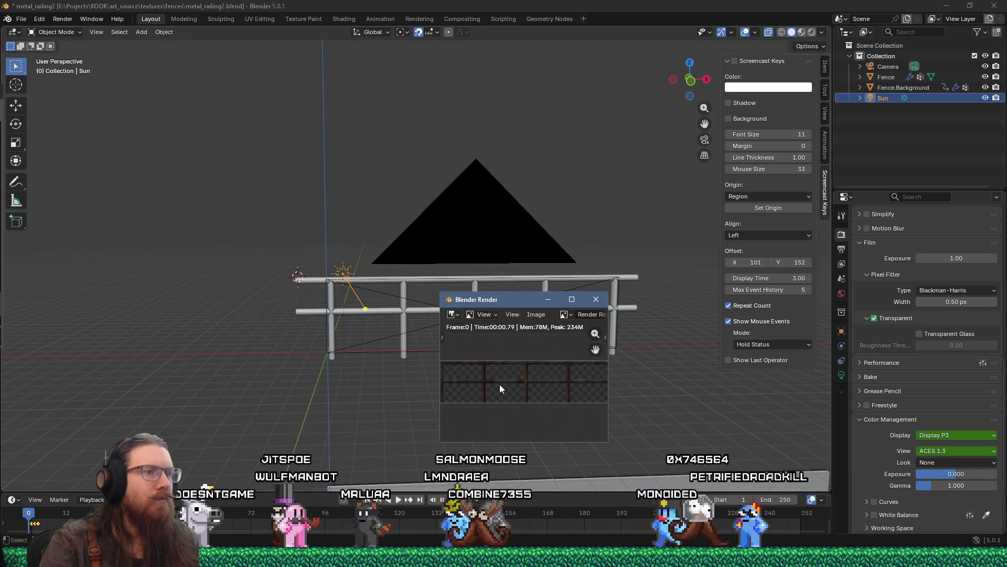
pyautogui.click(596, 299)
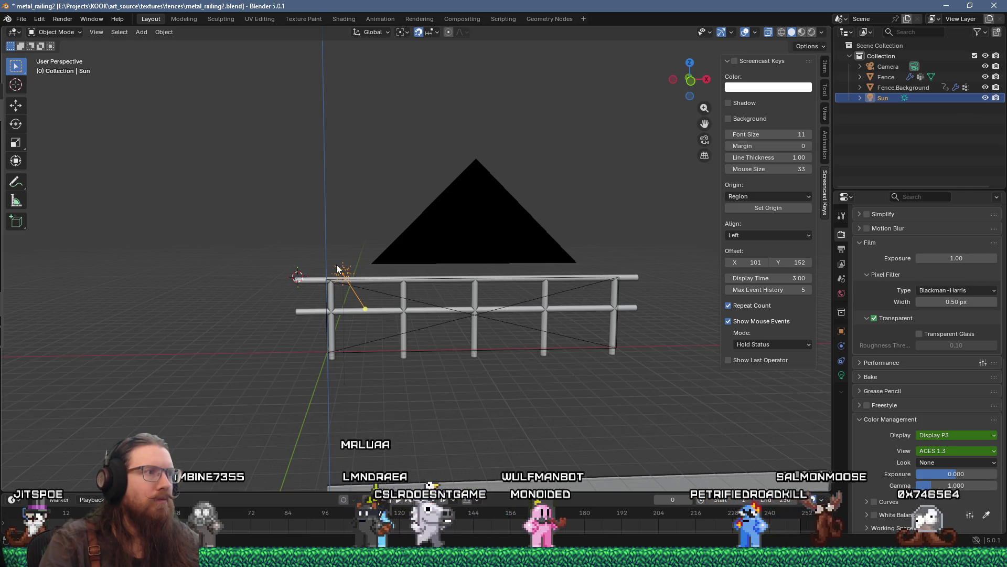
# Set the Sun strength to 10 in the light properties and test-render the fence.
pyautogui.click(843, 374)
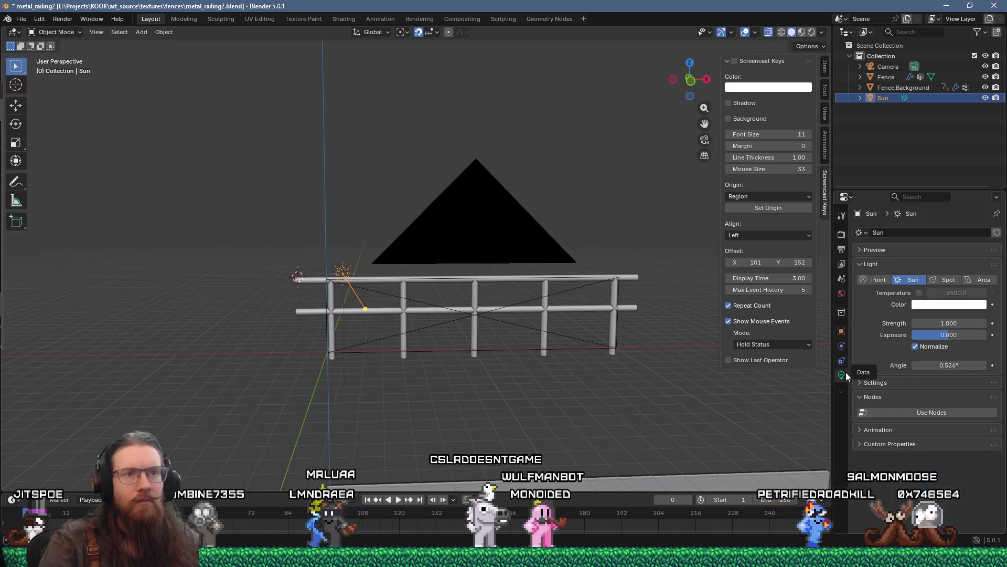
pyautogui.click(966, 321)
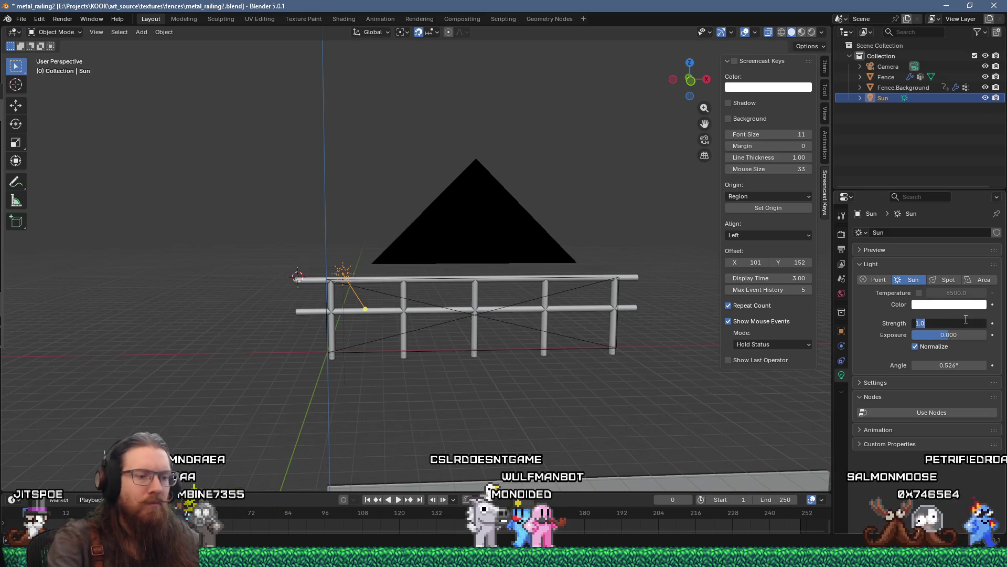
pyautogui.write('10.000')
pyautogui.click(63, 19)
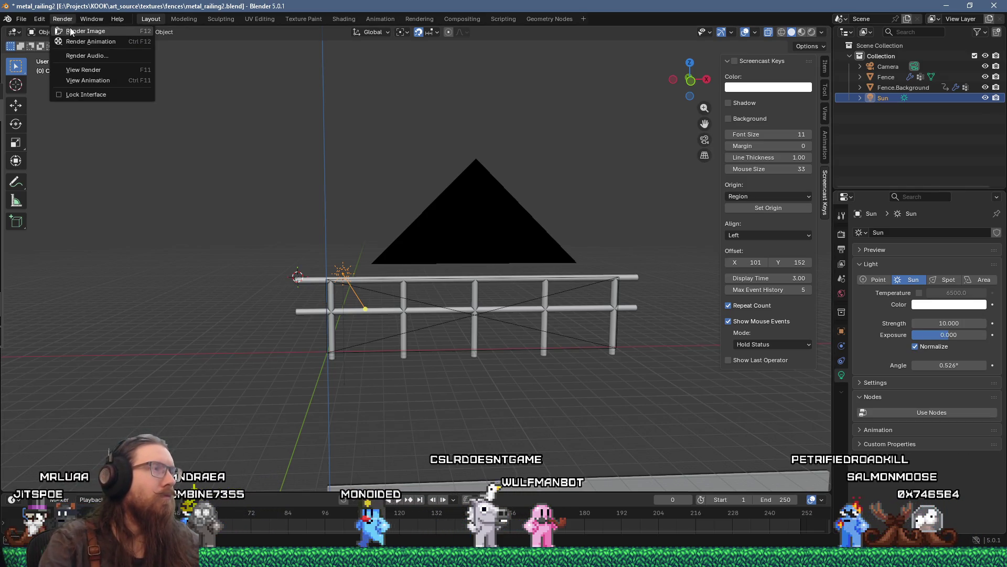
pyautogui.click(78, 32)
pyautogui.scroll(1, 499, 386)
pyautogui.scroll(-3, 499, 386)
pyautogui.click(596, 299)
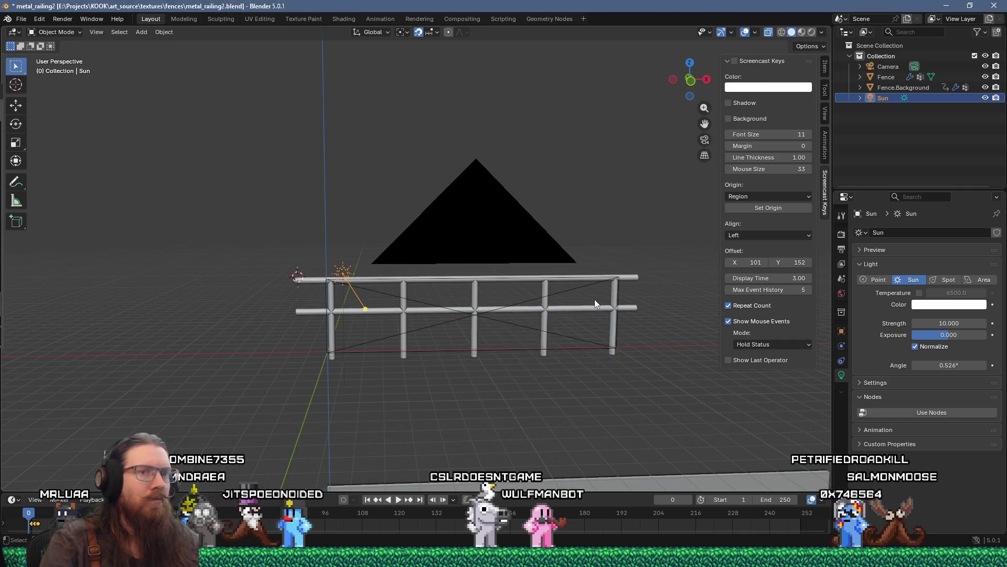
# Lower the Sun strength to 5, re-render, and pan across the railing to inspect it.
pyautogui.click(944, 323)
pyautogui.write('5')
pyautogui.press('Return')
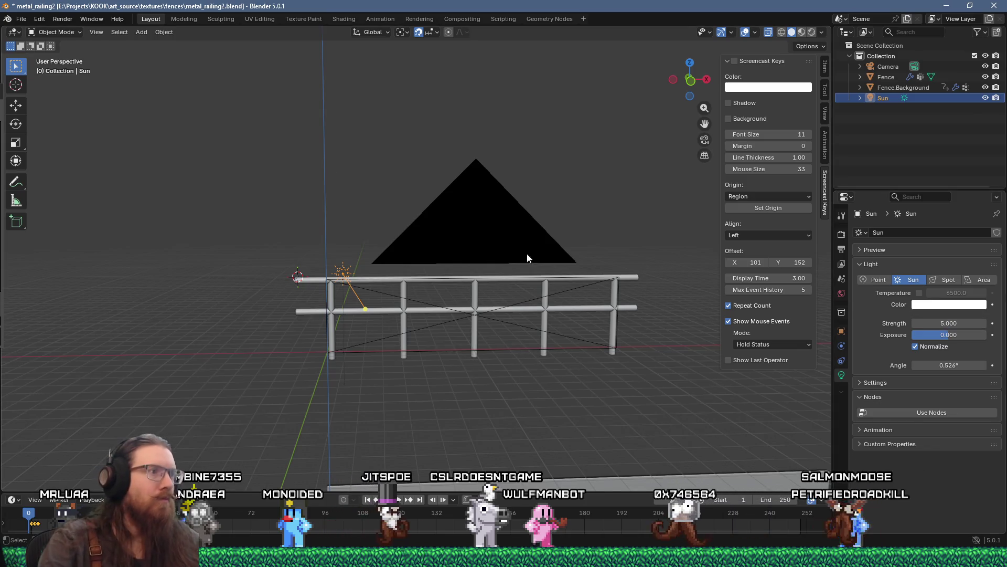
pyautogui.click(62, 19)
pyautogui.click(78, 30)
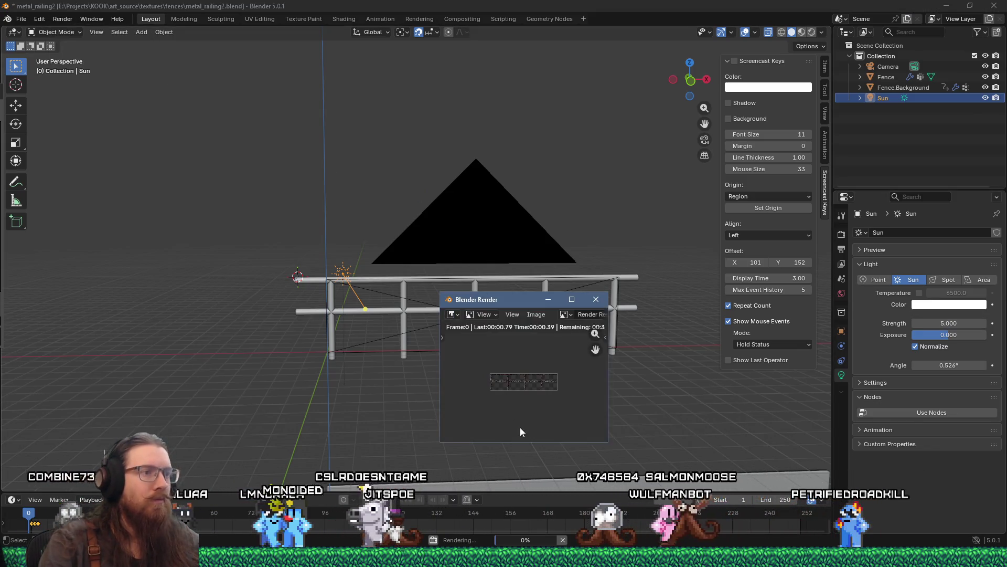
pyautogui.scroll(2, 473, 360)
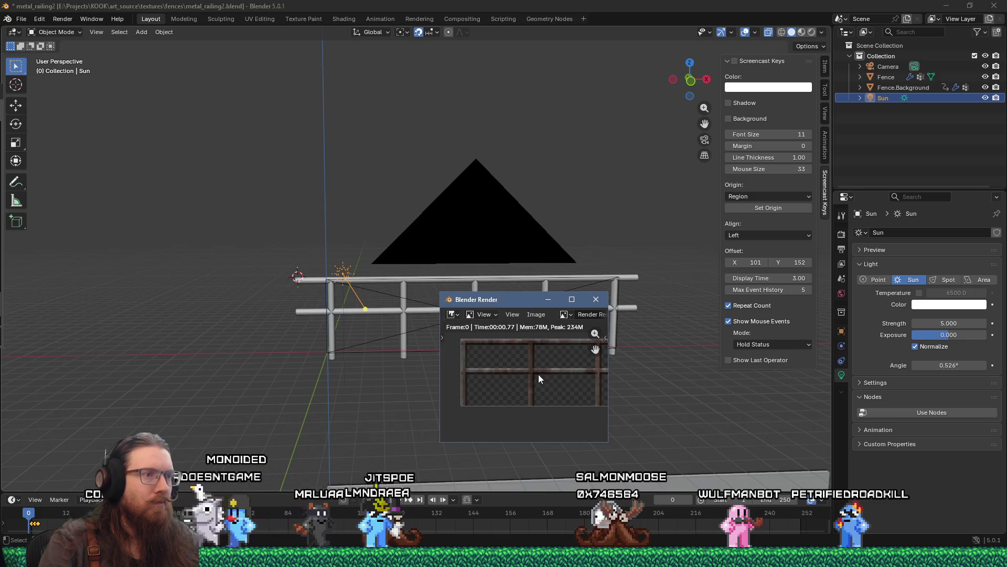
pyautogui.moveTo(553, 367); pyautogui.dragTo(572, 361)
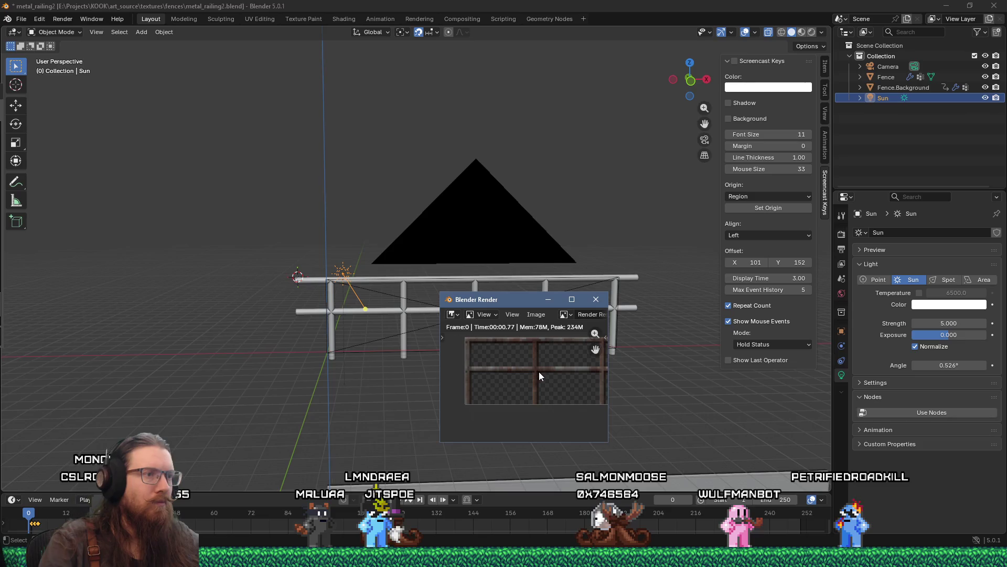
pyautogui.moveTo(545, 374)
pyautogui.mouseDown()
pyautogui.moveTo(503, 378)
pyautogui.moveTo(589, 375)
pyautogui.moveTo(470, 371)
pyautogui.mouseUp()
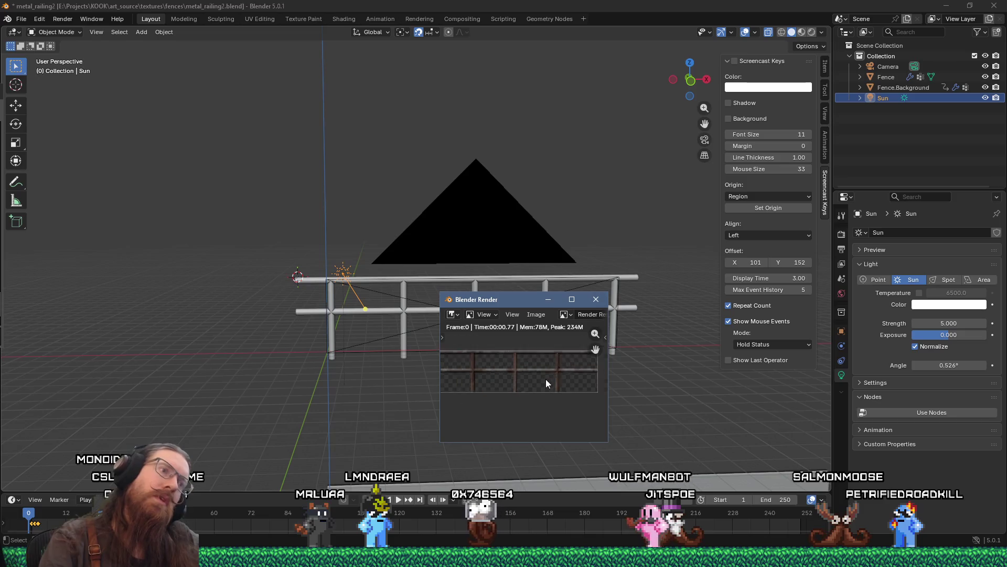
pyautogui.click(596, 300)
# Lower the Sun strength to 2 and re-render, enlarging the render window to check it.
pyautogui.click(931, 324)
pyautogui.write('2')
pyautogui.press('Return')
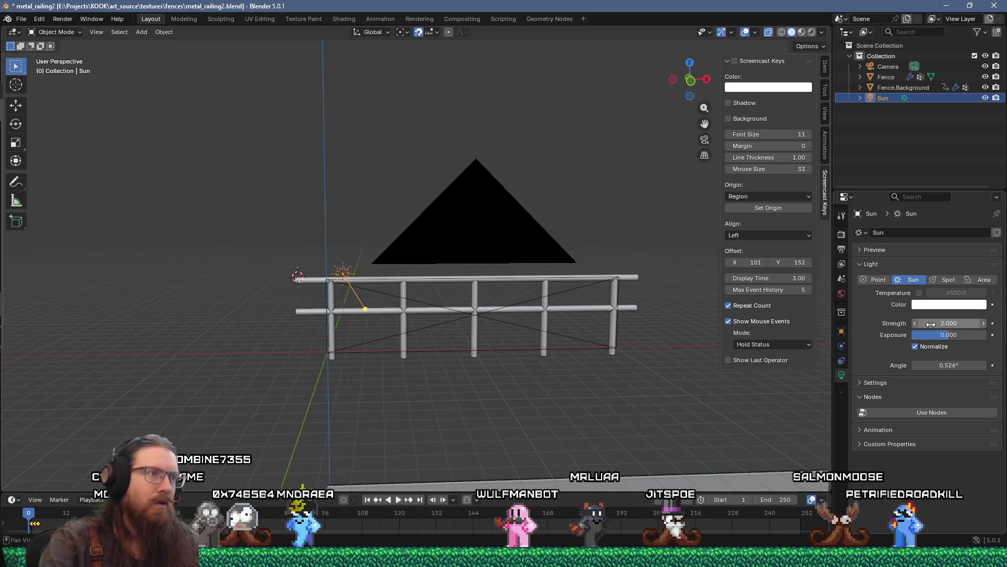
pyautogui.click(63, 19)
pyautogui.click(71, 33)
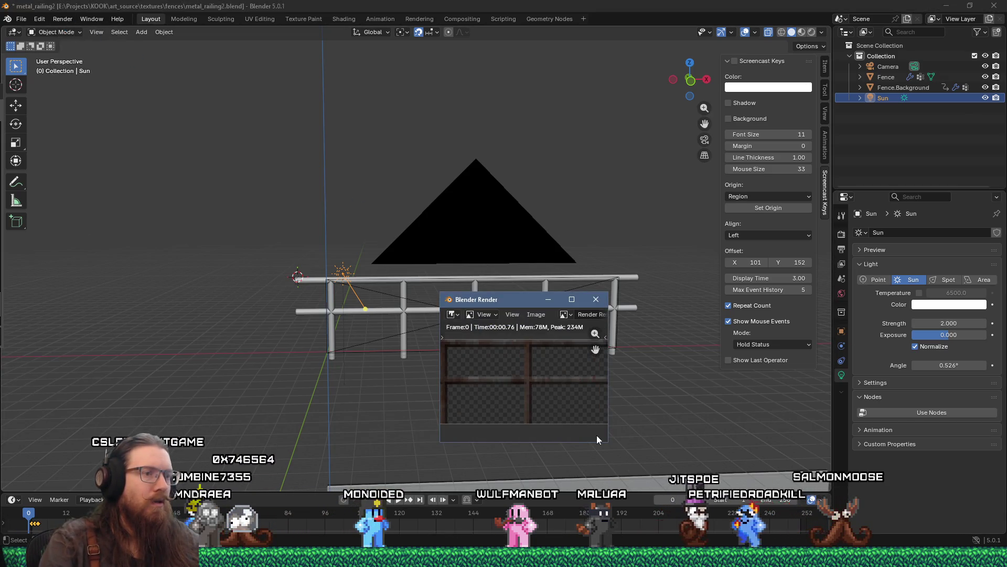
pyautogui.moveTo(608, 442); pyautogui.dragTo(783, 471)
pyautogui.moveTo(571, 299)
pyautogui.mouseDown()
pyautogui.moveTo(443, 205)
pyautogui.moveTo(420, 202)
pyautogui.mouseUp()
pyautogui.scroll(-1, 457, 254)
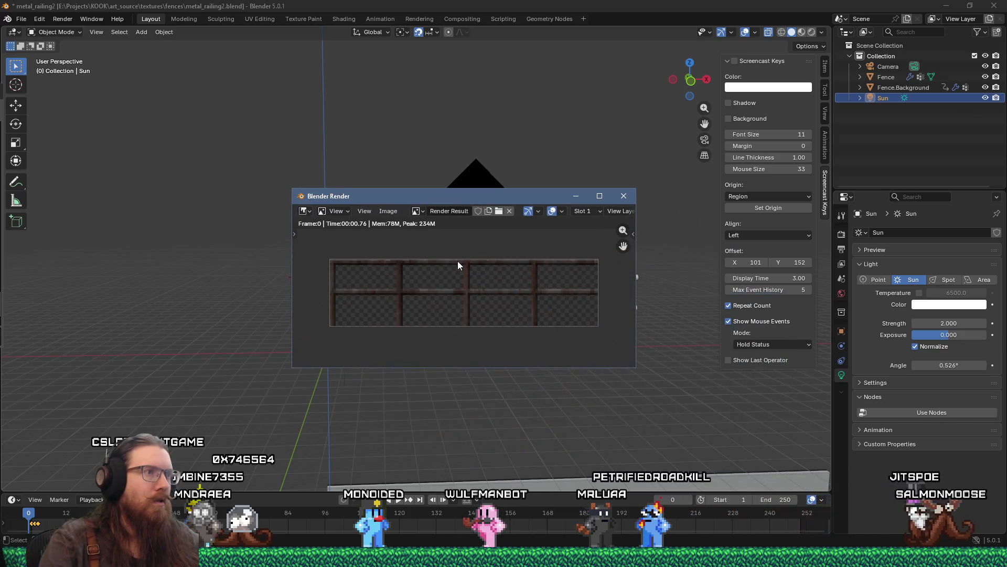
# Save the render via Image > Save As as metail_railing_2_q.png, then switch to File Explorer.
pyautogui.click(389, 212)
pyautogui.click(418, 307)
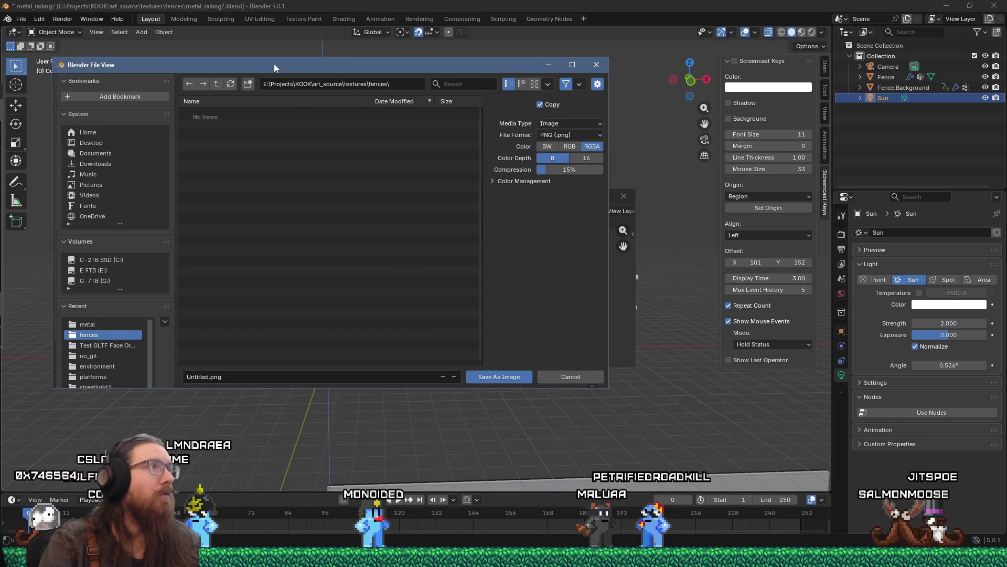
pyautogui.click(209, 377)
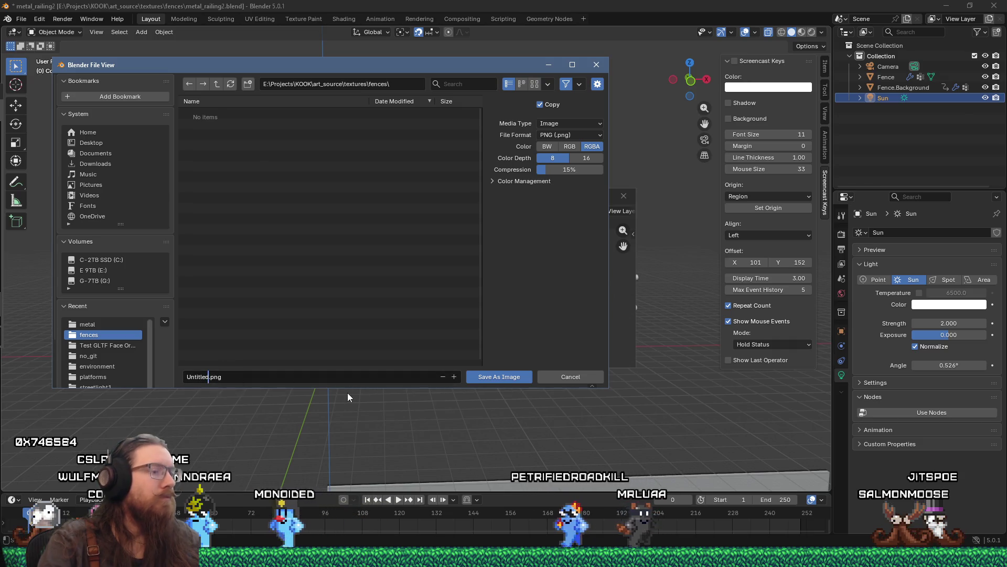
pyautogui.press('BackSpace')
pyautogui.press('BackSpace')
pyautogui.press('BackSpace')
pyautogui.write('metail_ra')
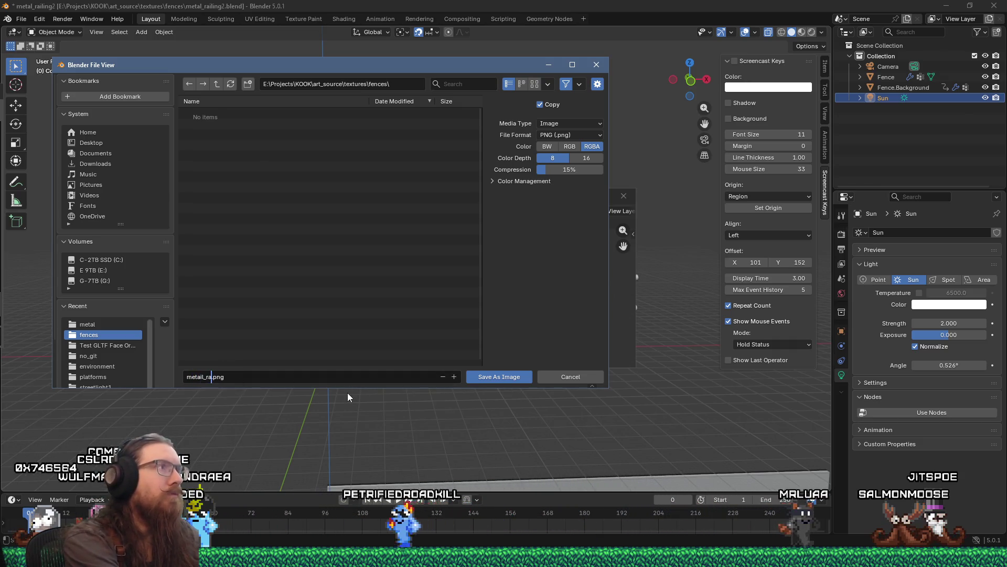
pyautogui.write('iling_2')
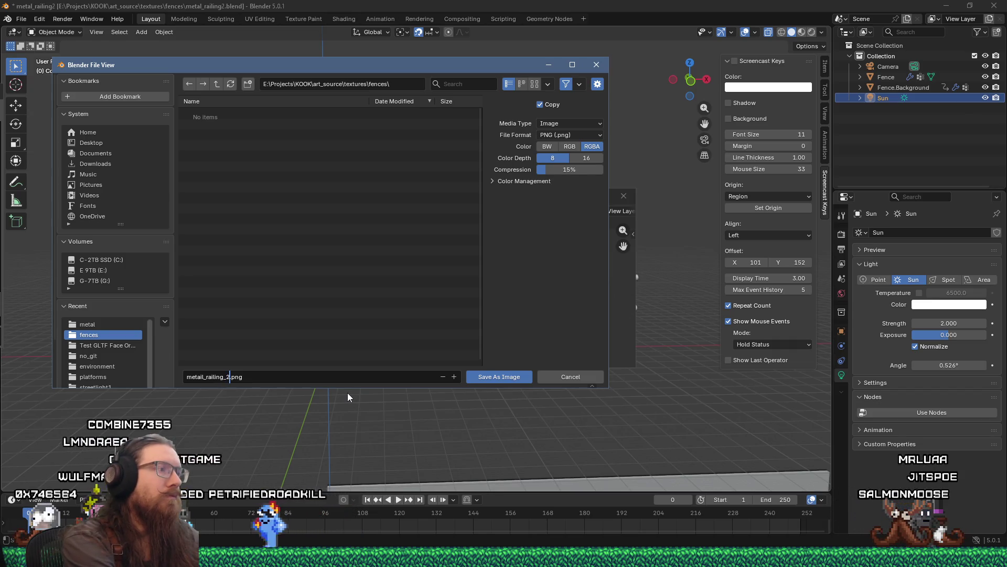
pyautogui.write('_c')
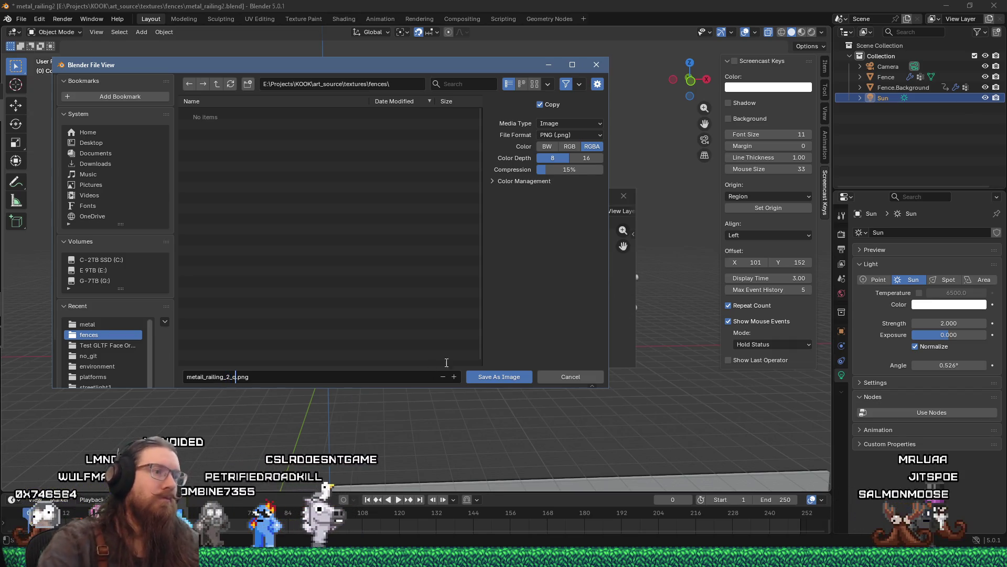
pyautogui.click(501, 377)
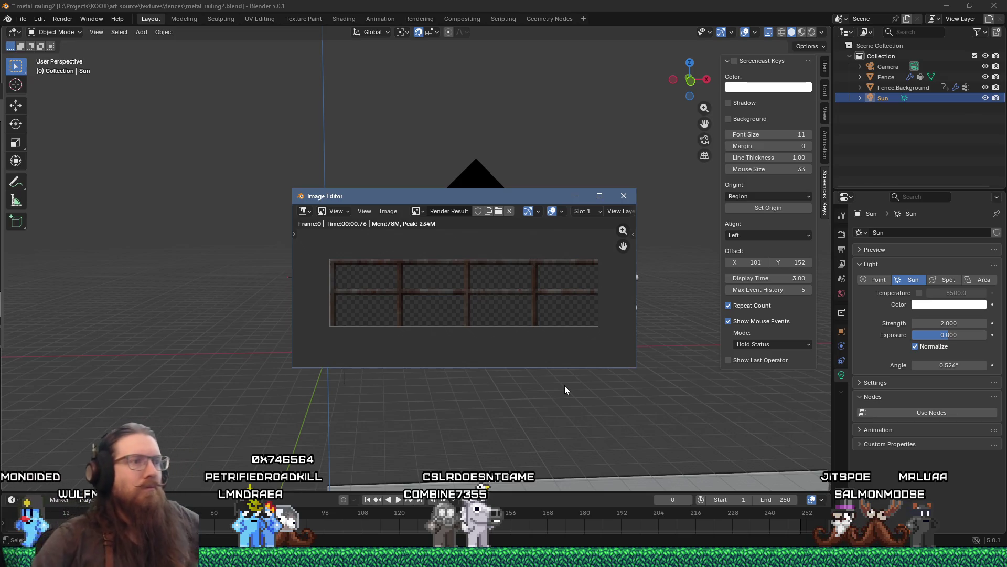
pyautogui.hotkey('alt', 'Tab')
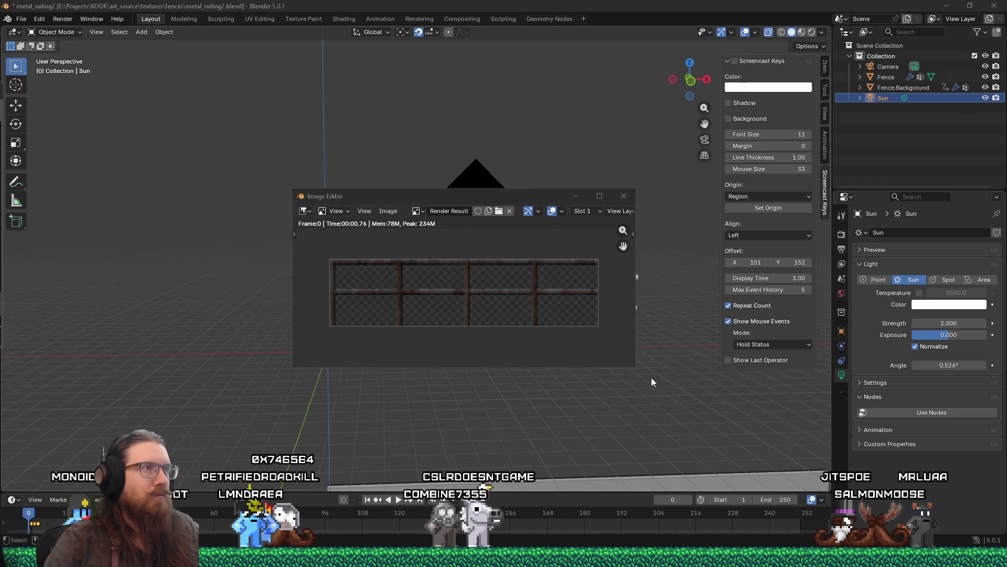
pyautogui.hotkey('alt', 'Tab')
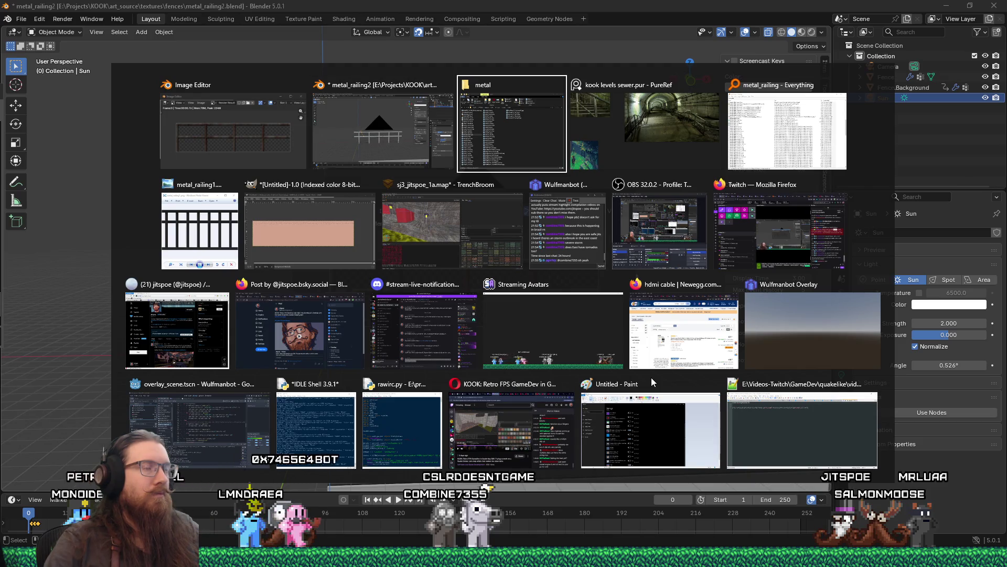
# Go up to textures, enter the fences folder, and open metail_railing_2_q.png in Paint.
pyautogui.click(710, 327)
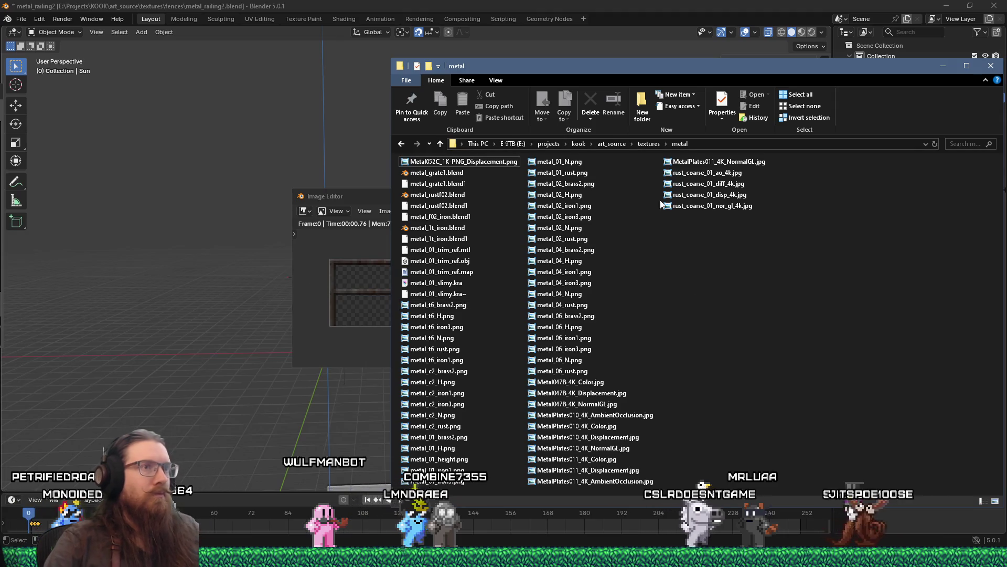
pyautogui.click(650, 143)
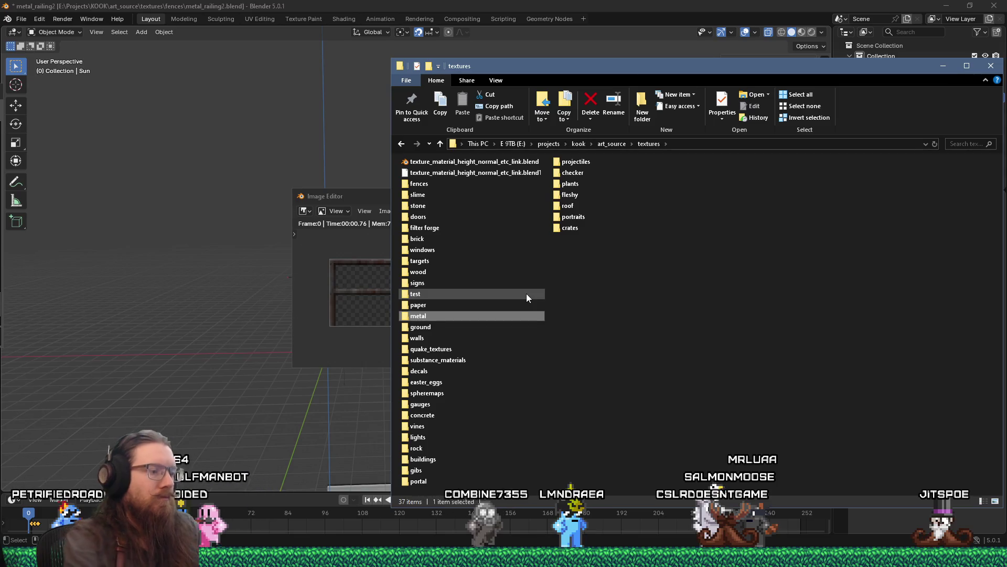
pyautogui.press('f')
pyautogui.press('Return')
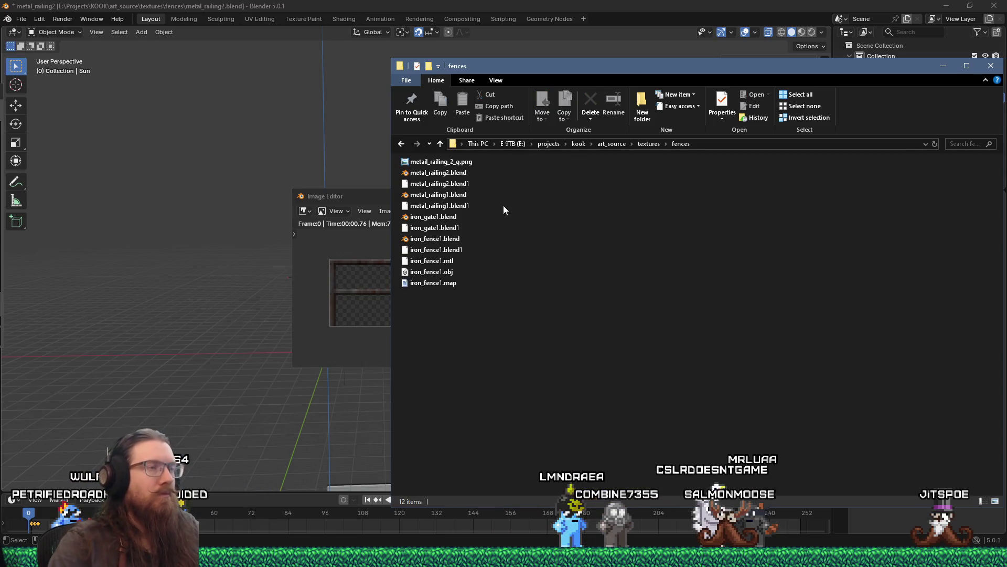
pyautogui.rightClick(457, 162)
pyautogui.click(477, 162)
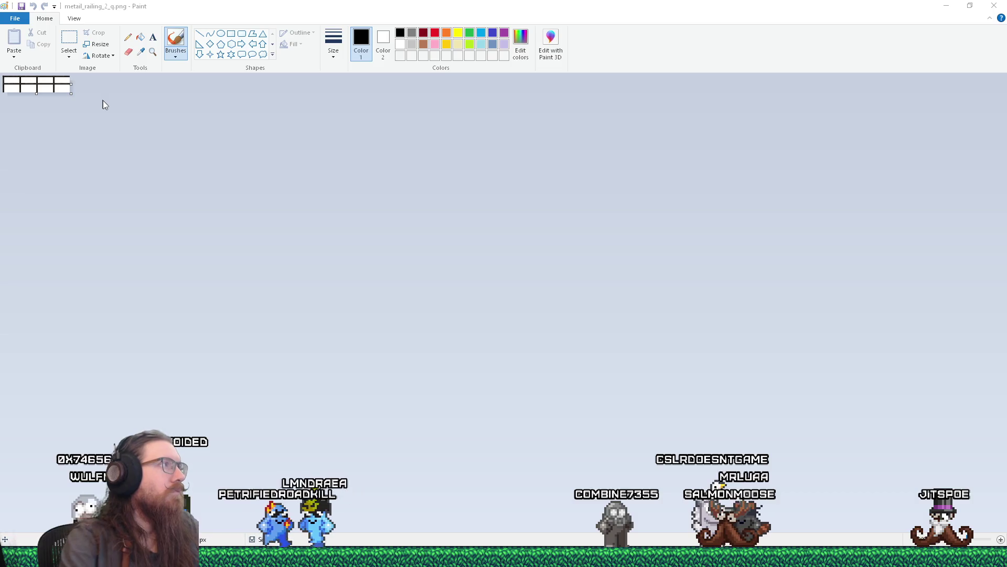
pyautogui.scroll(7, 40, 126)
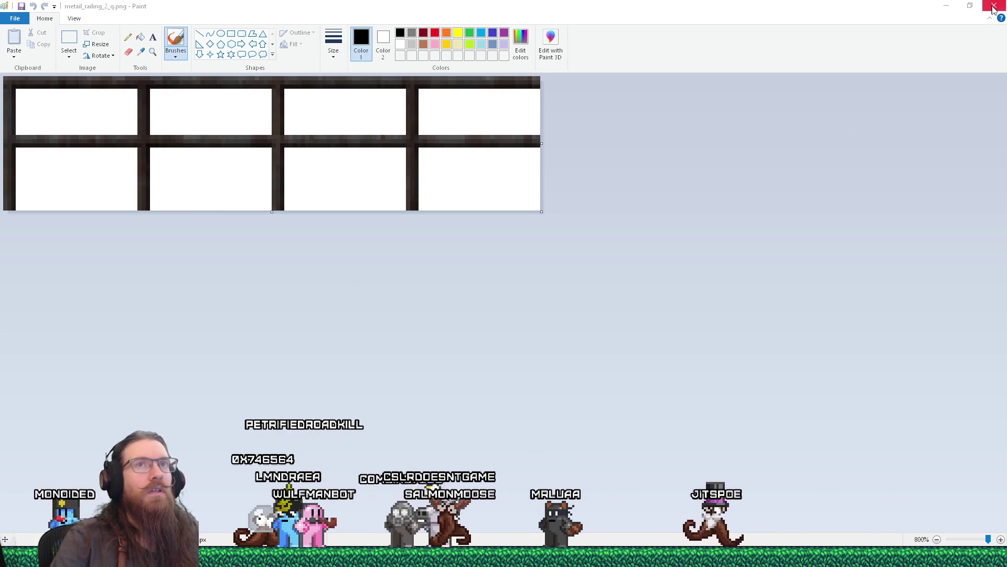
pyautogui.click(994, 7)
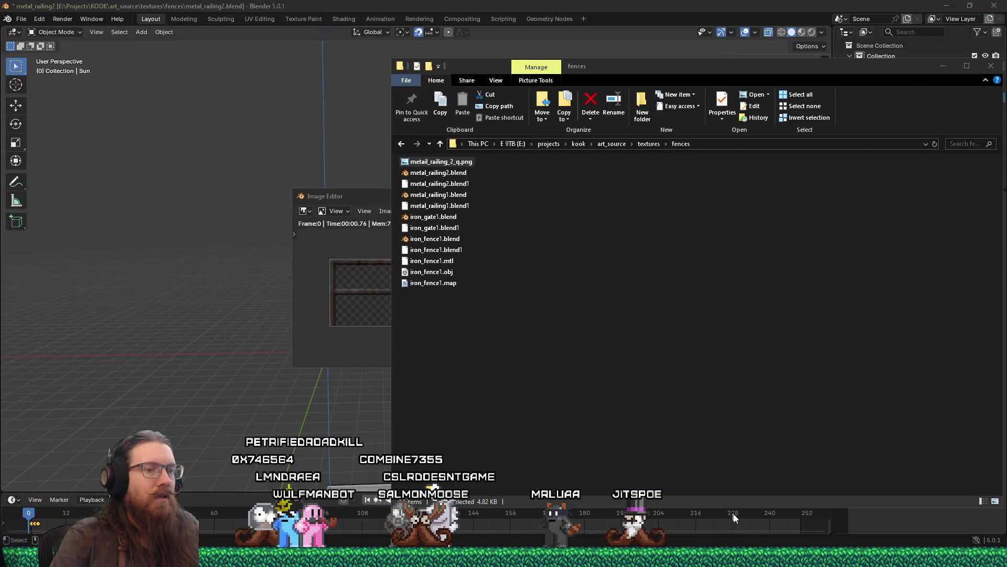
# Copy the fences folder path and comment out the grass conversion call on line 828.
pyautogui.hotkey('alt', 'Tab')
pyautogui.hotkey('alt', 'Tab')
pyautogui.hotkey('alt', 'Tab')
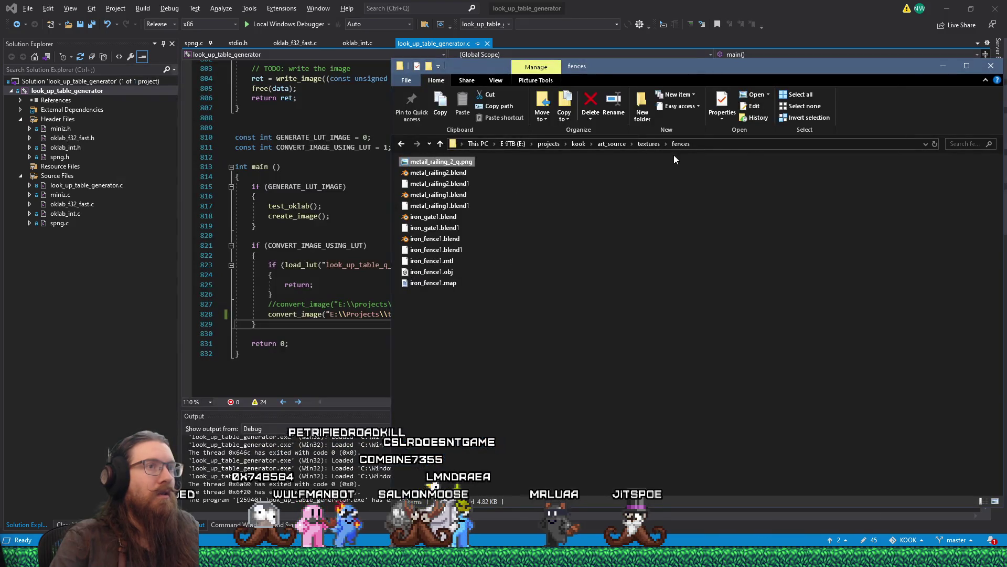
pyautogui.click(682, 143)
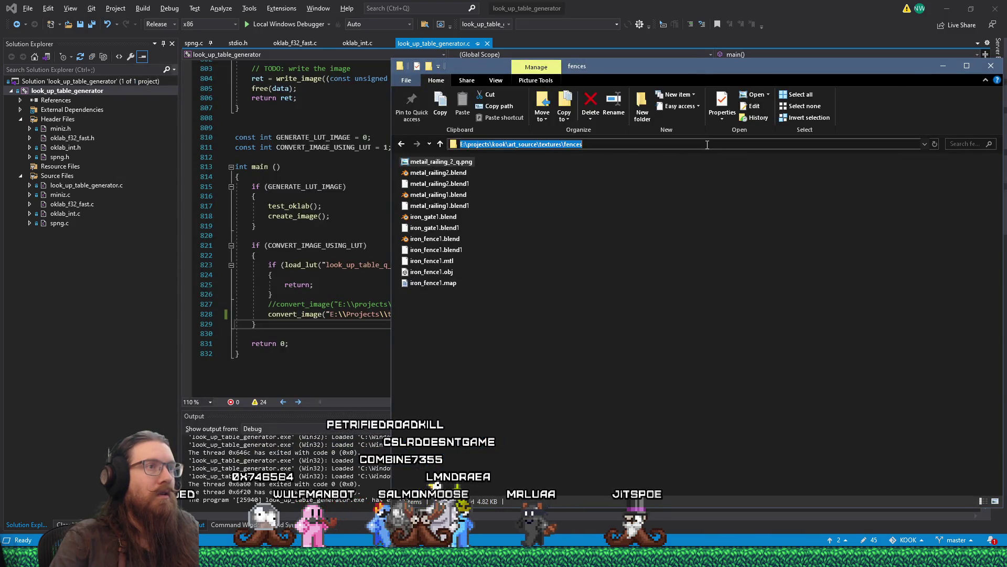
pyautogui.rightClick(708, 145)
pyautogui.click(727, 181)
pyautogui.hotkey('alt', 'Tab')
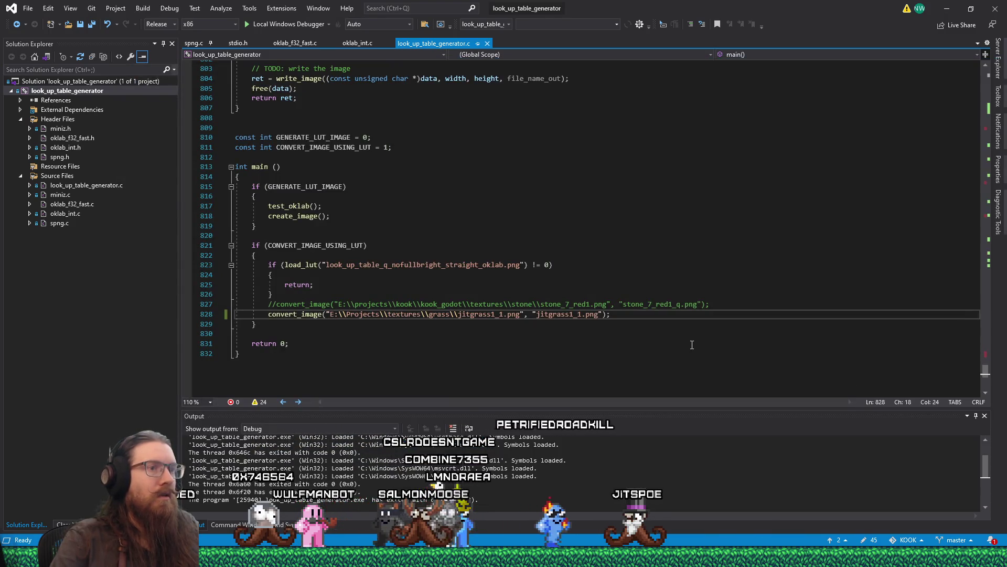
pyautogui.press('Home')
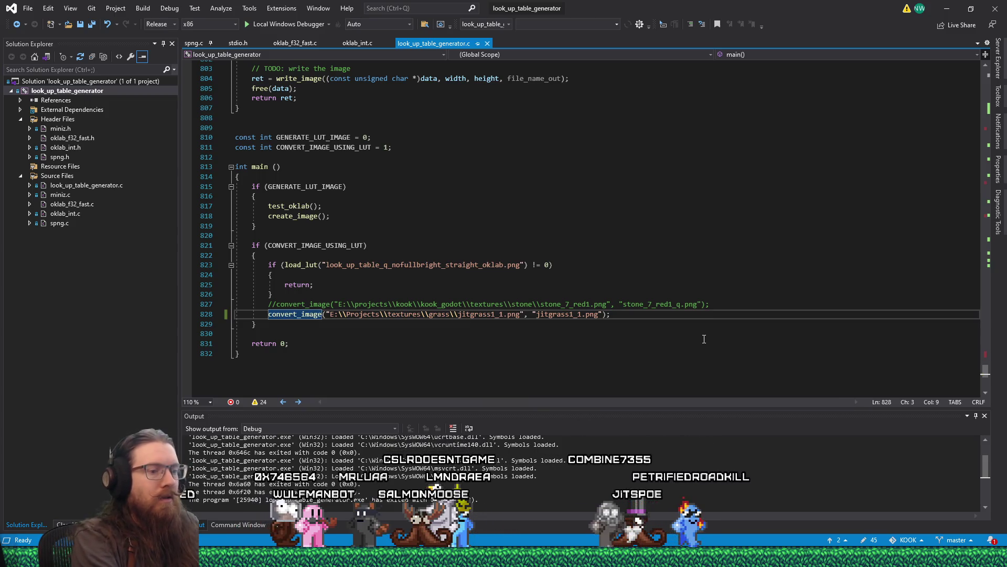
pyautogui.write('//')
pyautogui.press('End')
pyautogui.press('Return')
pyautogui.hotkey('ctrl', 'v')
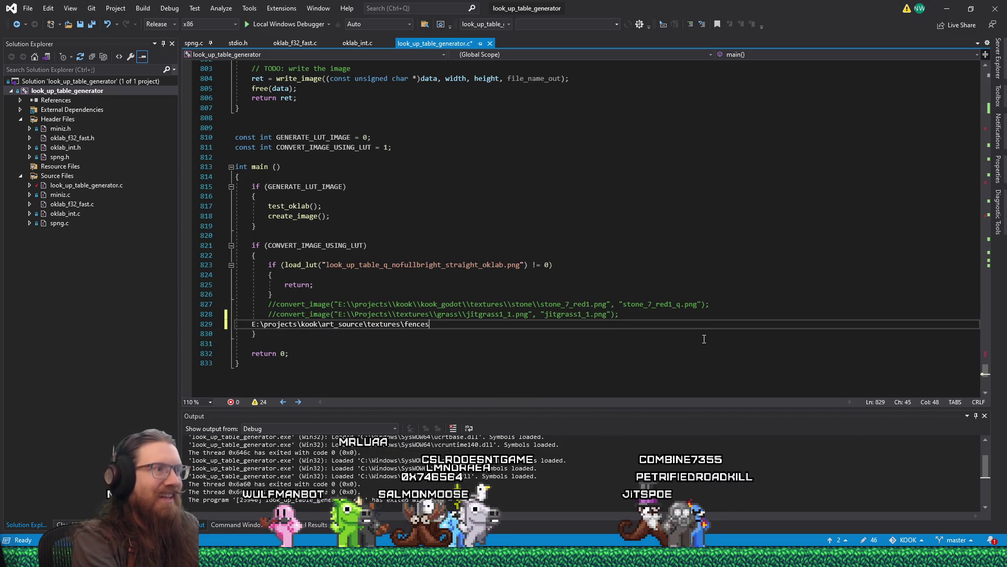
# Add an uncommented duplicate of line 828 below it and delete the stray pasted path line.
pyautogui.press('Up')
pyautogui.press('End')
pyautogui.hotkey('shift', 'Home')
pyautogui.hotkey('ctrl', 'c')
pyautogui.press('End')
pyautogui.press('Return')
pyautogui.hotkey('ctrl', 'v')
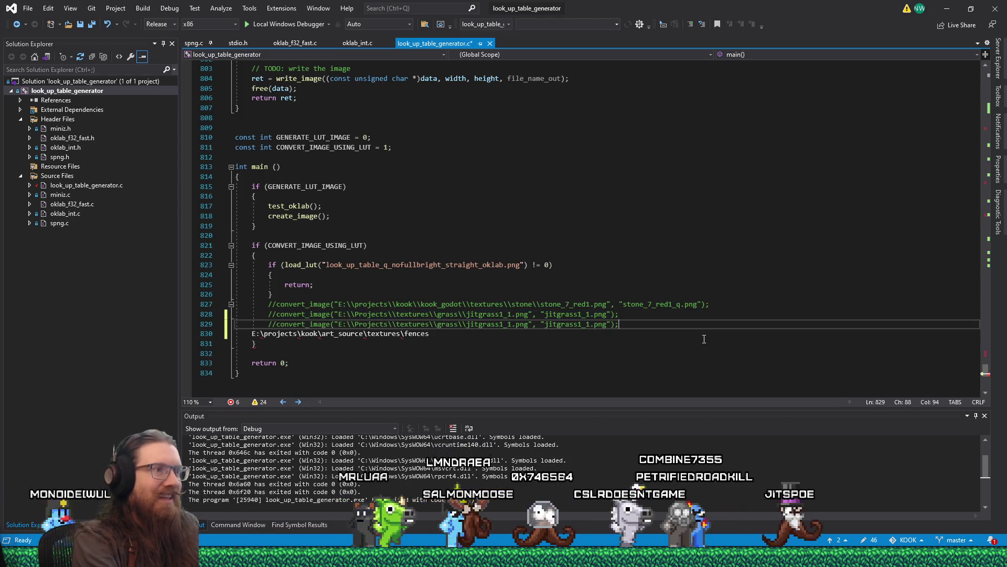
pyautogui.press('Home')
pyautogui.press('Delete')
pyautogui.press('Delete')
pyautogui.press('Down')
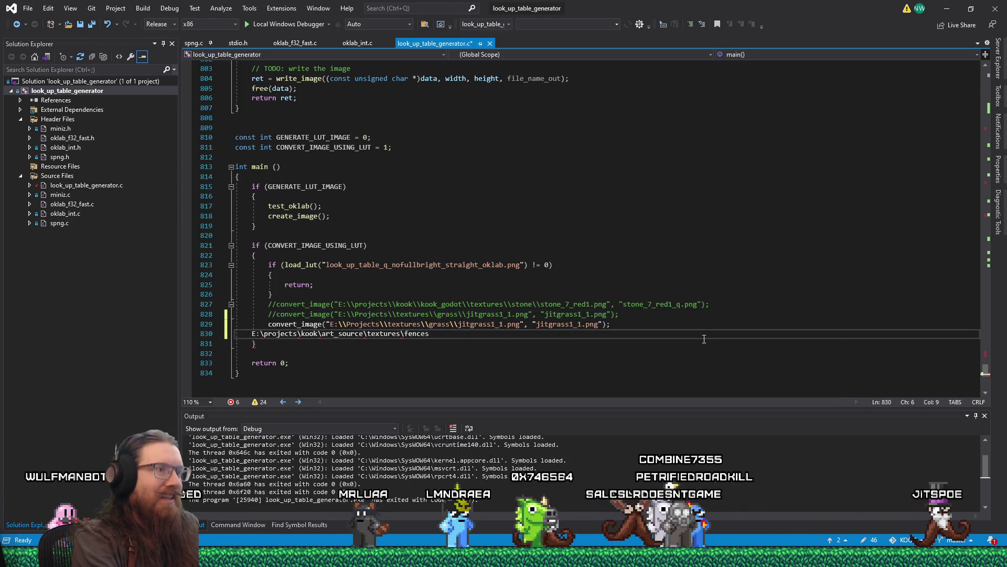
pyautogui.press('Home')
pyautogui.hotkey('shift', 'End')
pyautogui.press('Delete')
# Make the input path E:\projects\kook\art_source\textures\fences\metal_railing_2_q.png with escaped separators.
pyautogui.press('Up')
pyautogui.press('Home')
pyautogui.hotkey('ctrl', 'Right')
pyautogui.hotkey('ctrl', 'Right')
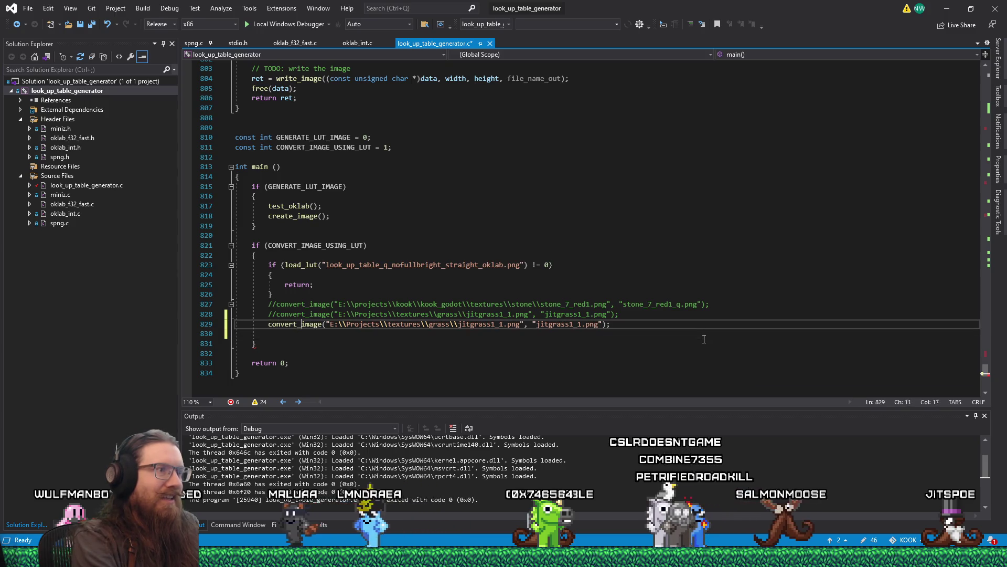
pyautogui.hotkey('shift', 'End')
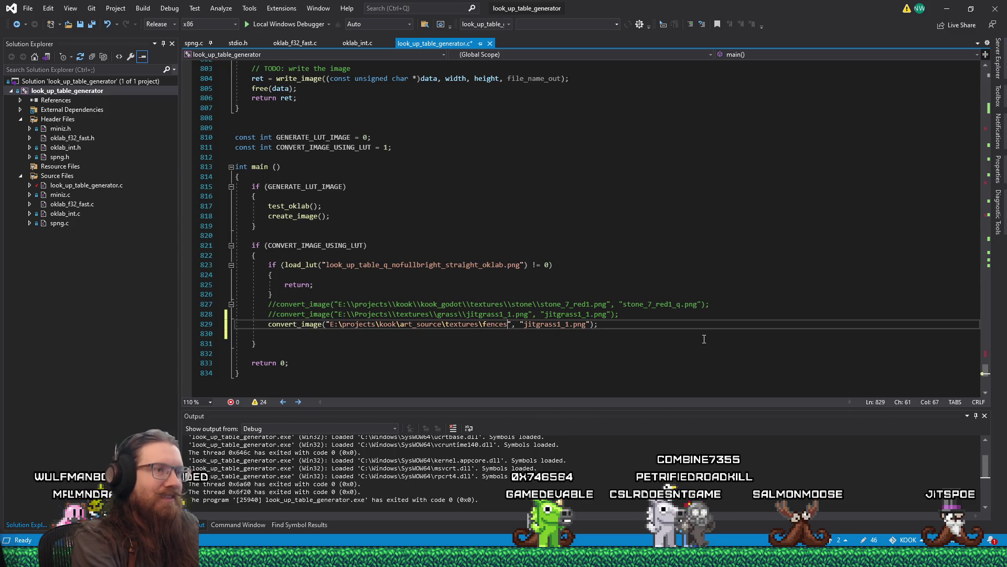
pyautogui.hotkey('alt', 'Tab')
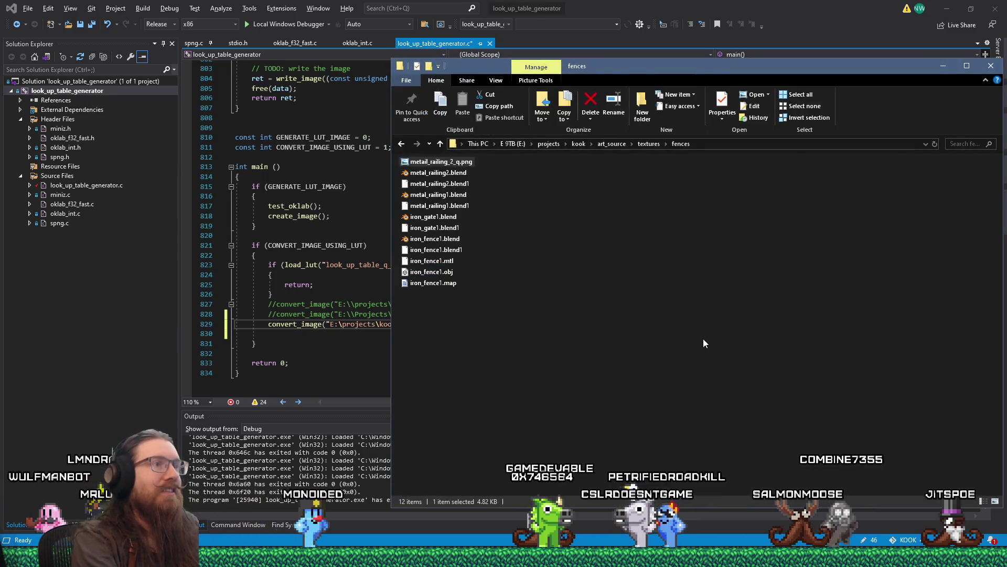
pyautogui.hotkey('alt', 'Tab')
pyautogui.write('\\\\metal_railin')
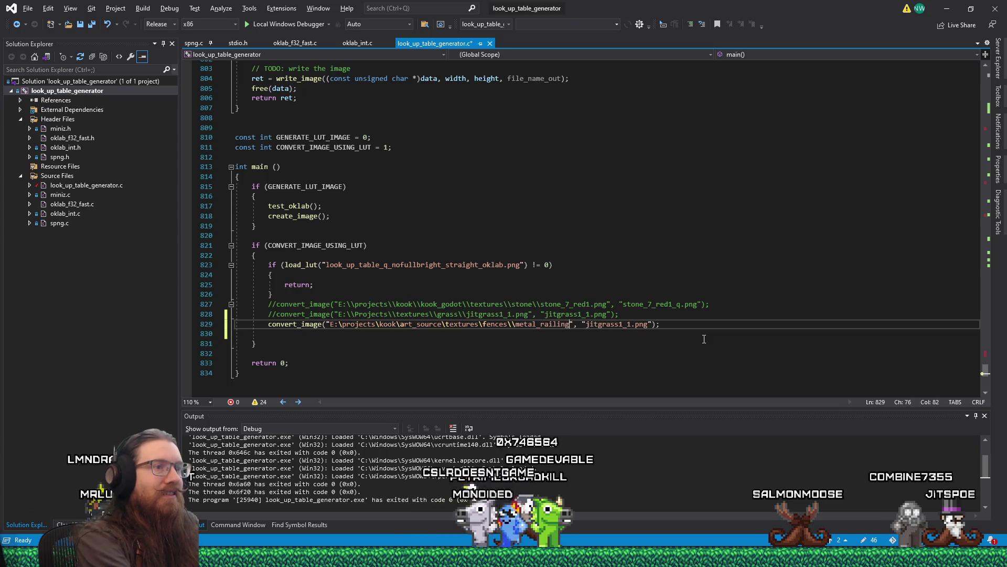
pyautogui.write('g_2_q.p')
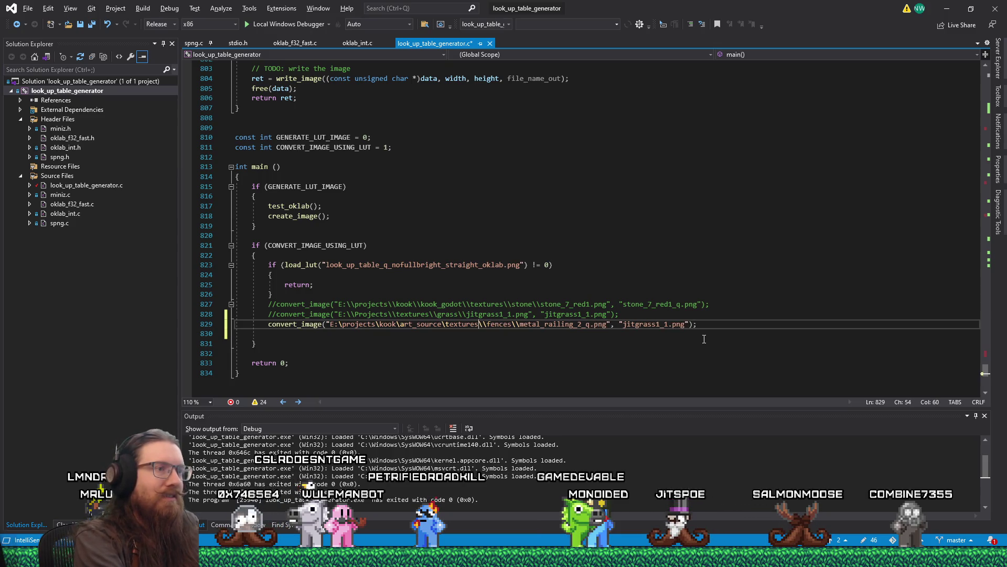
pyautogui.hotkey('ctrl', 'Left')
pyautogui.hotkey('ctrl', 'Left')
pyautogui.hotkey('ctrl', 'Left')
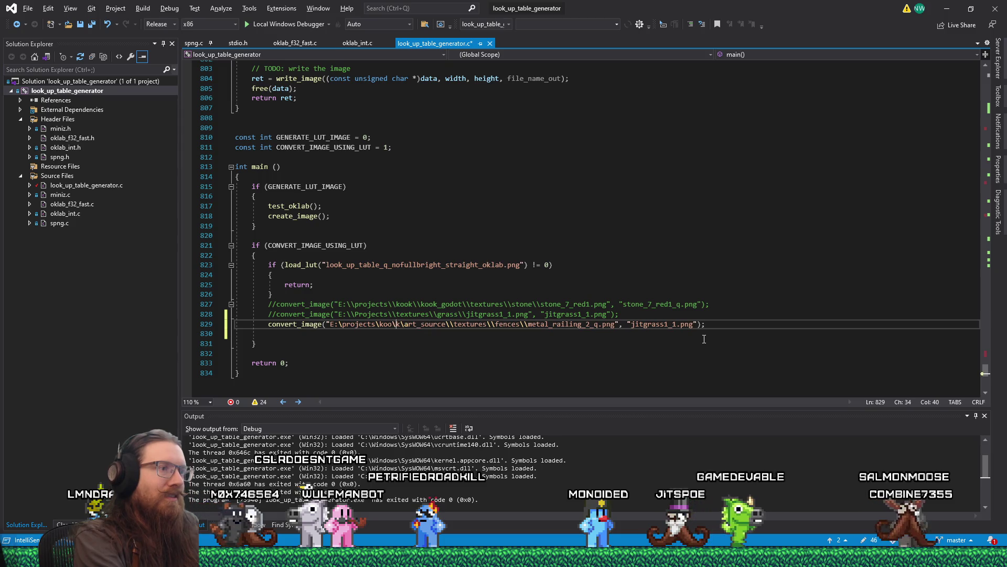
pyautogui.write('\\')
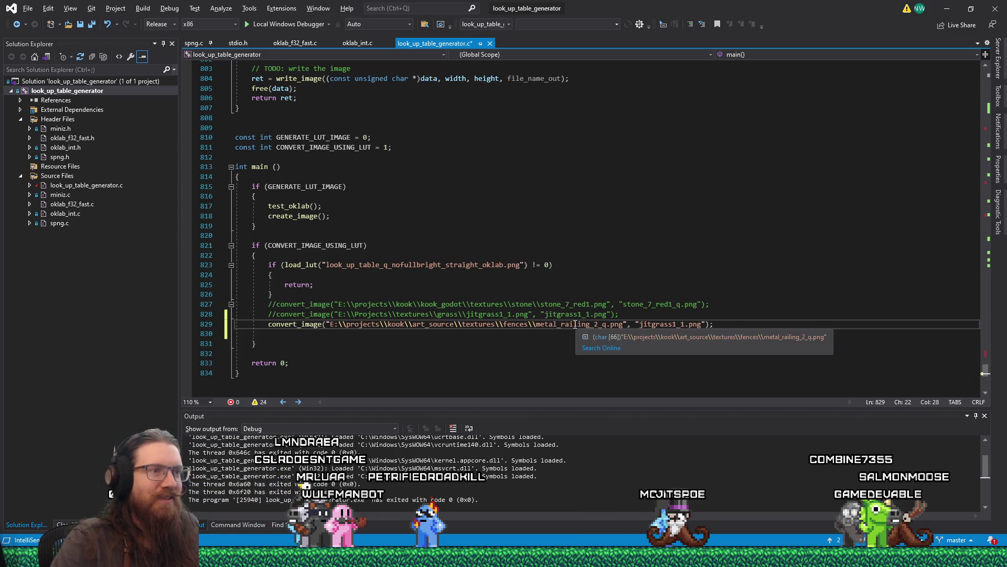
# Change the output name from jitgrass1_1 to jitrailing2.png, then run the conversion tool.
pyautogui.doubleClick(670, 328)
pyautogui.write('metail_railing')
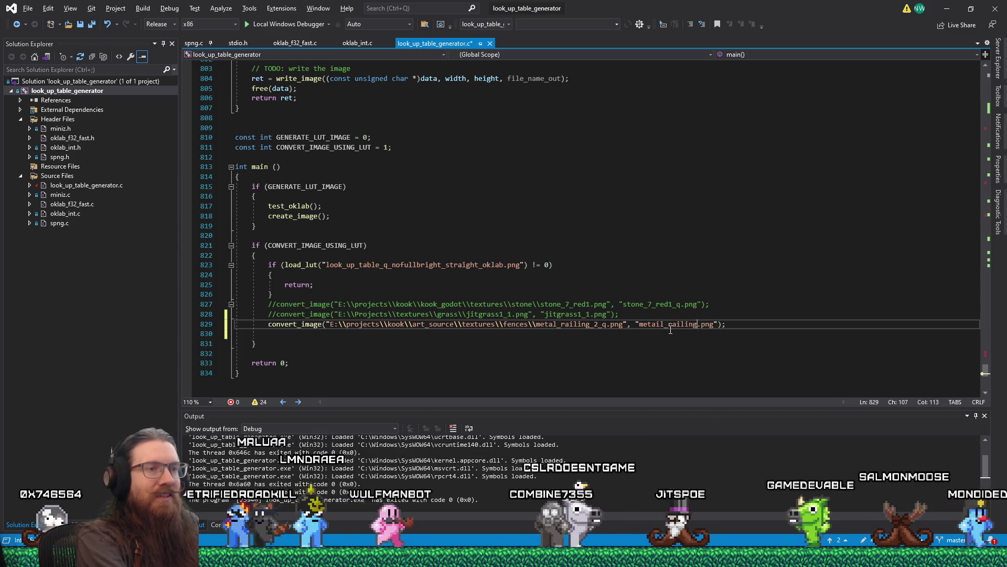
pyautogui.doubleClick(670, 327)
pyautogui.write('ji')
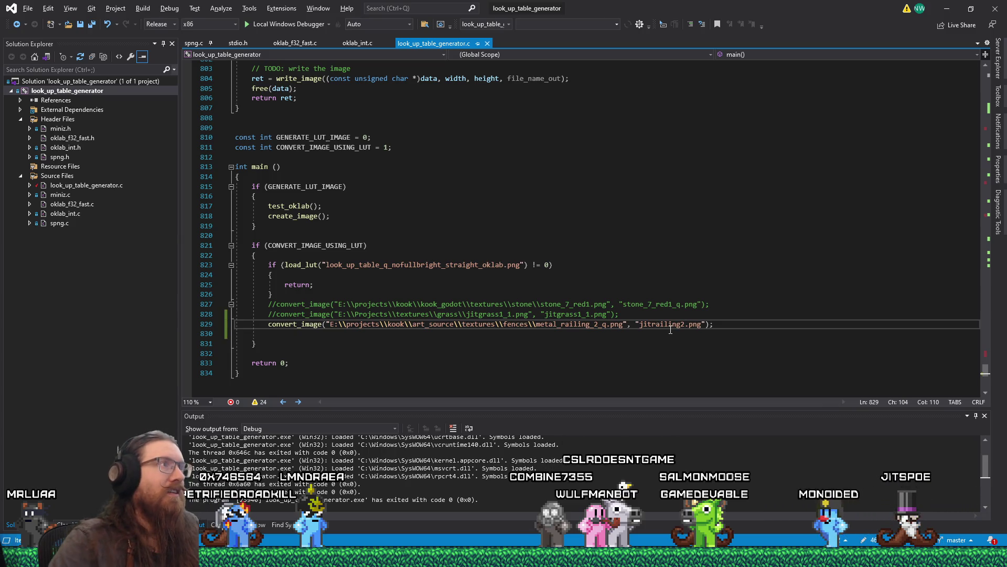
pyautogui.click(296, 24)
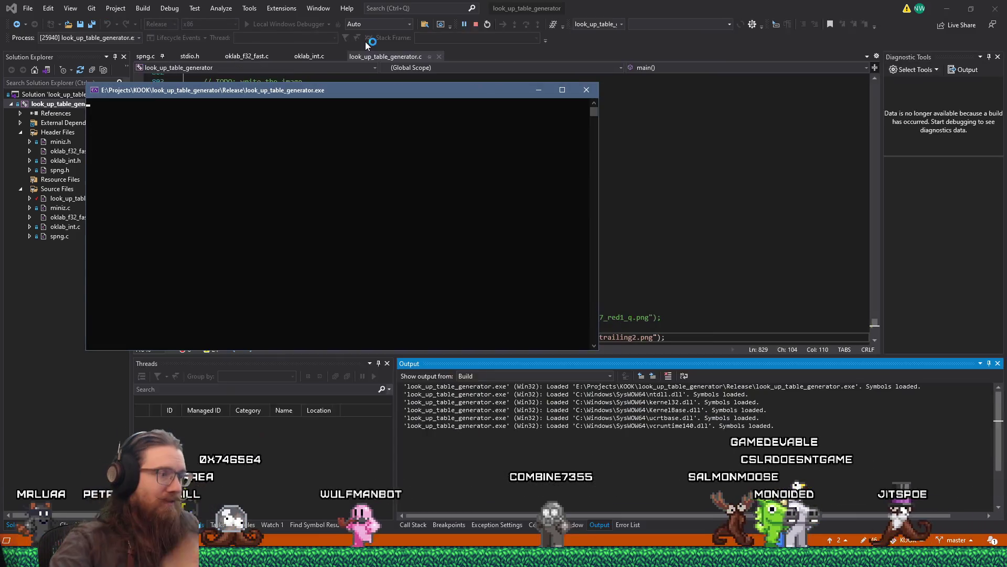
pyautogui.click(596, 91)
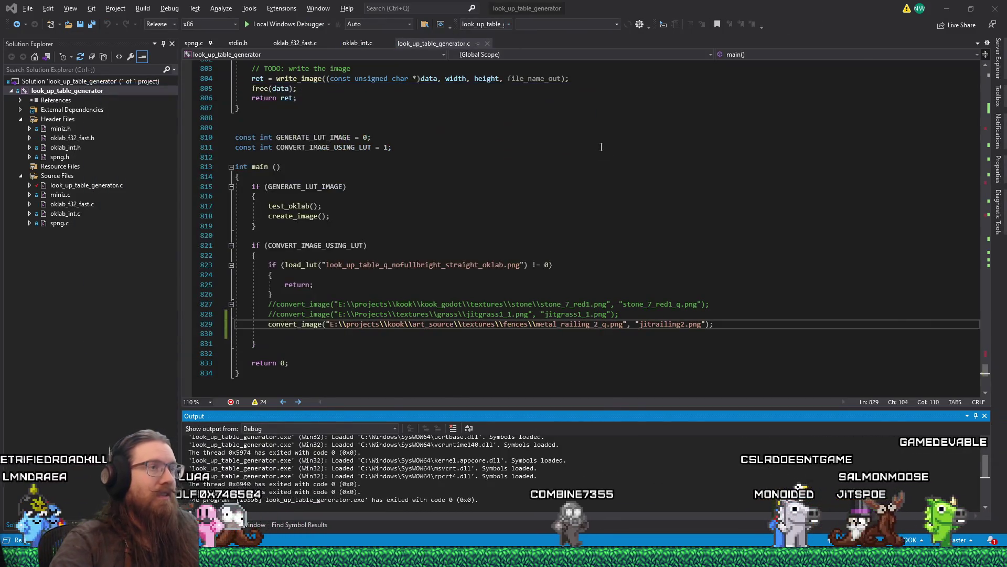
# Open the look_up_table_generator folder inside E:\Projects\KOOK in File Explorer.
pyautogui.hotkey('alt', 'Tab')
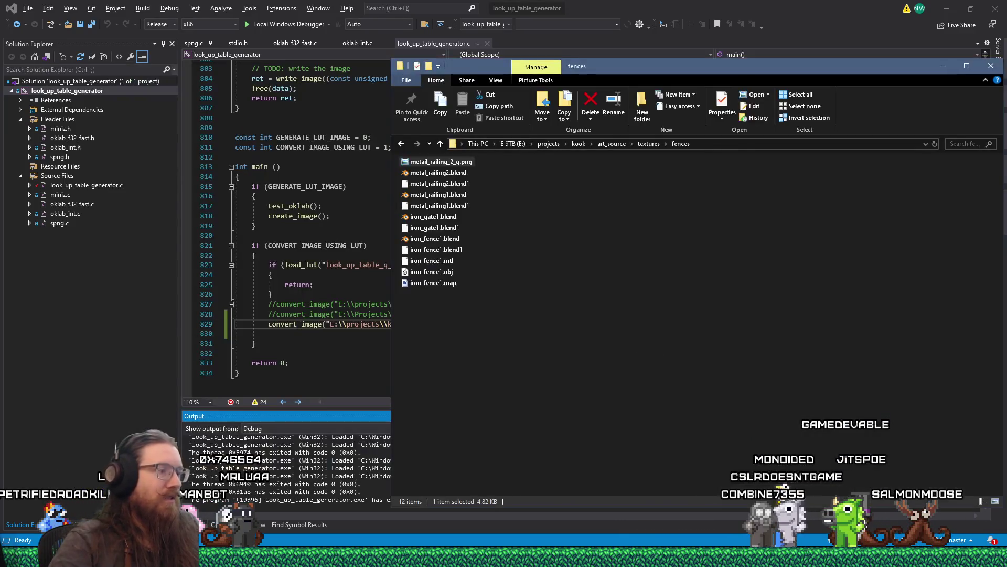
pyautogui.moveTo(257, 556)
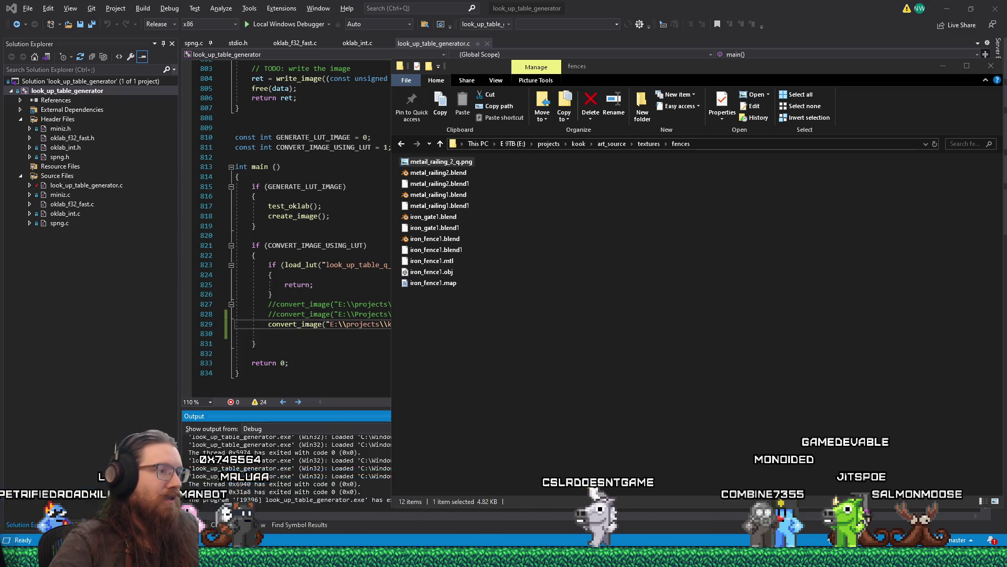
pyautogui.press('super+r')
pyautogui.write('e:\\projects')
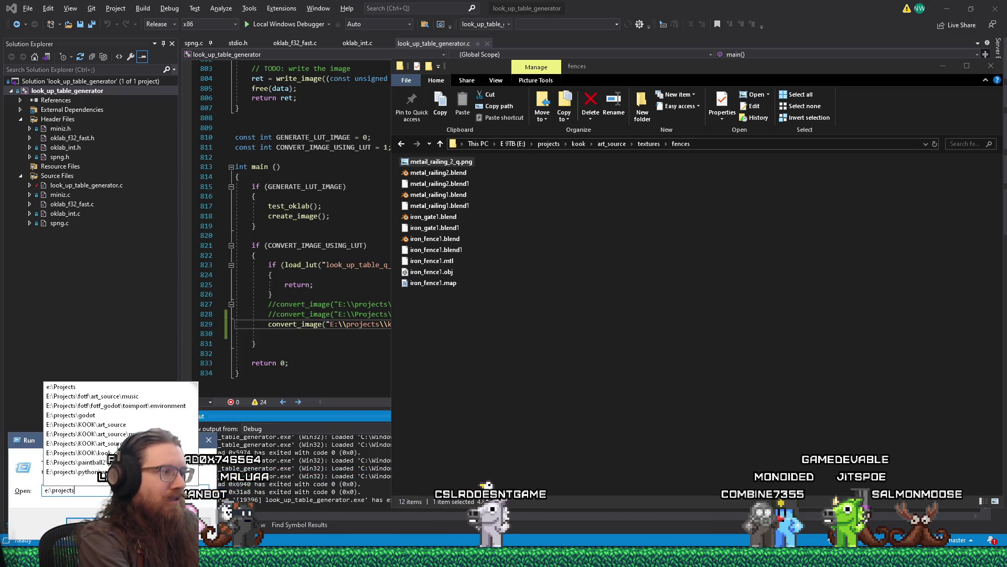
pyautogui.write('k\\')
pyautogui.press('Return')
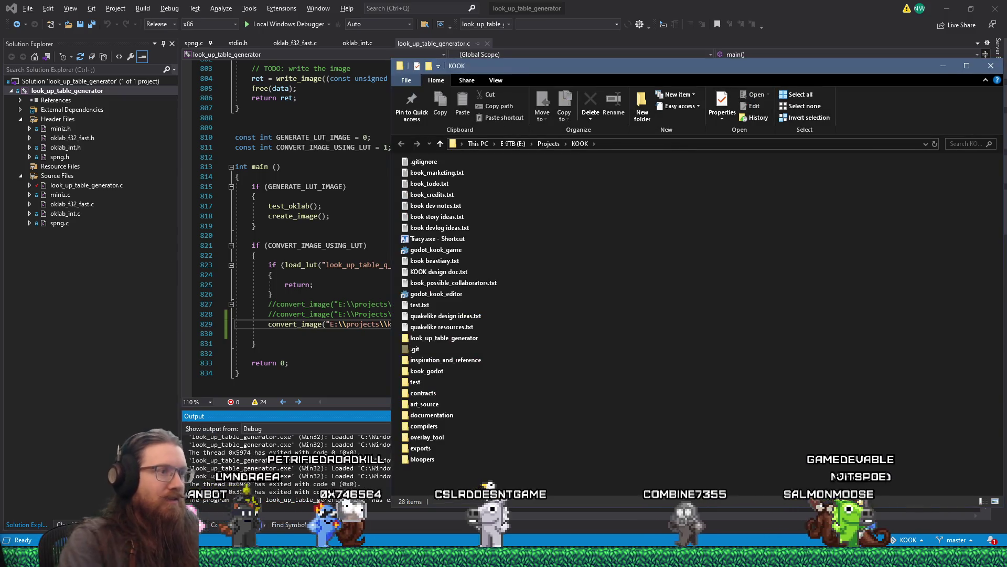
pyautogui.doubleClick(460, 339)
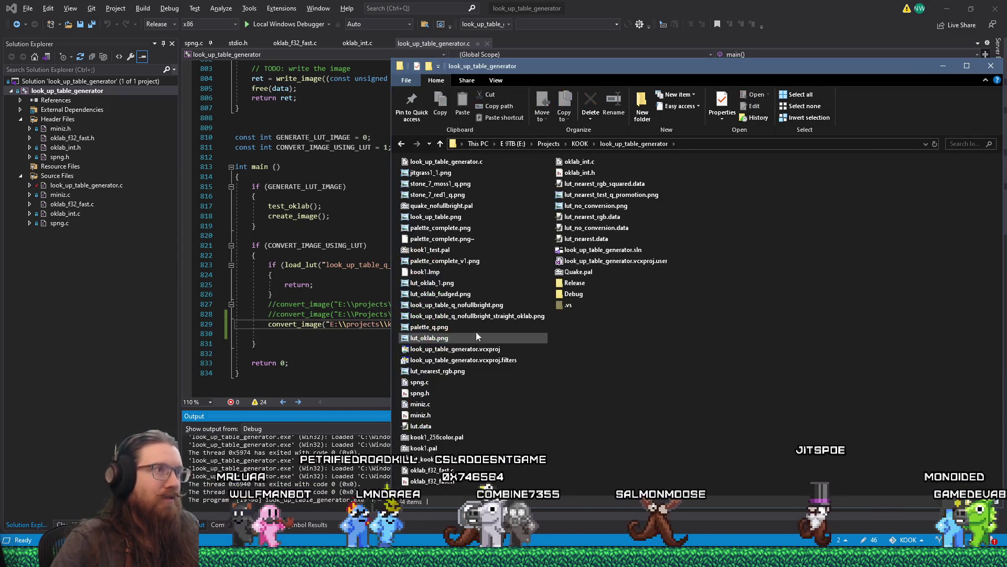
# Change the folder's sort order to look for the railing image, then return to Visual Studio.
pyautogui.rightClick(632, 343)
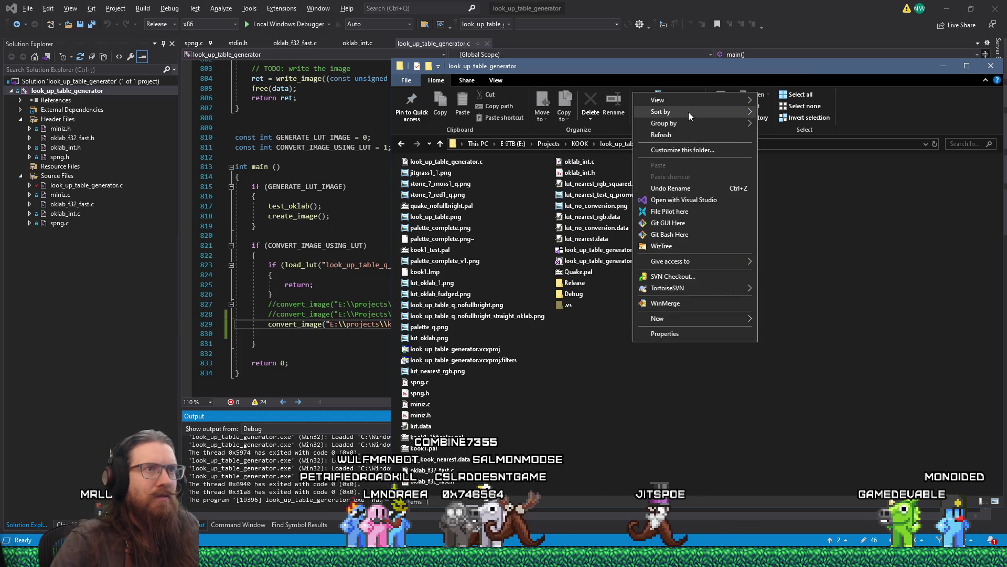
pyautogui.click(852, 319)
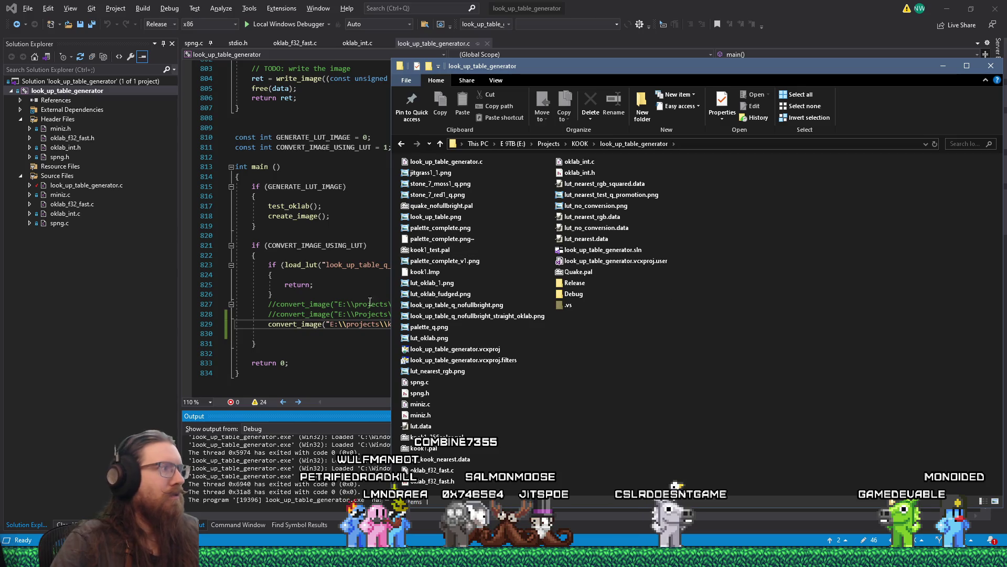
pyautogui.rightClick(628, 376)
pyautogui.moveTo(703, 151)
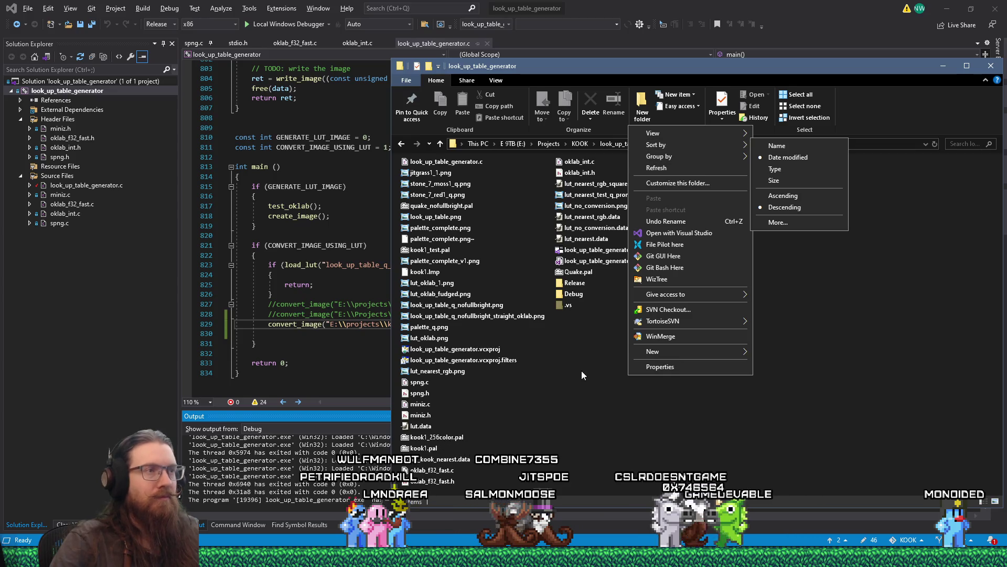
pyautogui.click(343, 335)
pyautogui.click(343, 335)
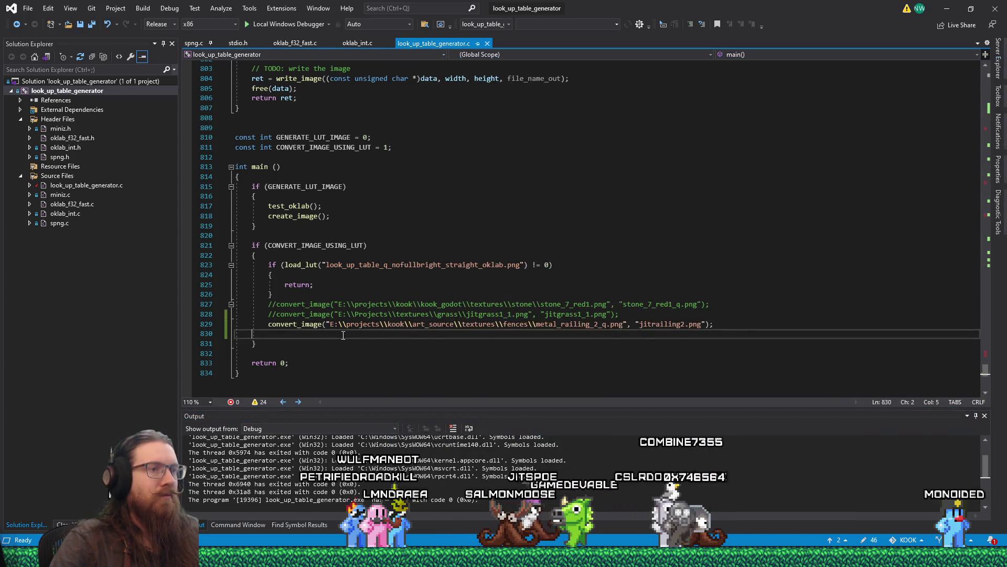
pyautogui.press('F5')
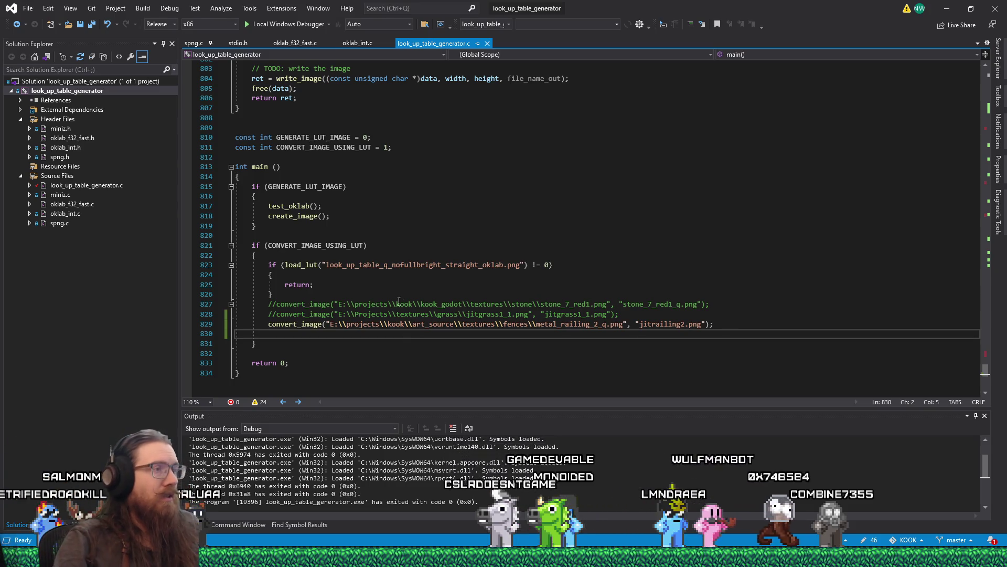
pyautogui.scroll(9, 401, 304)
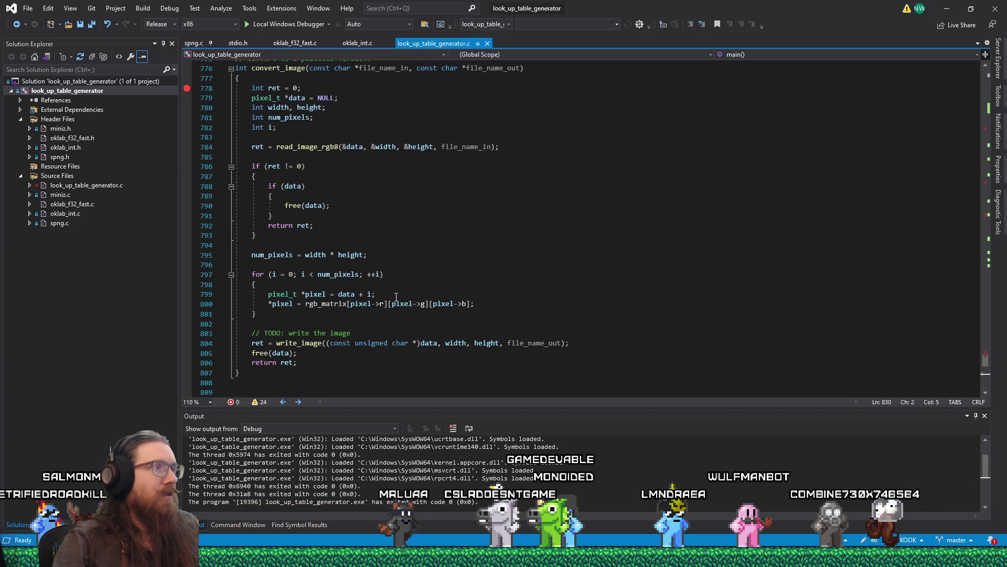
pyautogui.click(176, 23)
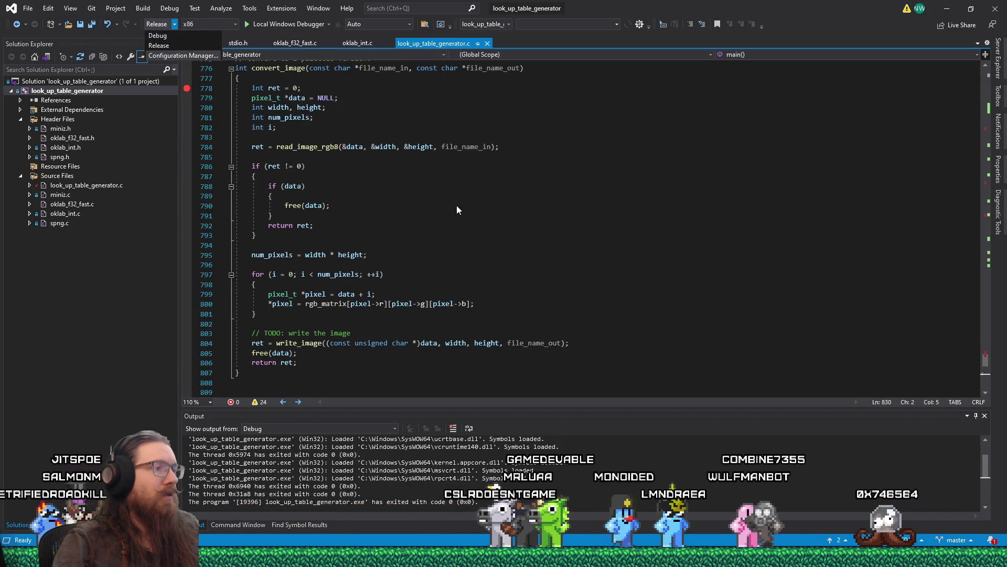
pyautogui.press('Escape')
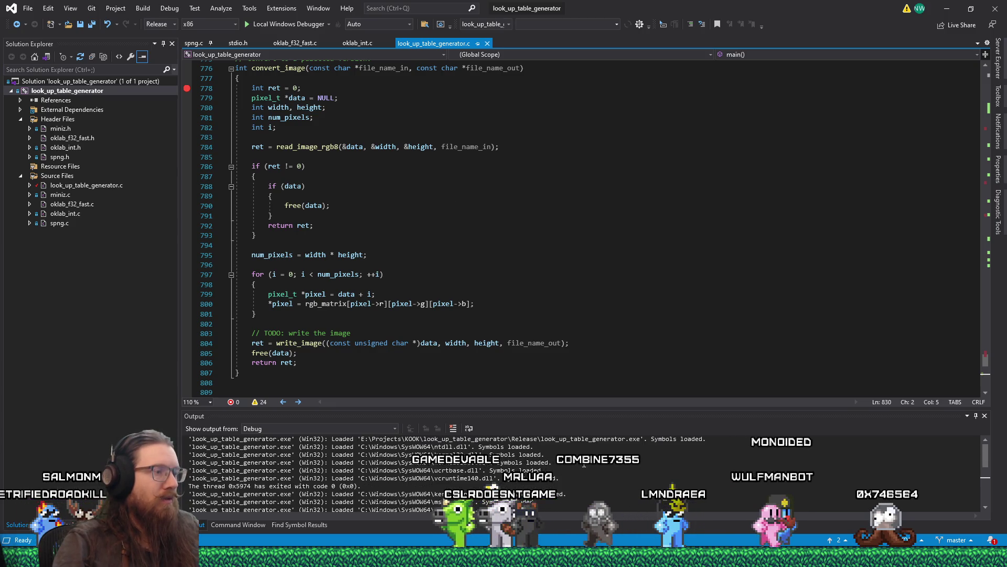
pyautogui.scroll(-3, 584, 462)
pyautogui.scroll(2, 584, 462)
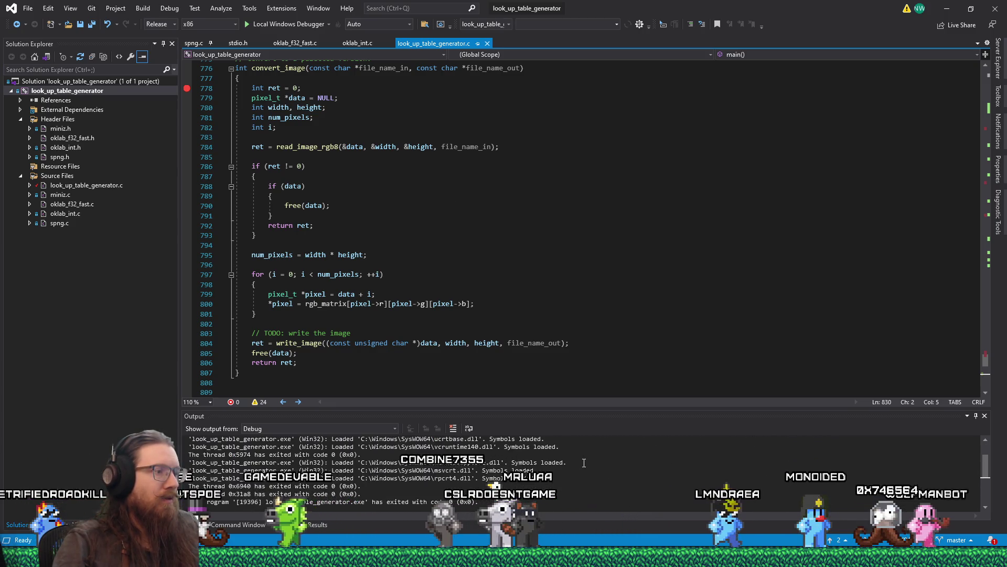
pyautogui.scroll(1, 335, 486)
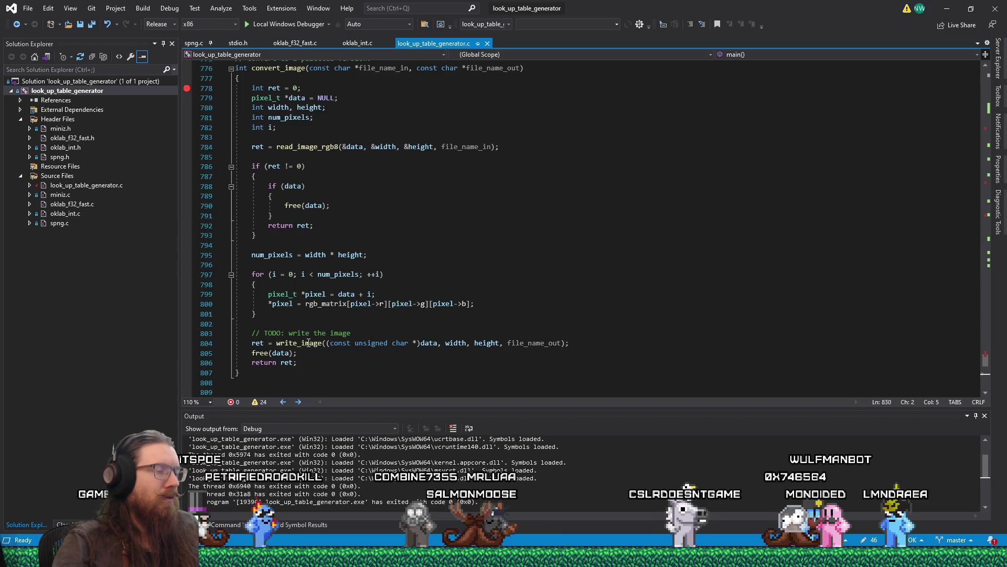
pyautogui.scroll(2, 257, 349)
pyautogui.scroll(-15, 265, 341)
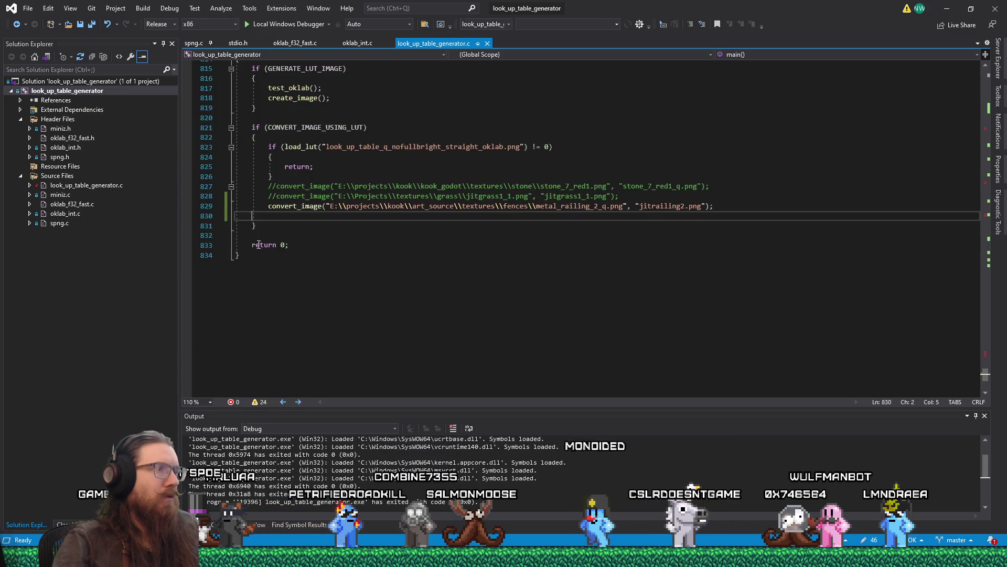
pyautogui.scroll(1, 263, 243)
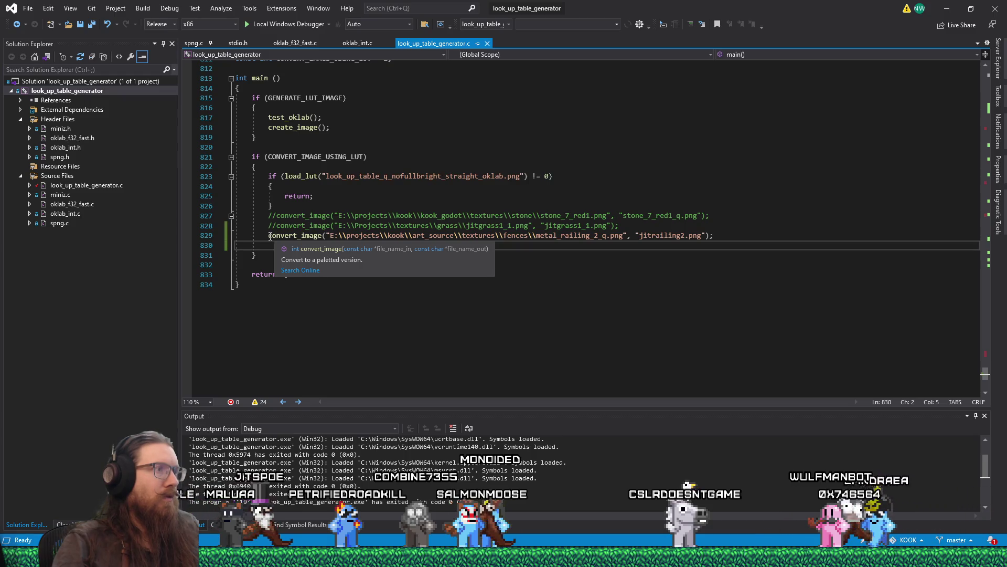
pyautogui.click(269, 235)
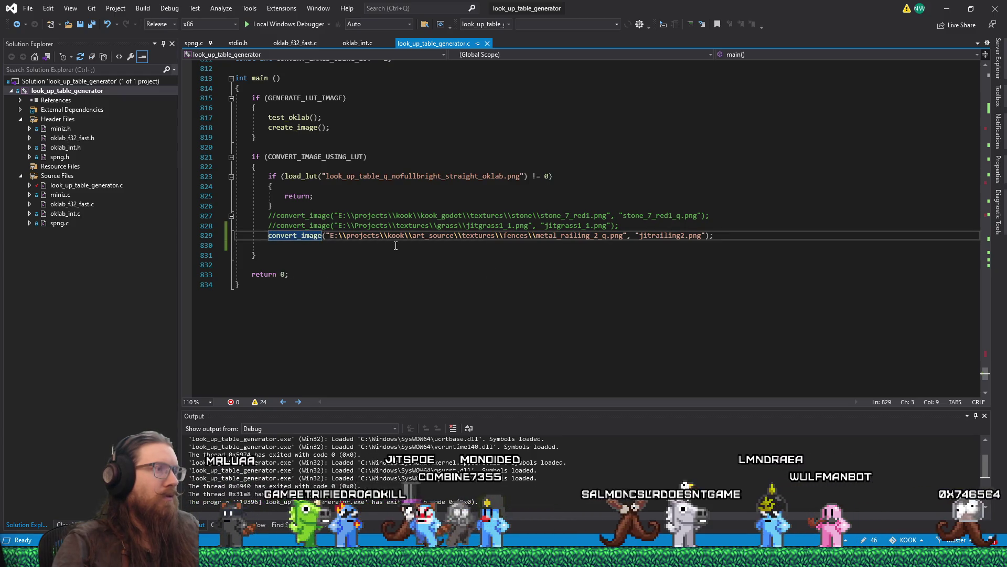
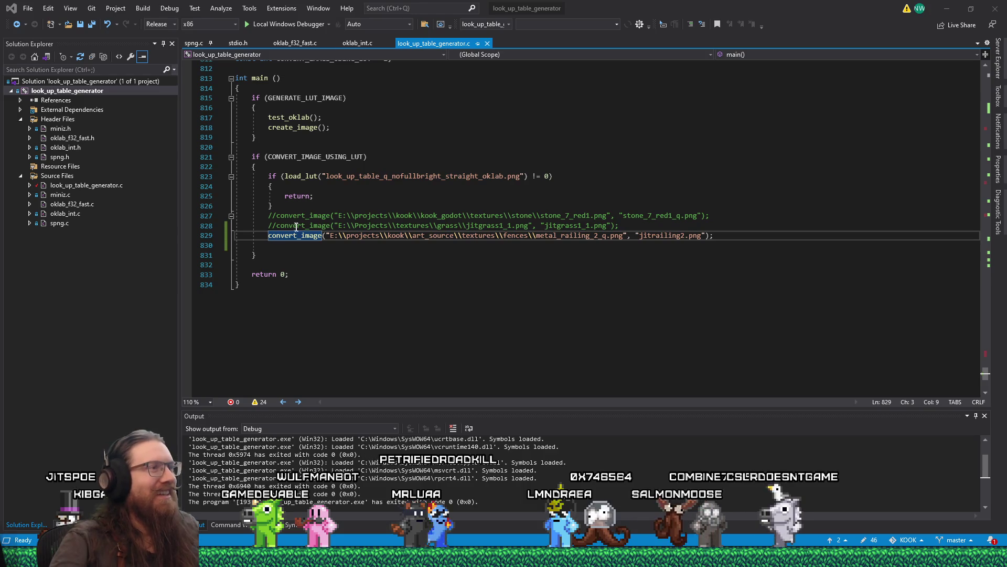
# Declare 'int ret = 0;' on a new line at the top of main.
pyautogui.scroll(2, 325, 168)
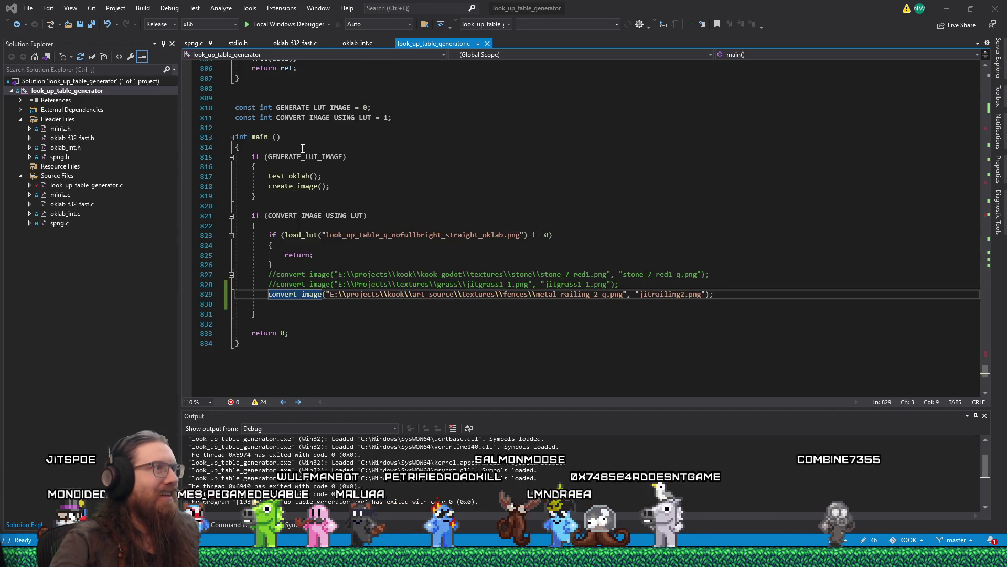
pyautogui.click(389, 148)
pyautogui.press('Return')
pyautogui.write('int ret')
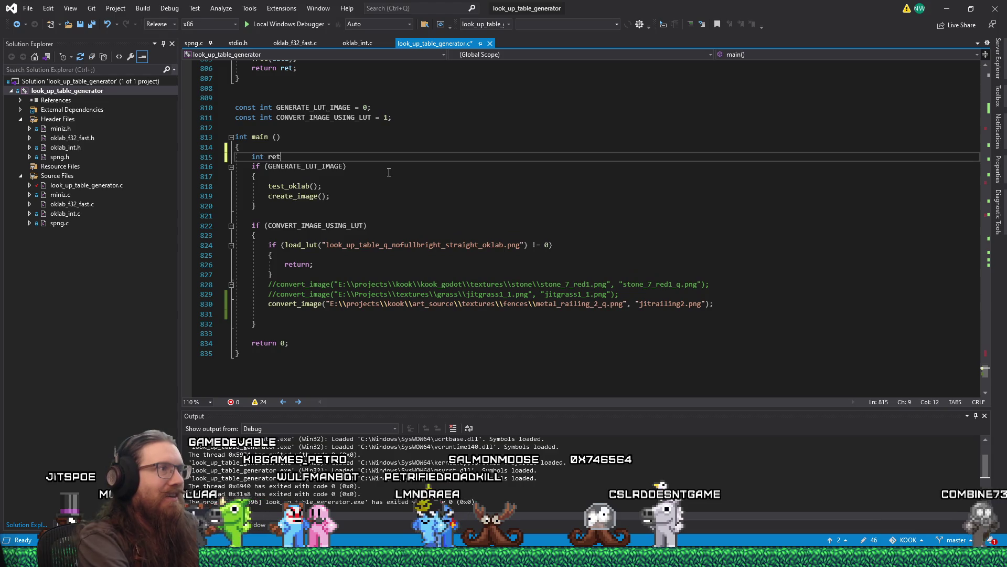
pyautogui.write(' = 0;')
# Make main return ret and assign convert_image's result to ret.
pyautogui.doubleClick(283, 344)
pyautogui.write('ret')
pyautogui.click(319, 305)
pyautogui.press('Home')
pyautogui.write('ret =')
# Add an if (ret != 0) block printing 'Failed to convert image: %d' with ret, then run.
pyautogui.press('Down')
pyautogui.write('f (ret')
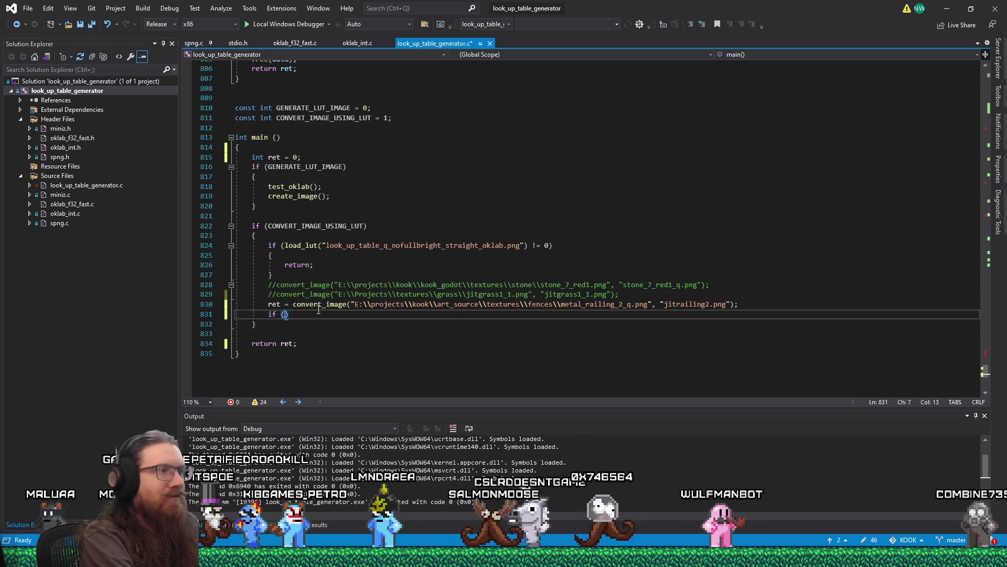
pyautogui.write(' != 0)')
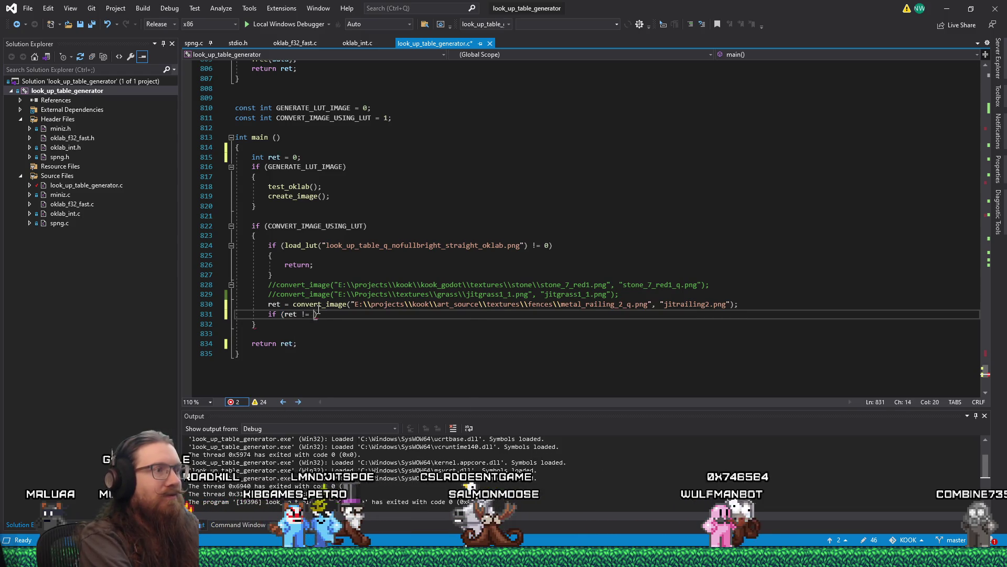
pyautogui.press('Return')
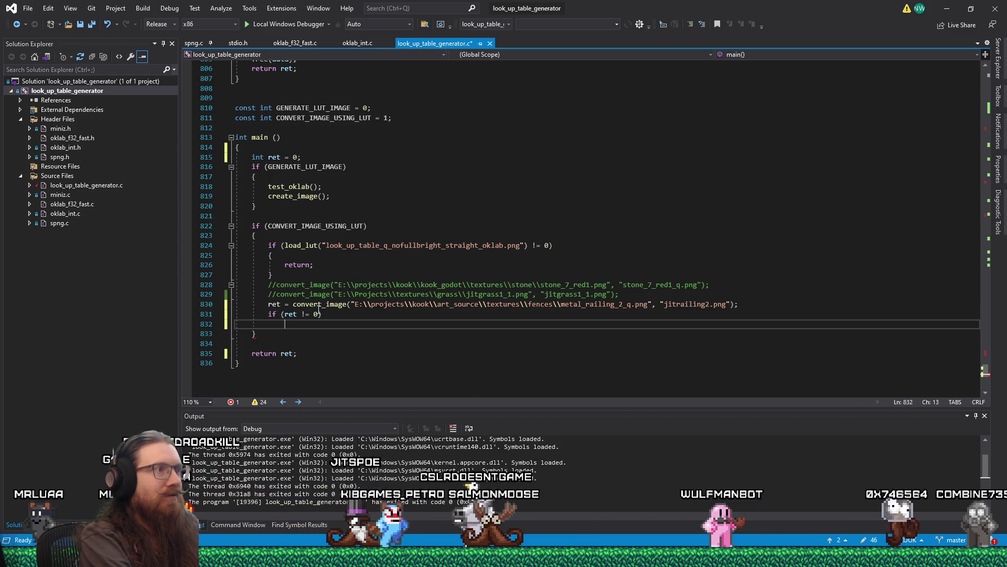
pyautogui.write('{')
pyautogui.press('Return')
pyautogui.write('printf("Failed to')
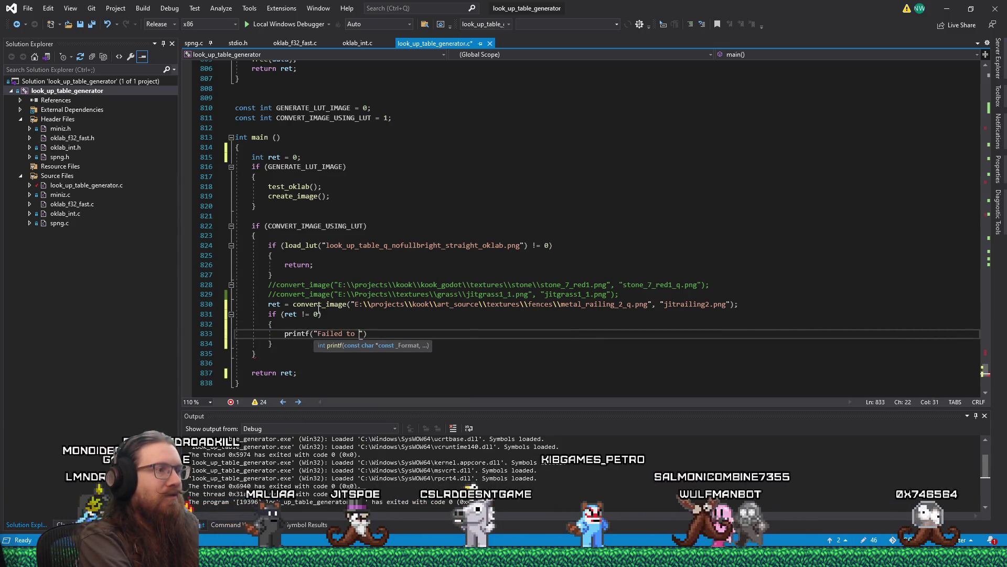
pyautogui.write(' convert image')
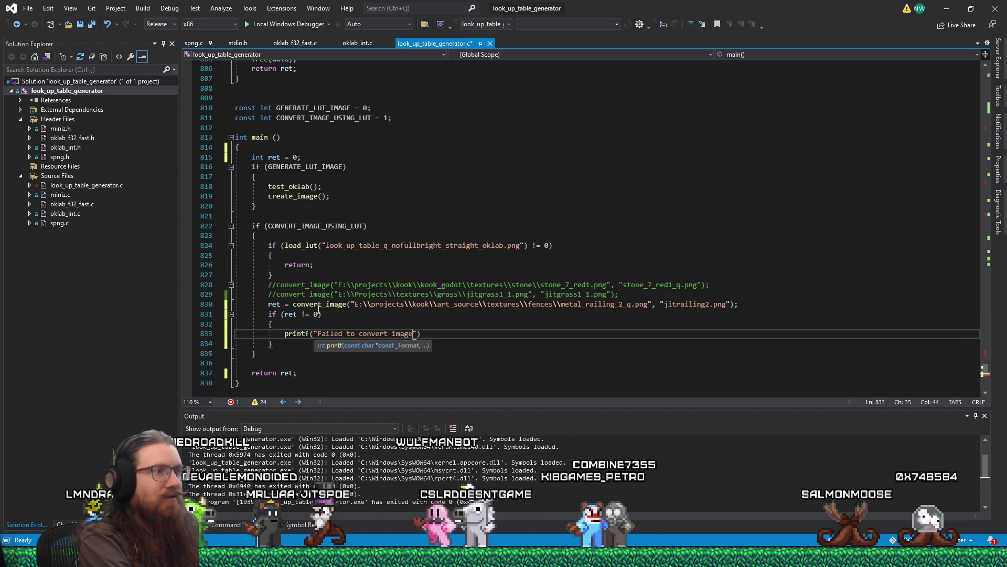
pyautogui.write(': ')
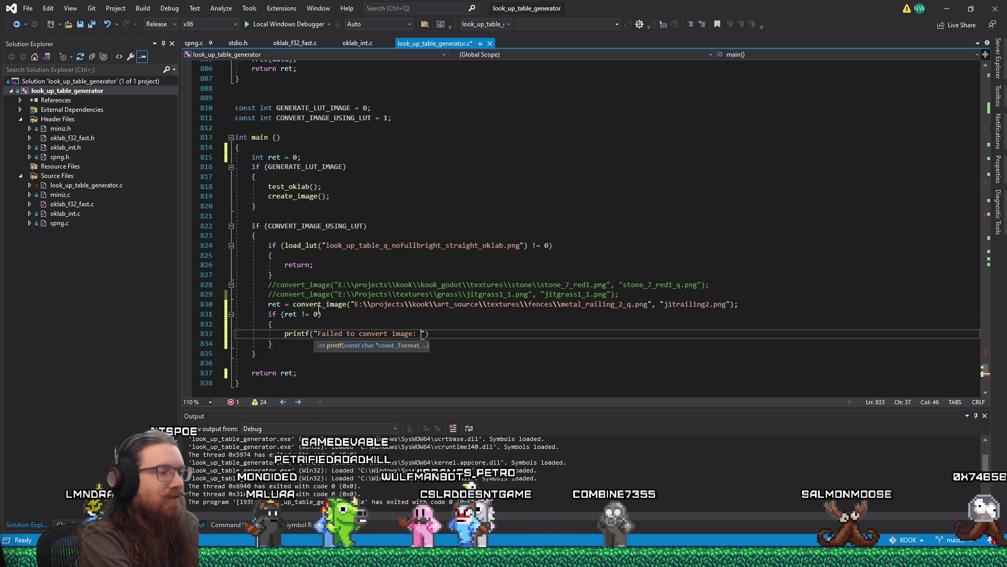
pyautogui.write('%d\\n"')
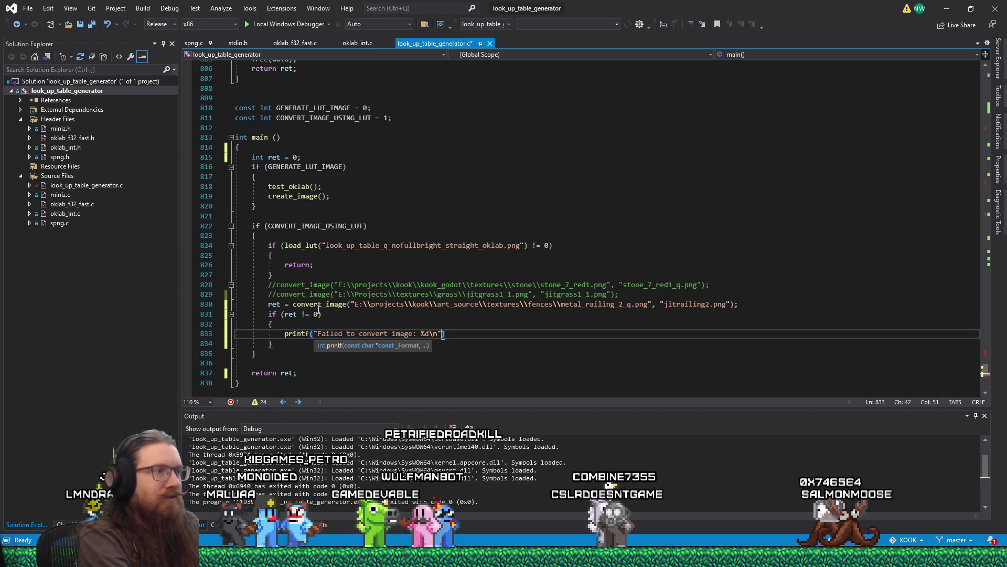
pyautogui.write(', ret)')
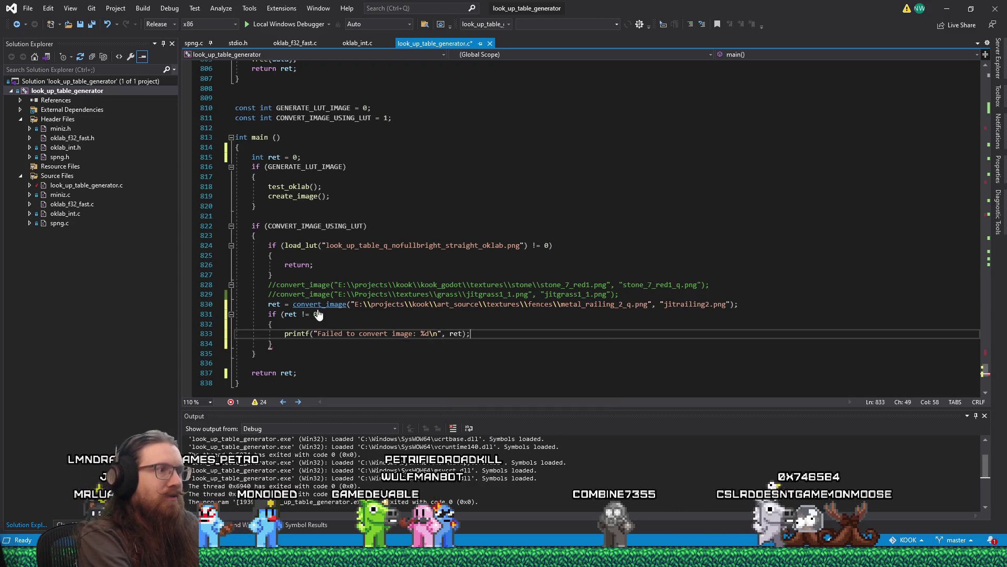
pyautogui.click(279, 25)
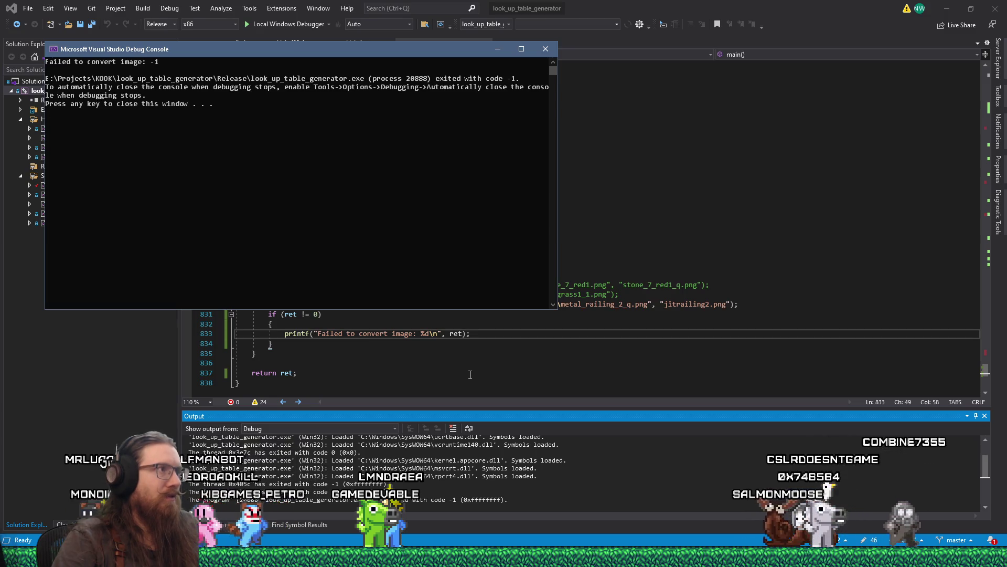
pyautogui.click(549, 51)
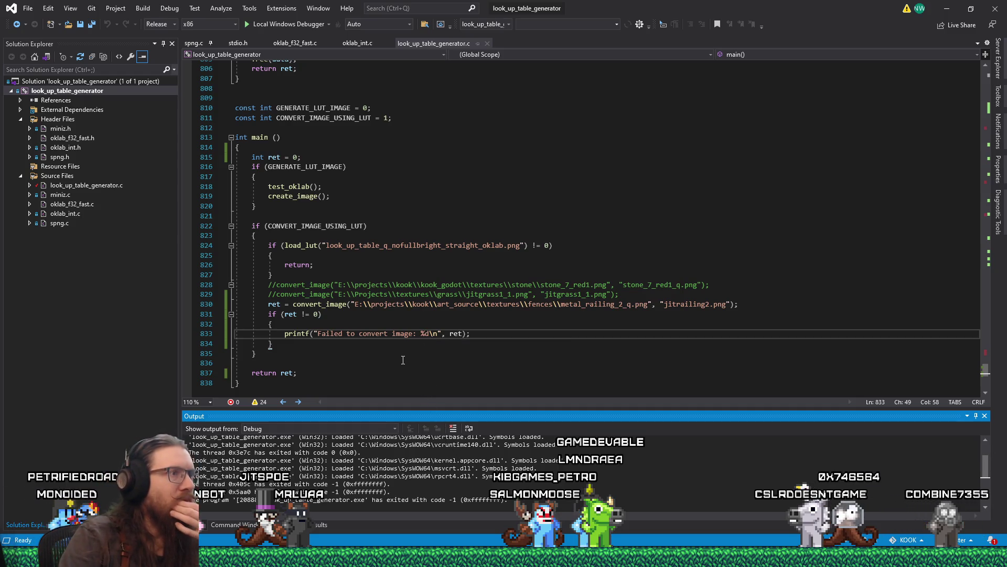
pyautogui.scroll(3, 406, 363)
pyautogui.scroll(3, 407, 376)
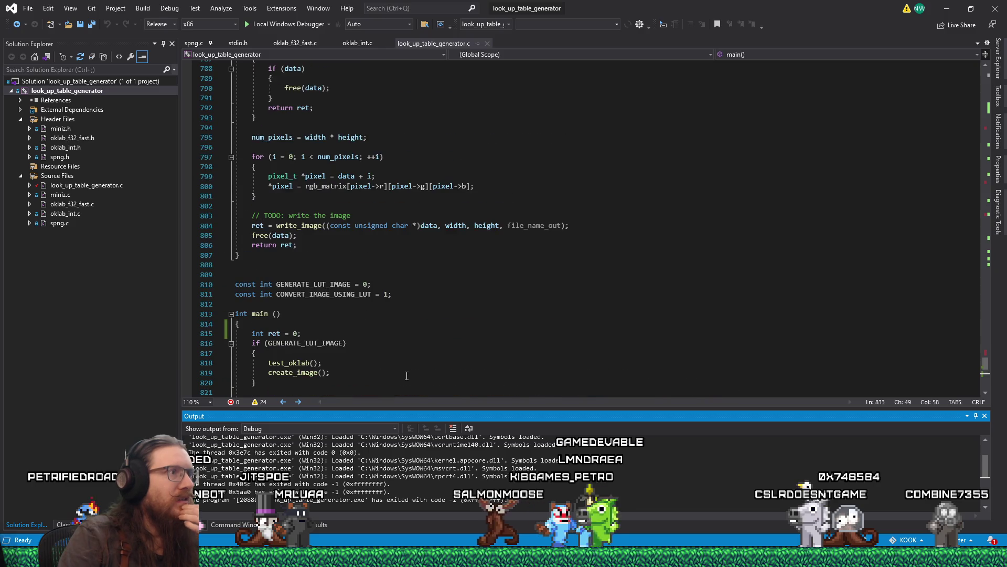
pyautogui.scroll(4, 406, 375)
pyautogui.scroll(2, 407, 376)
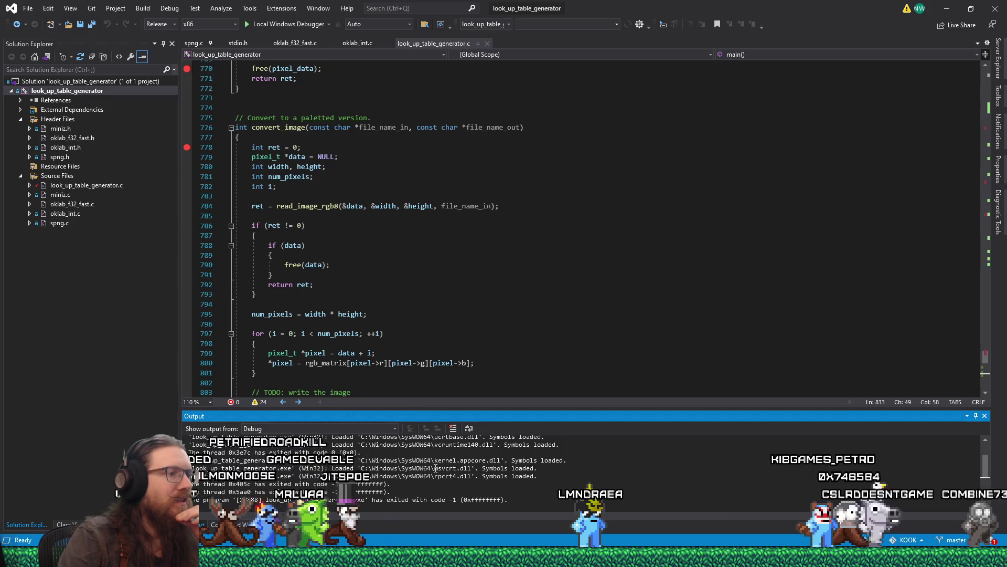
pyautogui.scroll(-1, 439, 467)
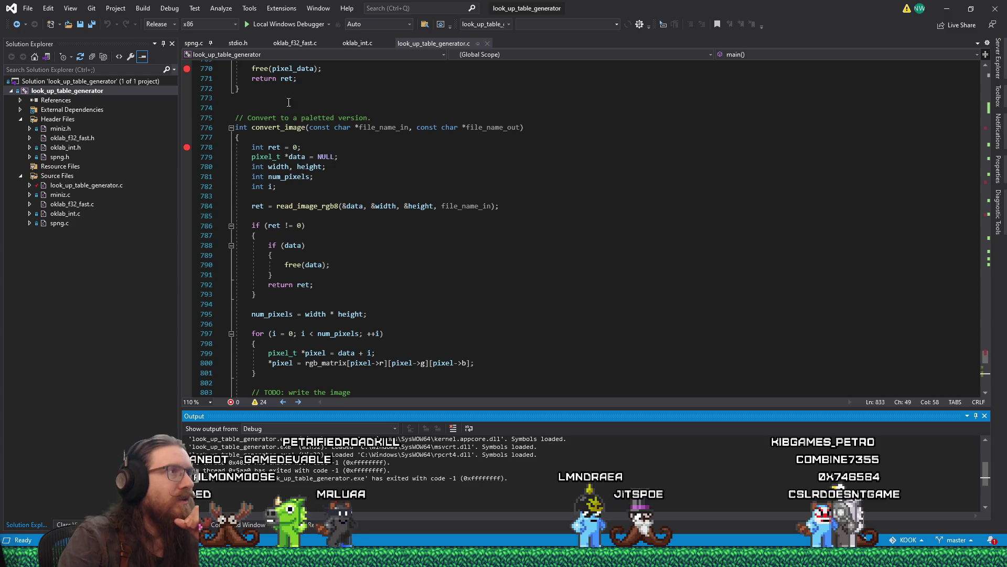
pyautogui.click(262, 22)
pyautogui.click(472, 256)
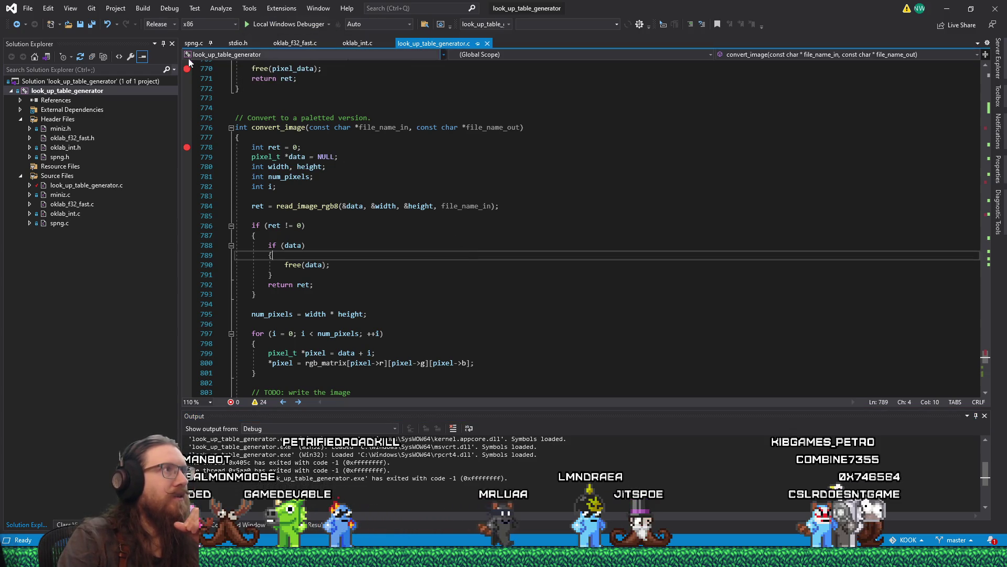
pyautogui.click(272, 24)
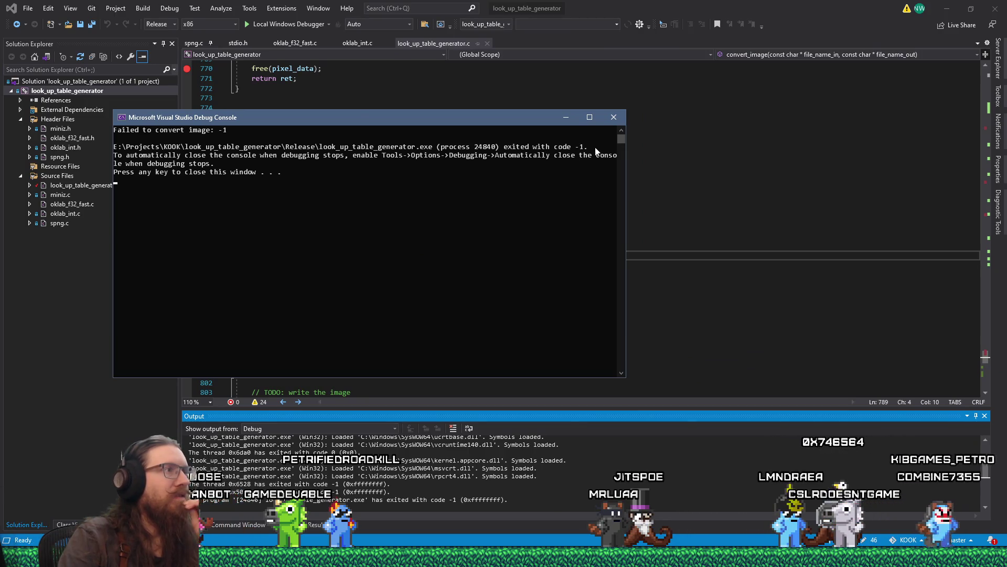
pyautogui.click(614, 118)
pyautogui.scroll(-15, 485, 300)
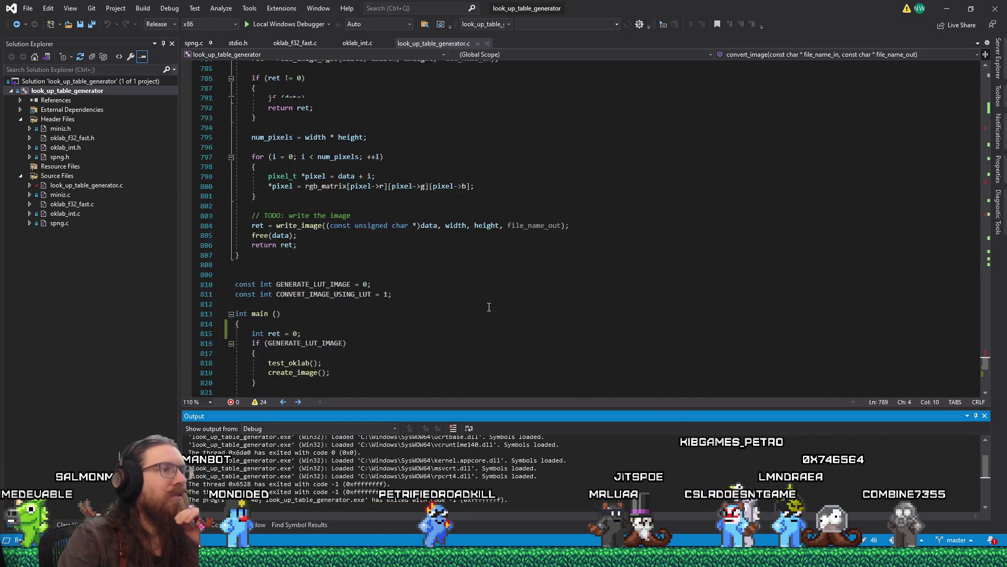
pyautogui.scroll(15, 395, 256)
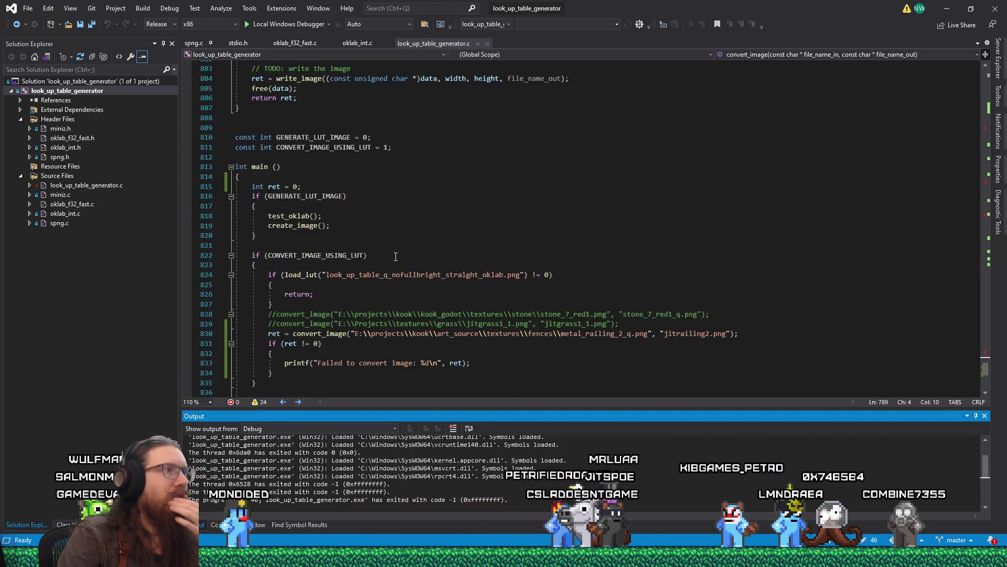
pyautogui.scroll(1, 395, 256)
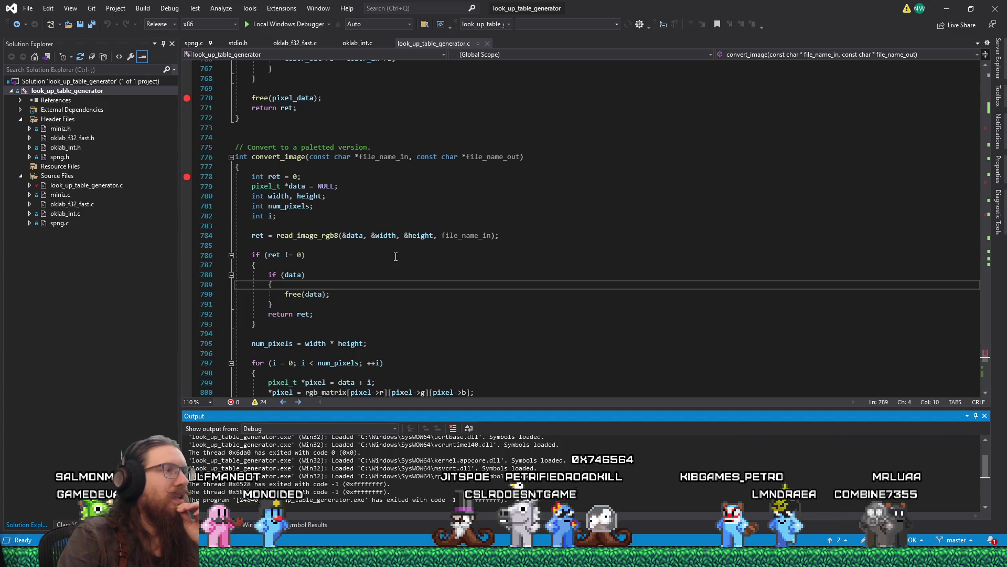
pyautogui.scroll(-4, 395, 256)
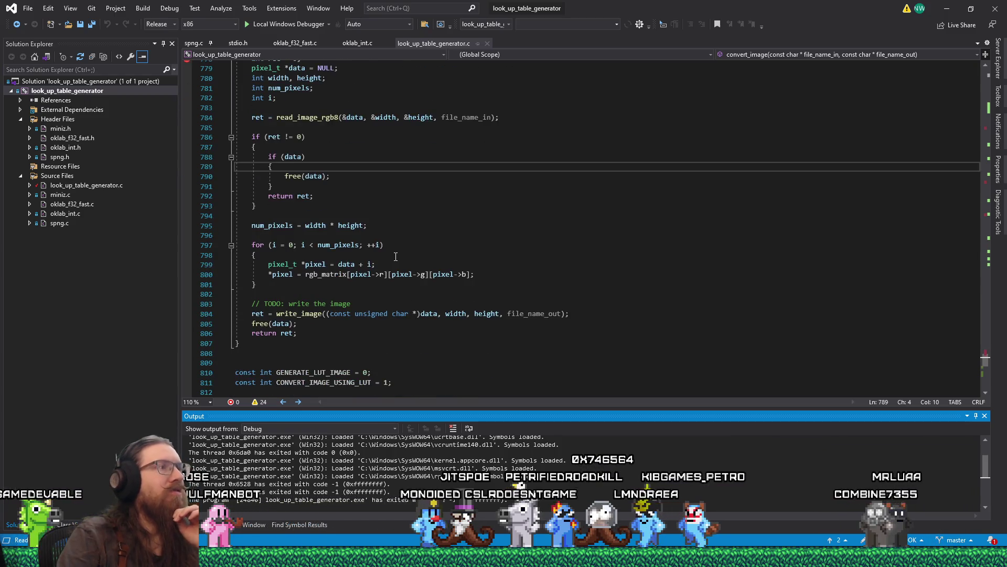
# Add printf("Failed to read image: %d\n", ret); before return ret.
pyautogui.click(321, 187)
pyautogui.press('Return')
pyautogui.write('printf("Failed to ')
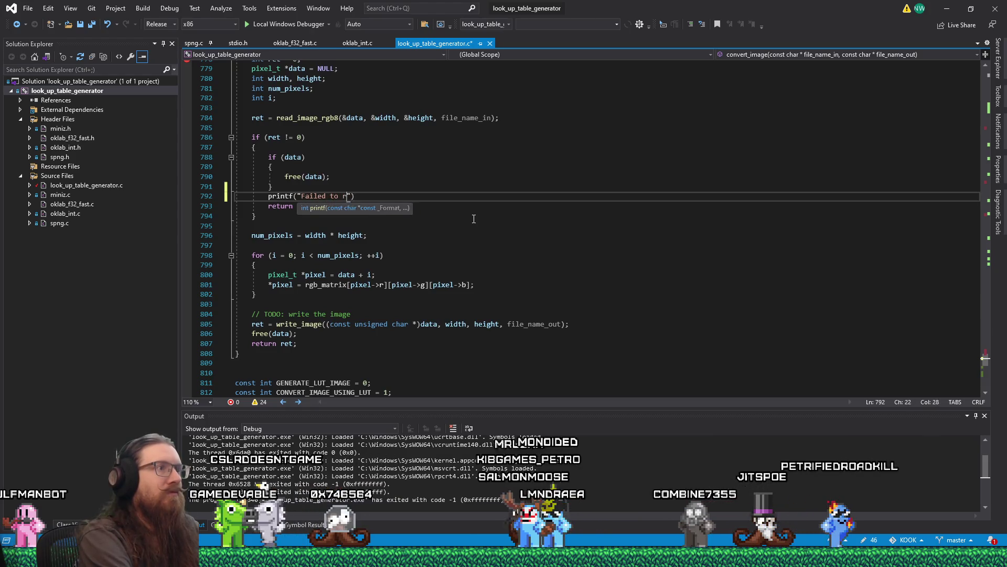
pyautogui.write('read image: ')
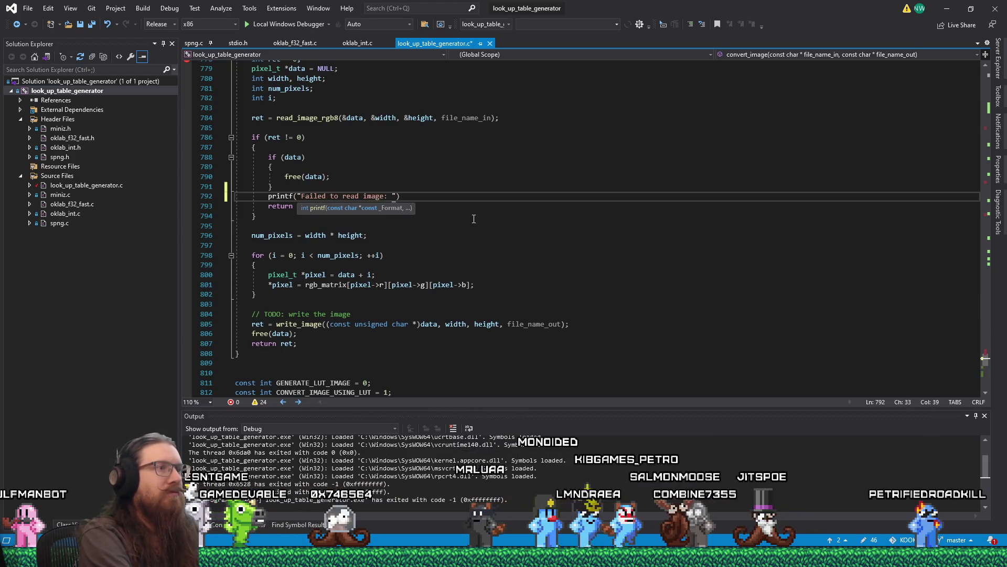
pyautogui.write('%d\\n", ')
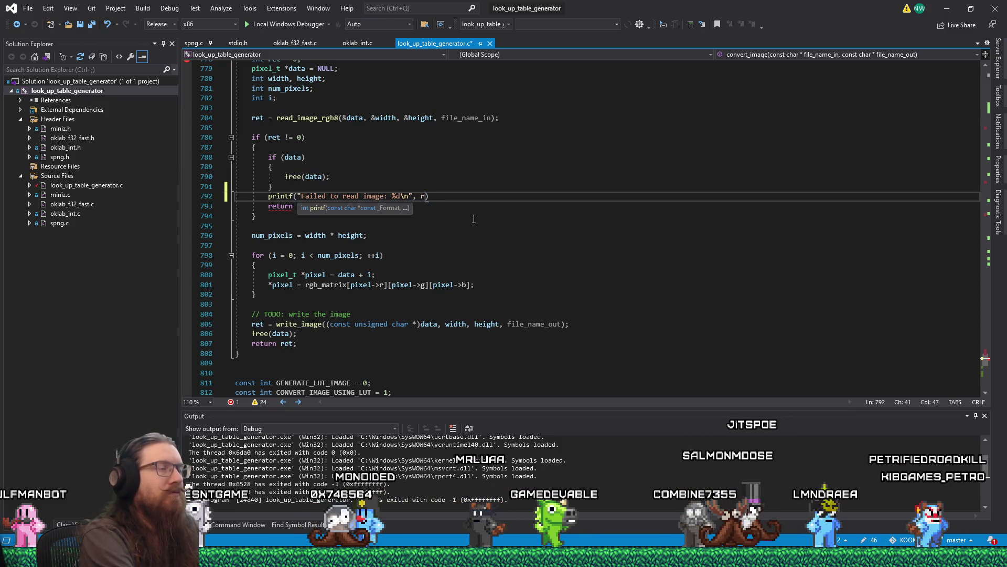
pyautogui.write('read')
pyautogui.press('BackSpace')
pyautogui.press('BackSpace')
pyautogui.write('t);')
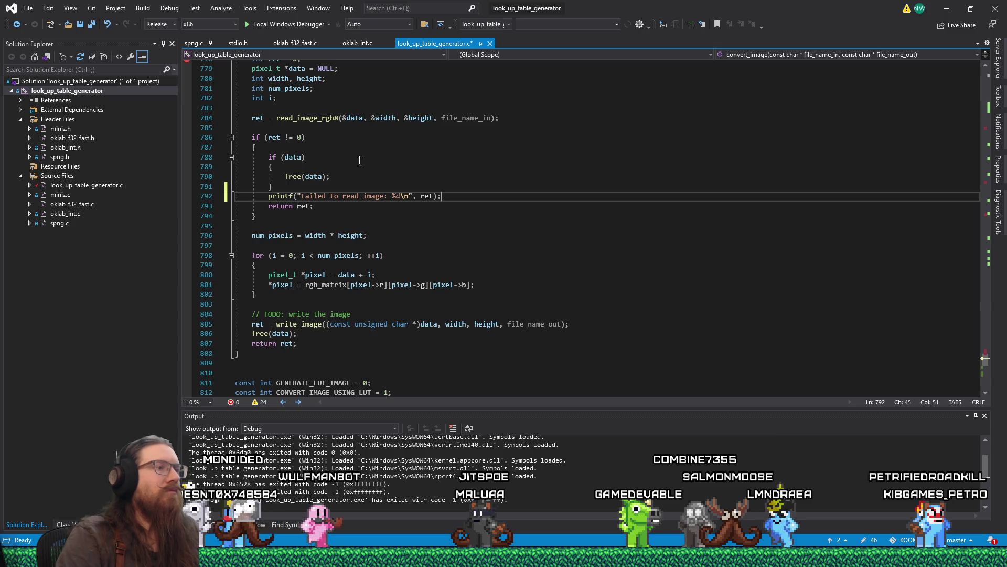
# Delete the TODO comment line above the write_image call.
pyautogui.click(648, 325)
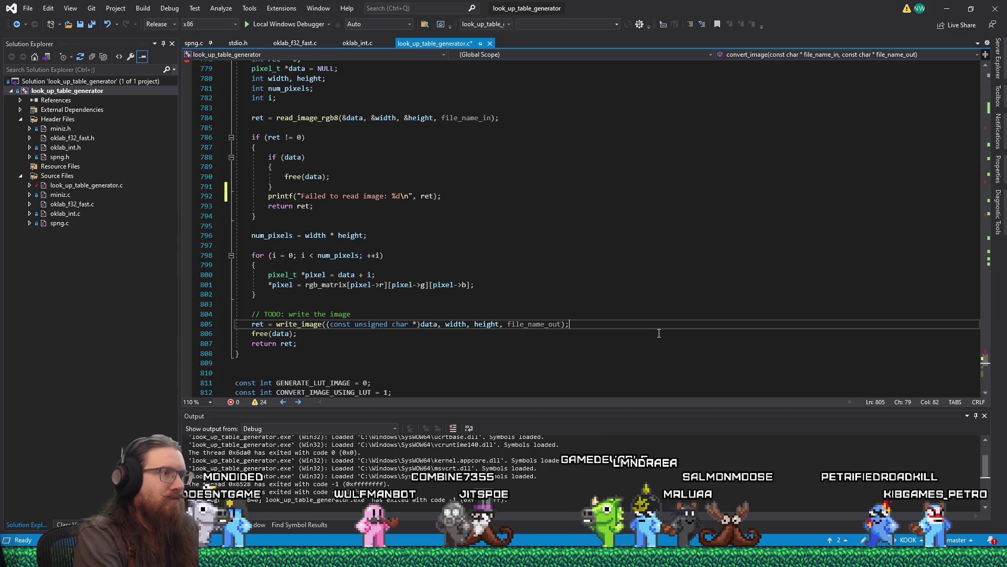
pyautogui.press('Up')
pyautogui.press('Home')
pyautogui.hotkey('shift', 'Down')
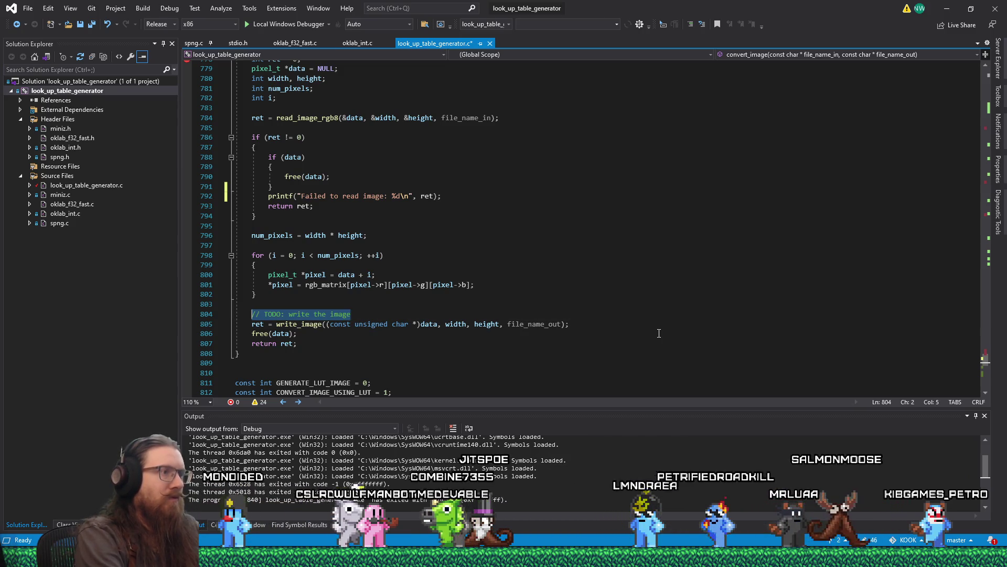
pyautogui.press('Delete')
pyautogui.press('Down')
# Add an if (ret != 0) check printing 'Failed to write image: %d' with ret, then build and run.
pyautogui.hotkey('ctrl', 'Return')
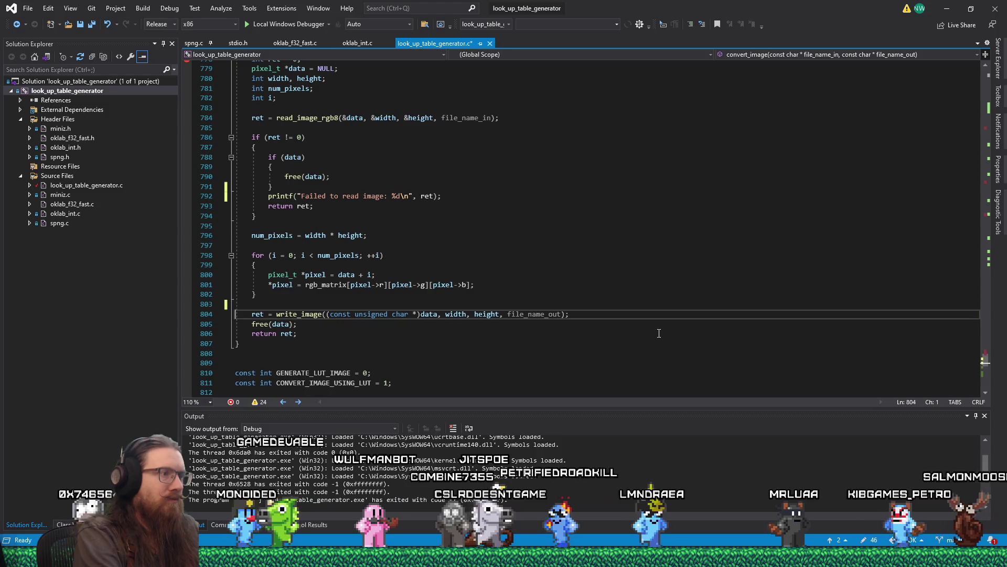
pyautogui.write('if (')
pyautogui.write('ret !=')
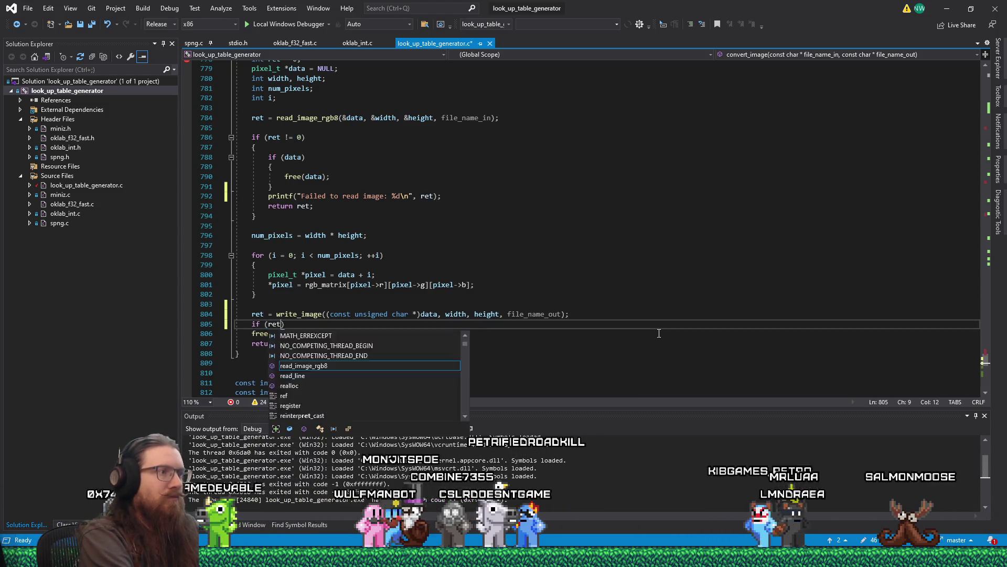
pyautogui.press('Return')
pyautogui.write('{')
pyautogui.press('Return')
pyautogui.write('printf("Fail')
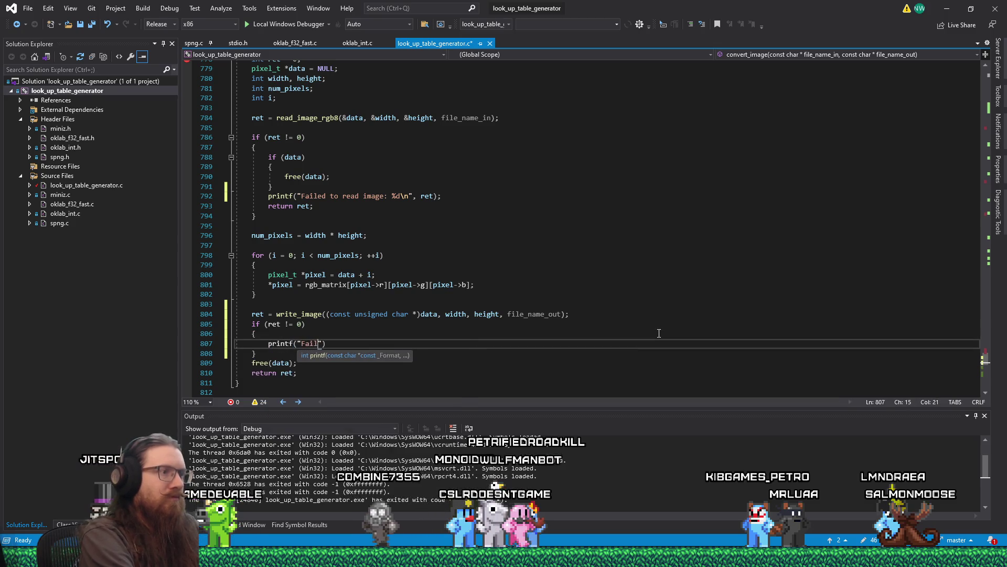
pyautogui.write(' image: %d\\n')
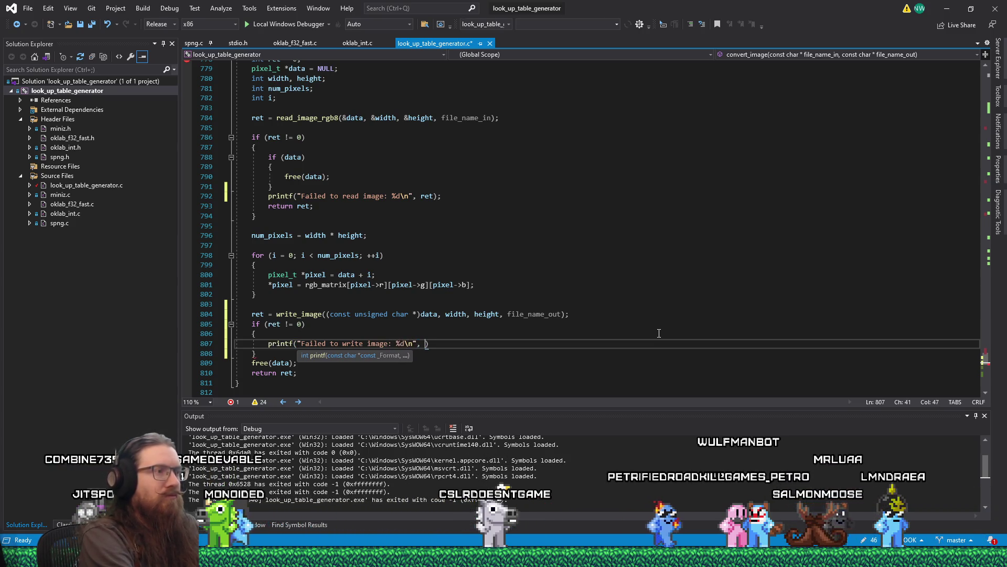
pyautogui.write('ret);')
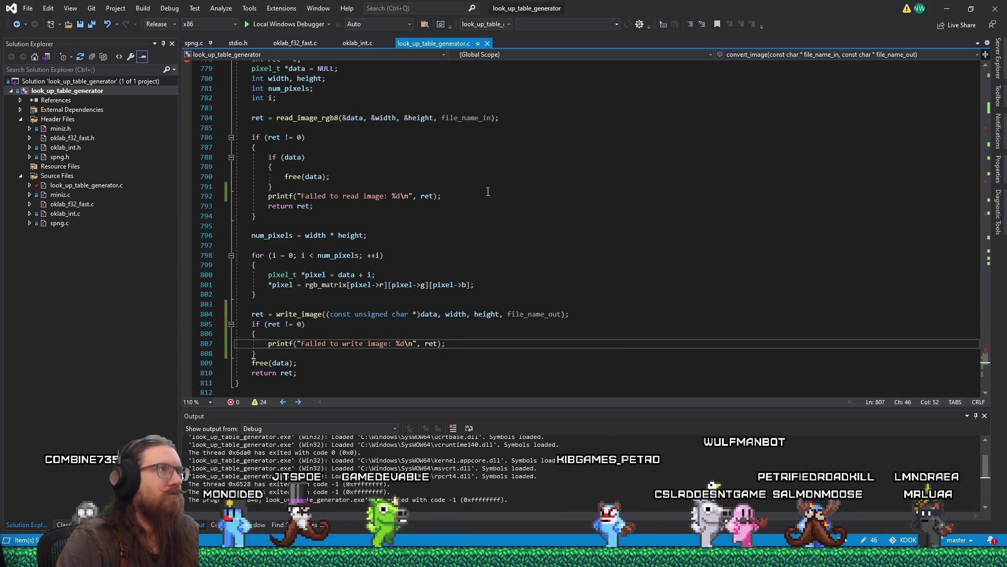
pyautogui.click(297, 27)
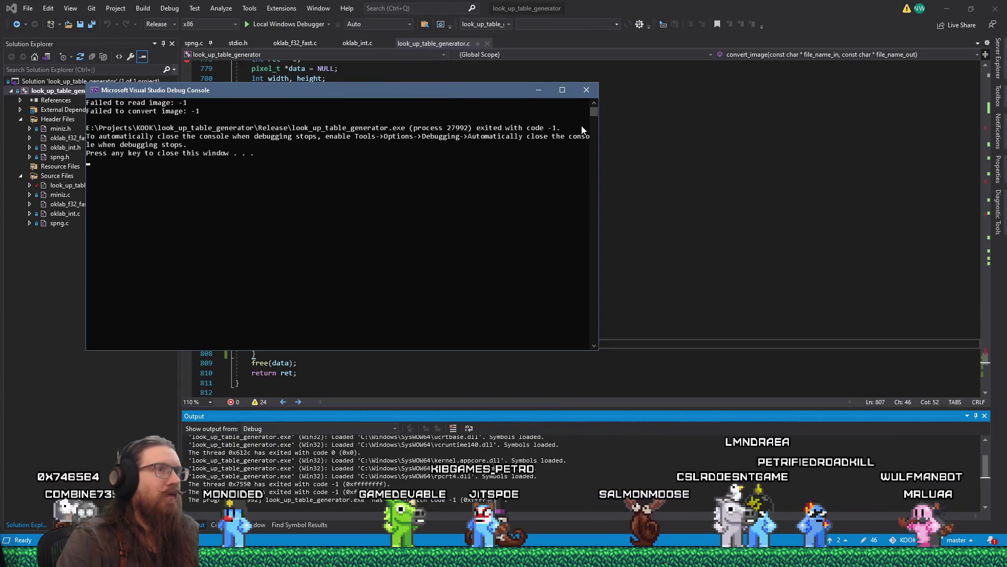
# Close the debug console and go to the read_image_rgb8 definition.
pyautogui.click(586, 90)
pyautogui.click(326, 178)
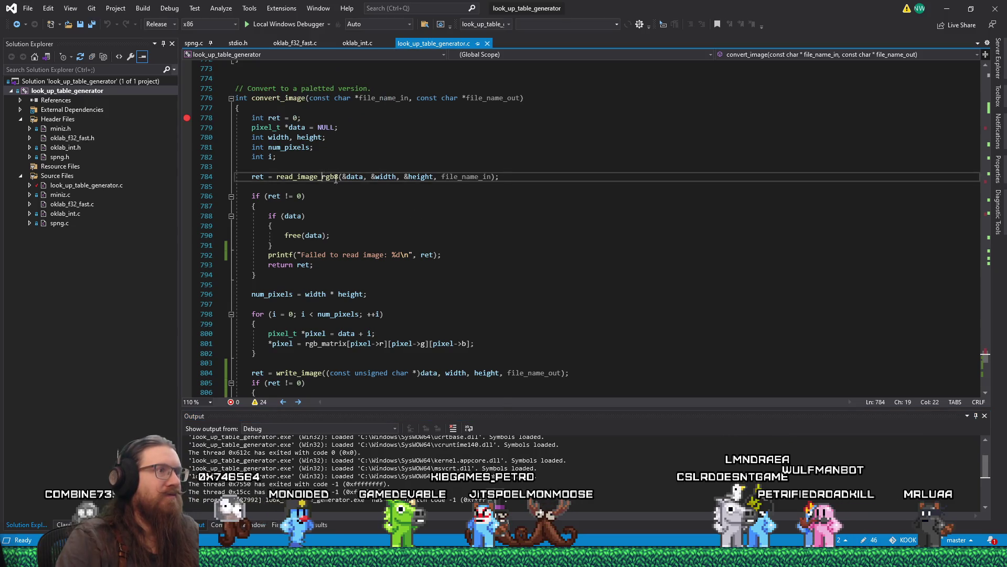
pyautogui.rightClick(324, 176)
pyautogui.click(294, 177)
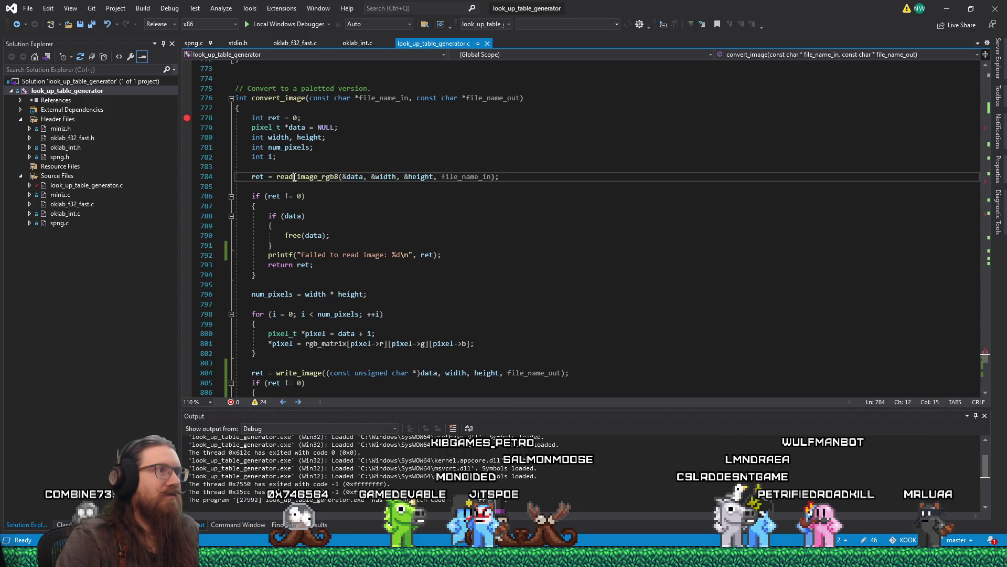
pyautogui.rightClick(297, 177)
pyautogui.click(329, 234)
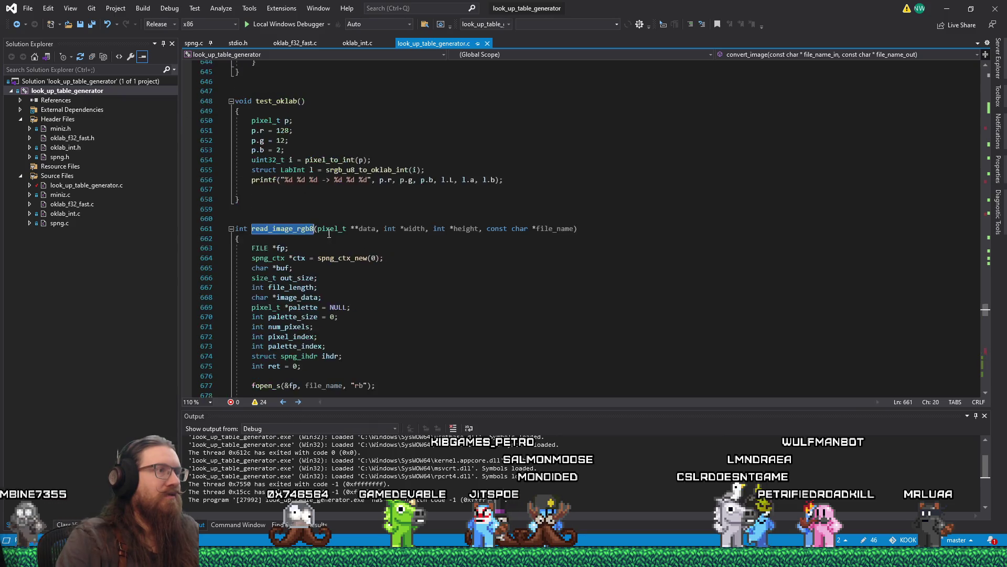
pyautogui.scroll(-10, 451, 263)
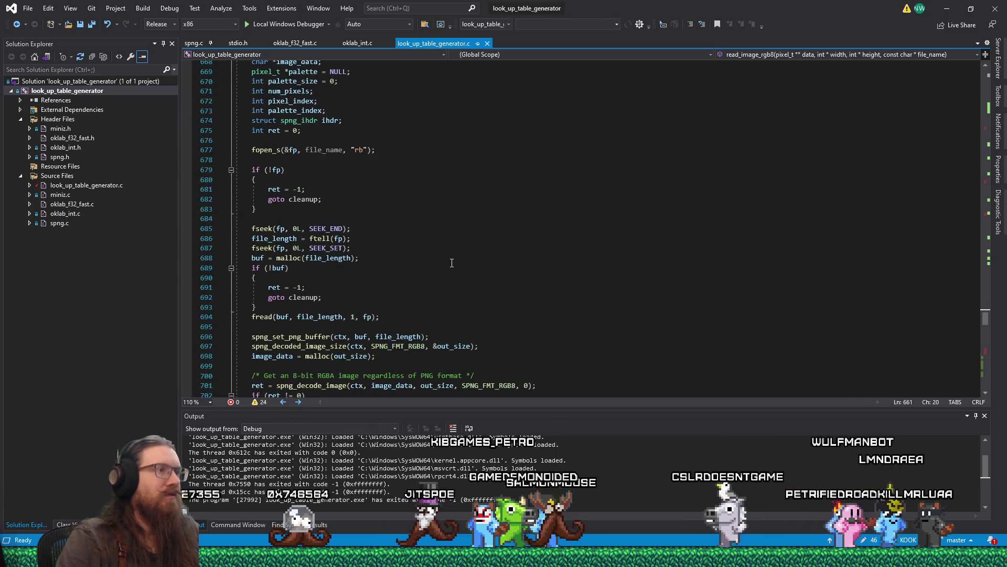
pyautogui.scroll(-2, 451, 262)
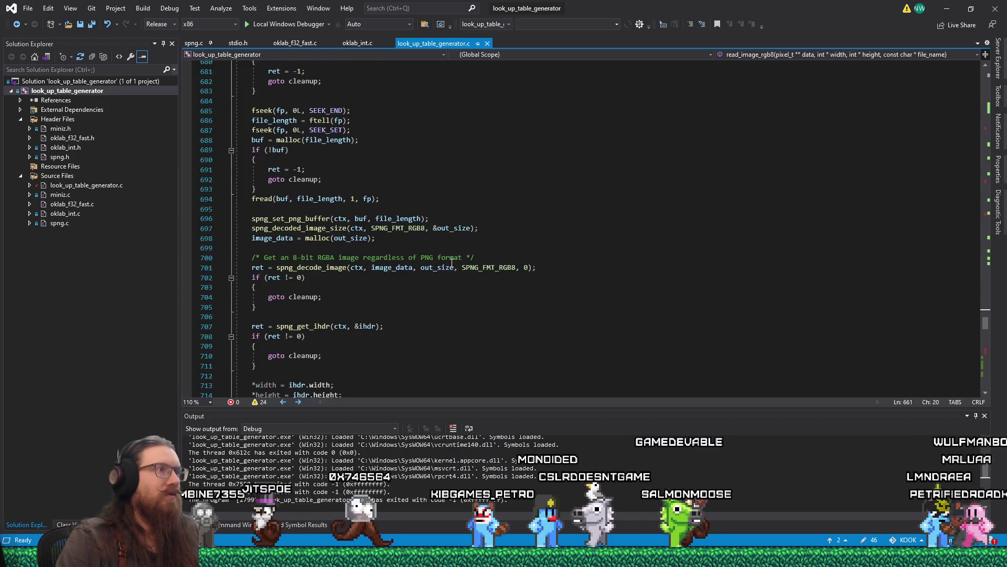
pyautogui.scroll(4, 452, 263)
# Print 'Failed to open file.' and 'Failed to allocate memory or 0 length file.' in the failure branches, then rerun with F5.
pyautogui.click(475, 189)
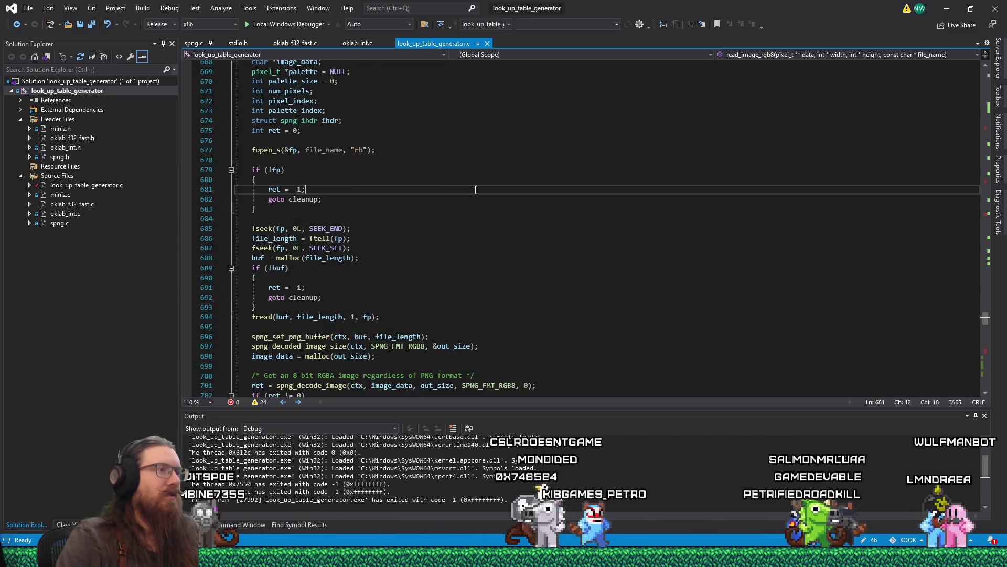
pyautogui.press('Return')
pyautogui.write('printf("Failed')
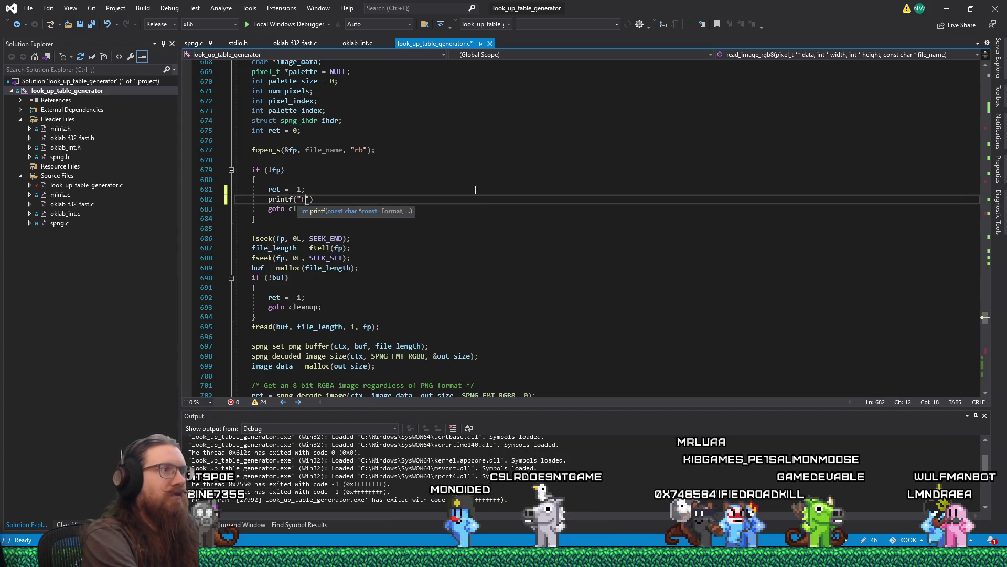
pyautogui.write(' to open file.')
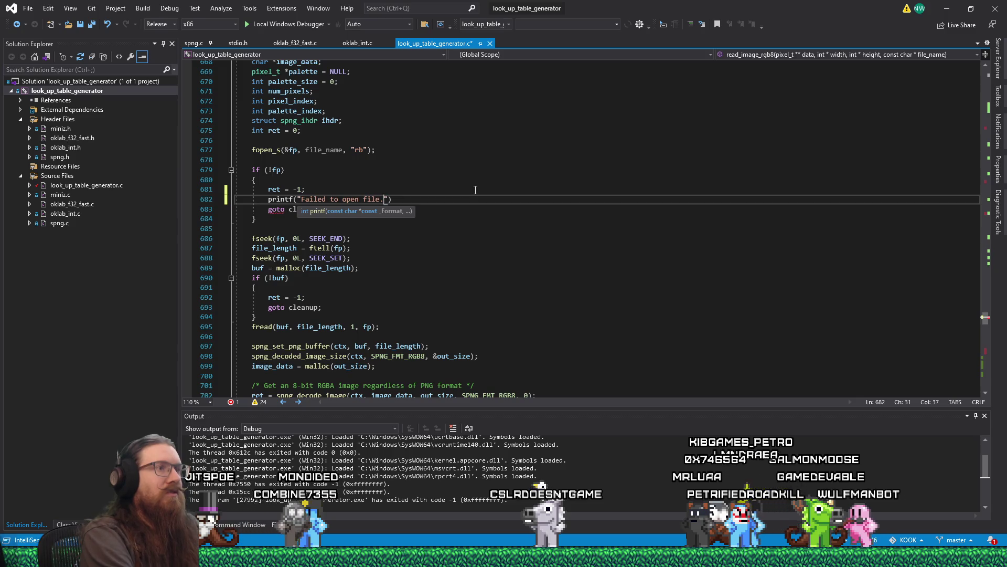
pyautogui.write('")')
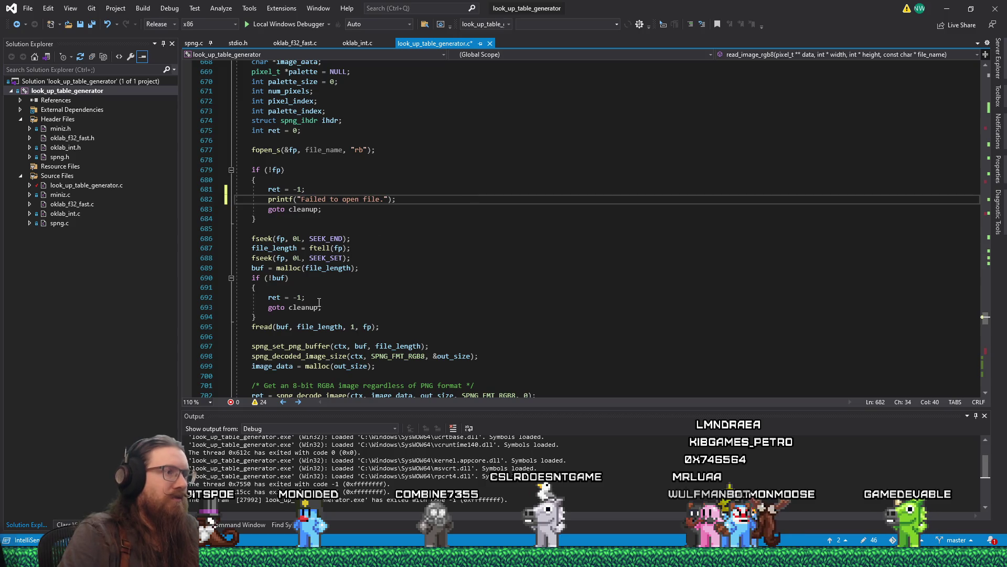
pyautogui.press('Return')
pyautogui.write('print')
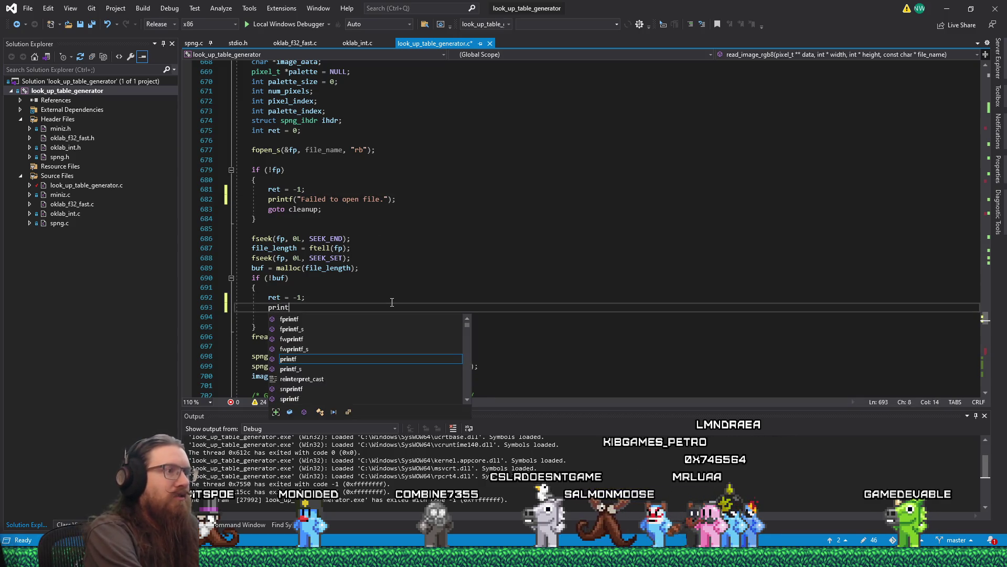
pyautogui.write('f("Failed to allocate mem')
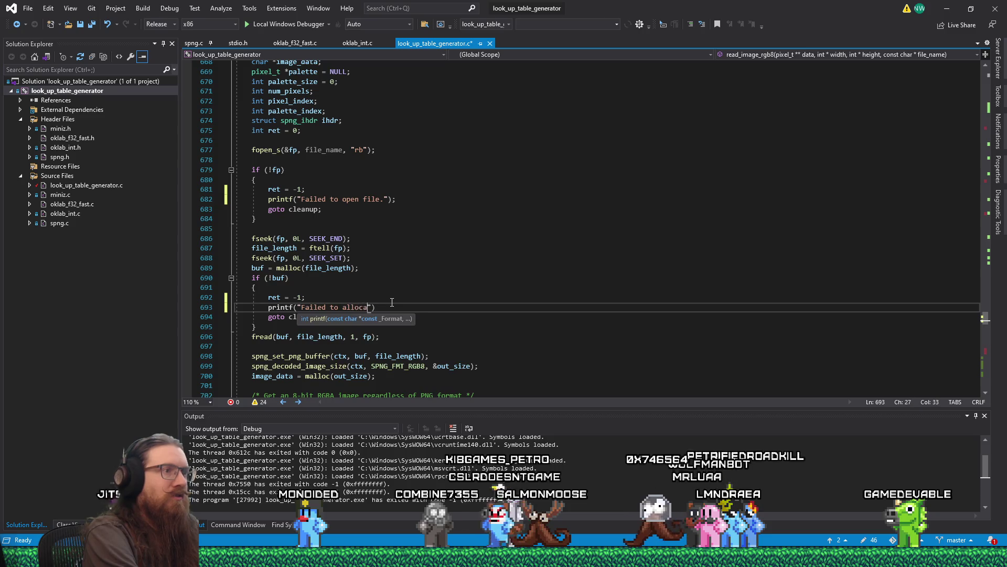
pyautogui.write('ory')
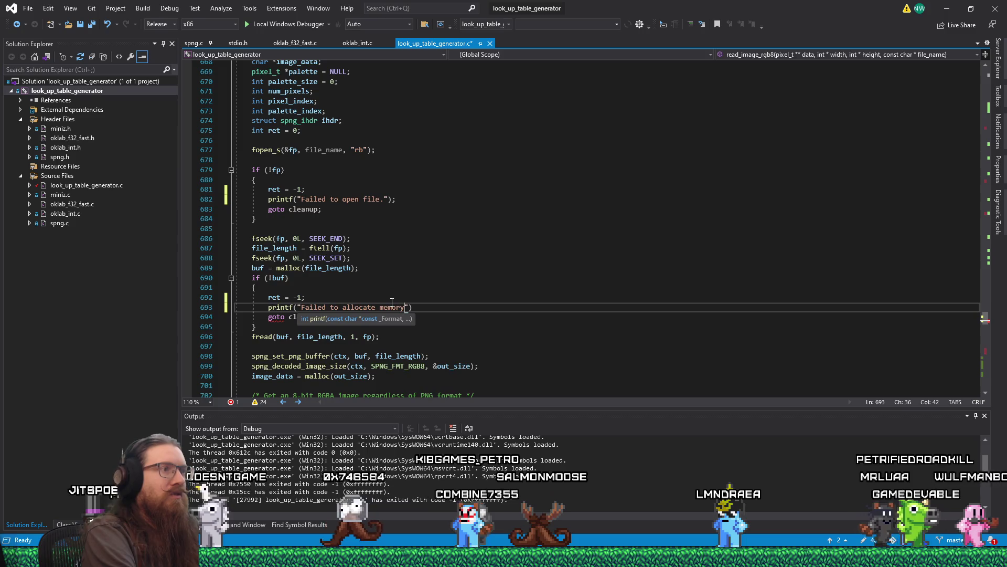
pyautogui.write(' or')
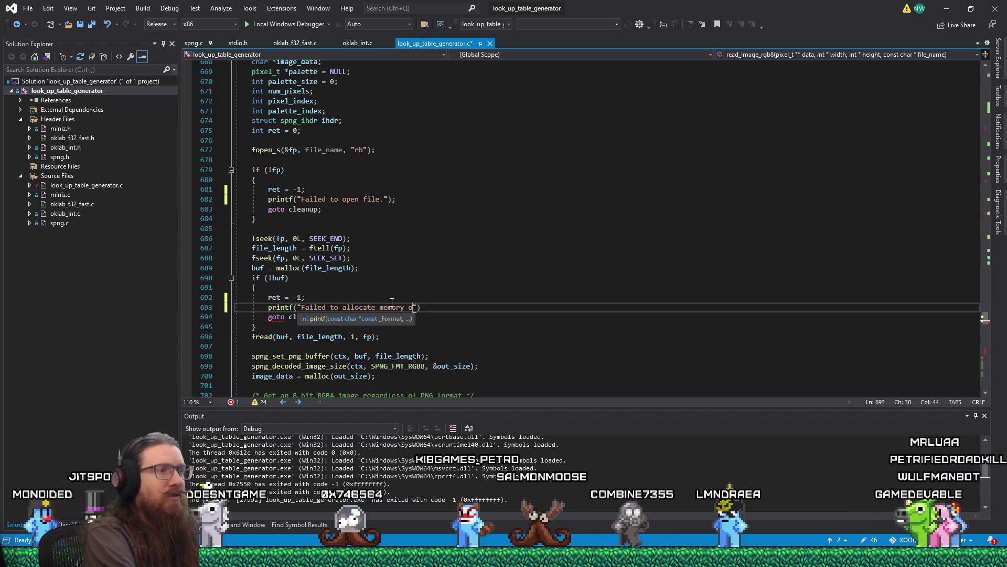
pyautogui.write(' 0 length file')
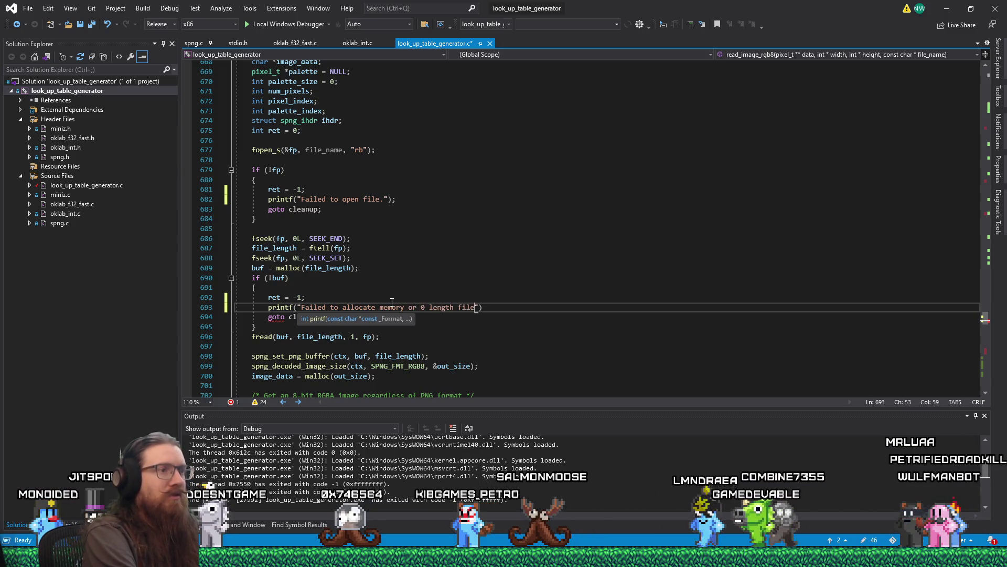
pyautogui.write('.\\n')
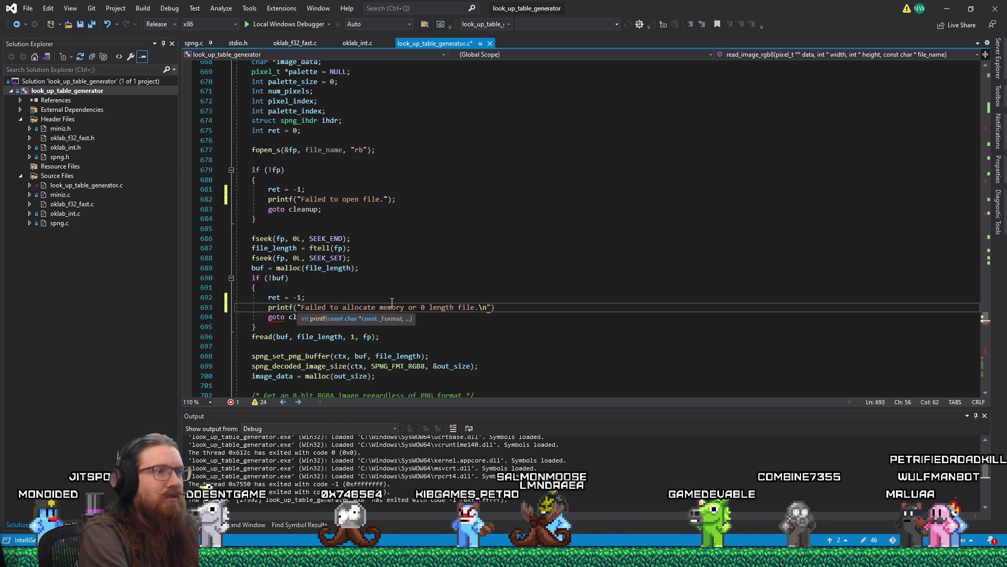
pyautogui.click(388, 199)
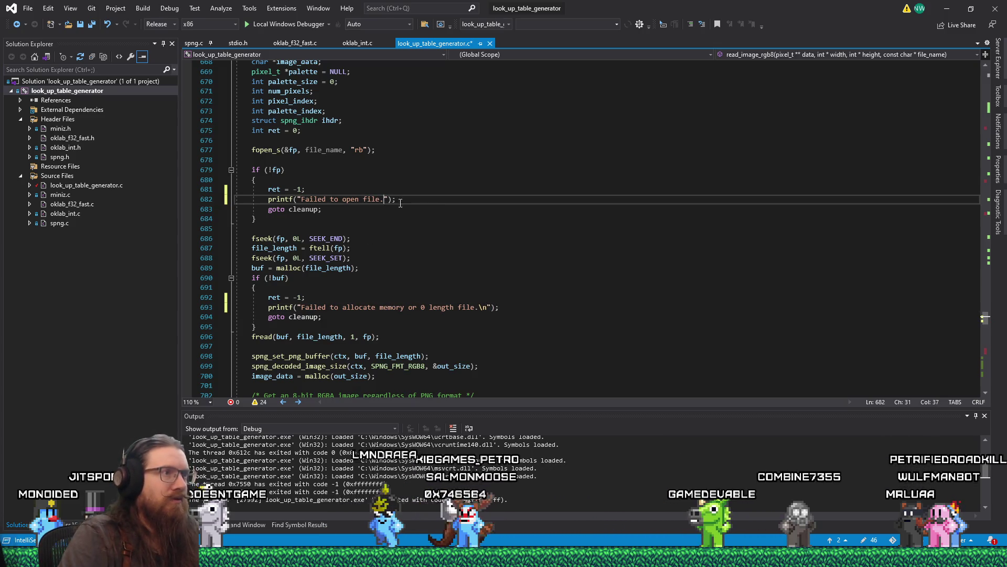
pyautogui.write('\\n')
pyautogui.scroll(-6, 436, 213)
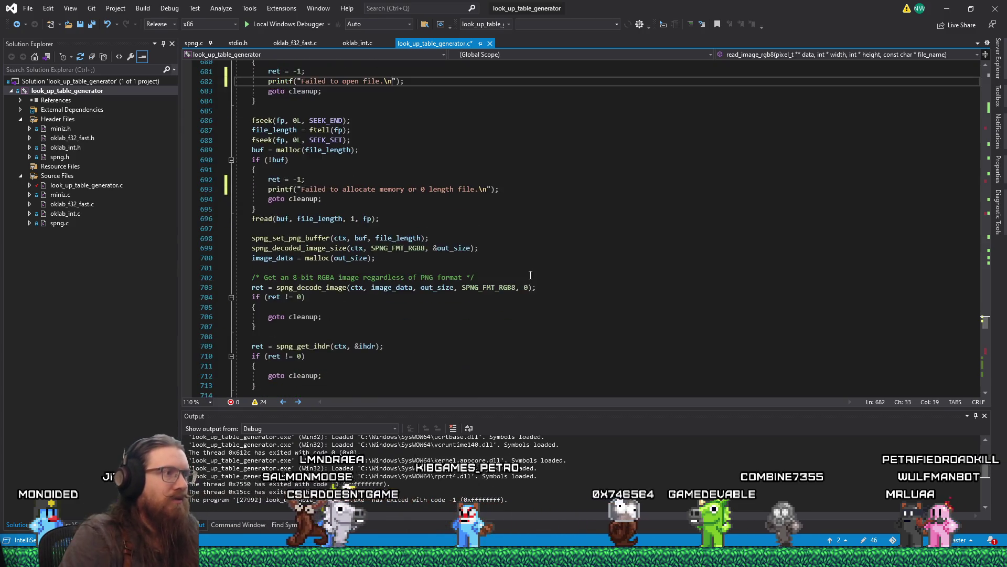
pyautogui.scroll(-4, 530, 272)
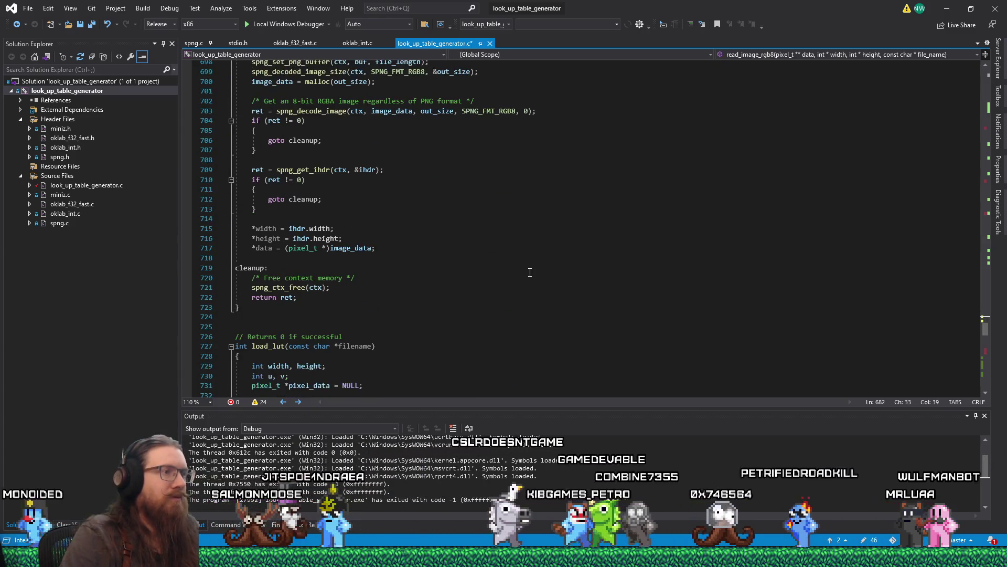
pyautogui.press('F5')
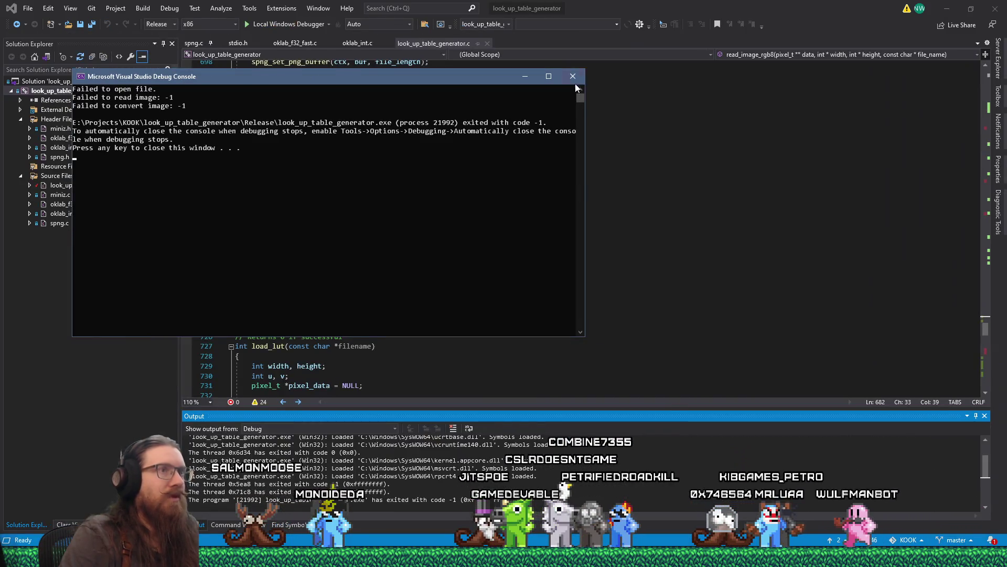
# Check the railing path in main, fix the fences PNG name to metal_railing_2_q.png, and rerun.
pyautogui.click(573, 77)
pyautogui.scroll(-20, 473, 272)
pyautogui.scroll(-20, 473, 272)
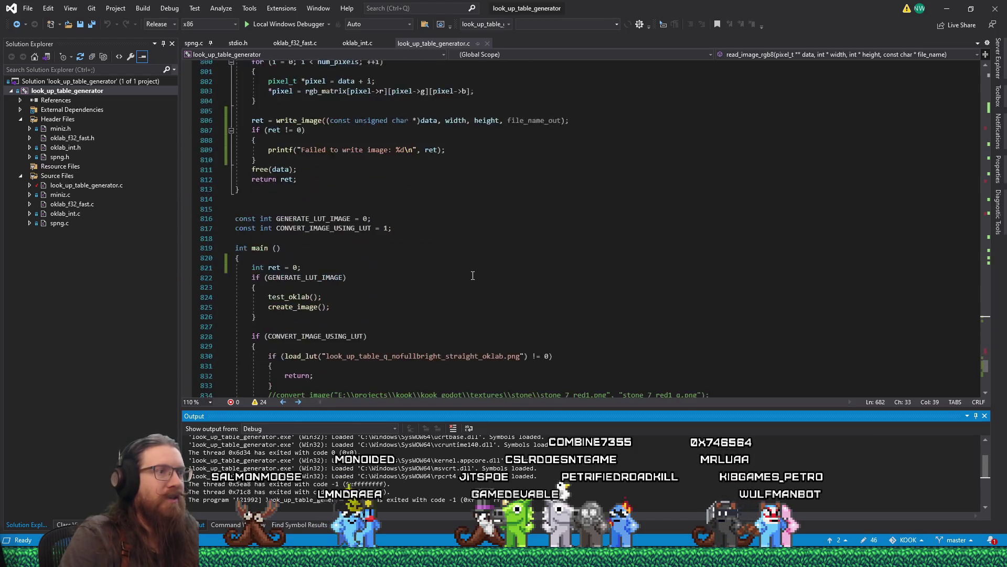
pyautogui.click(488, 238)
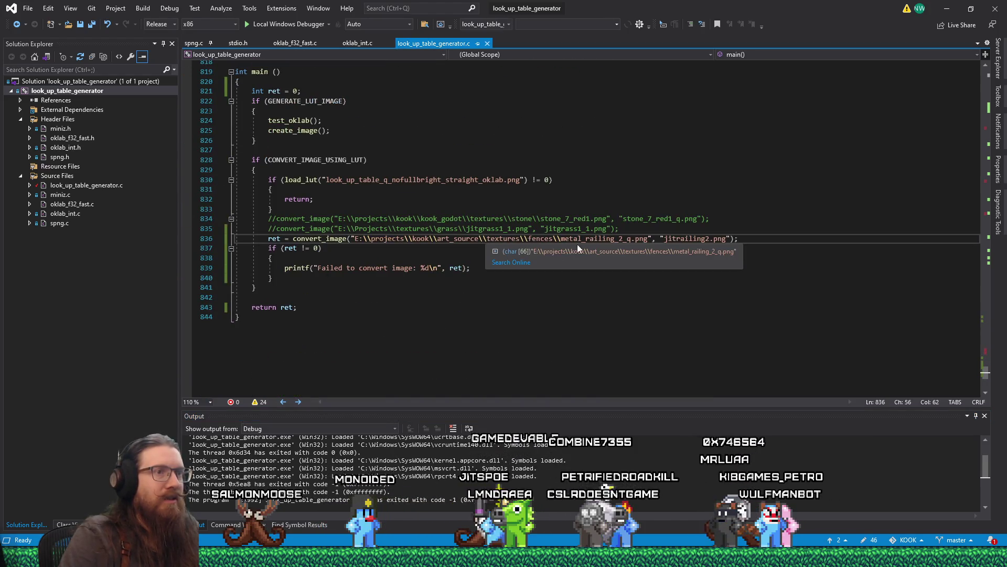
pyautogui.hotkey('alt', 'Tab')
pyautogui.hotkey('alt', 'Tab')
pyautogui.hotkey('alt', 'Tab')
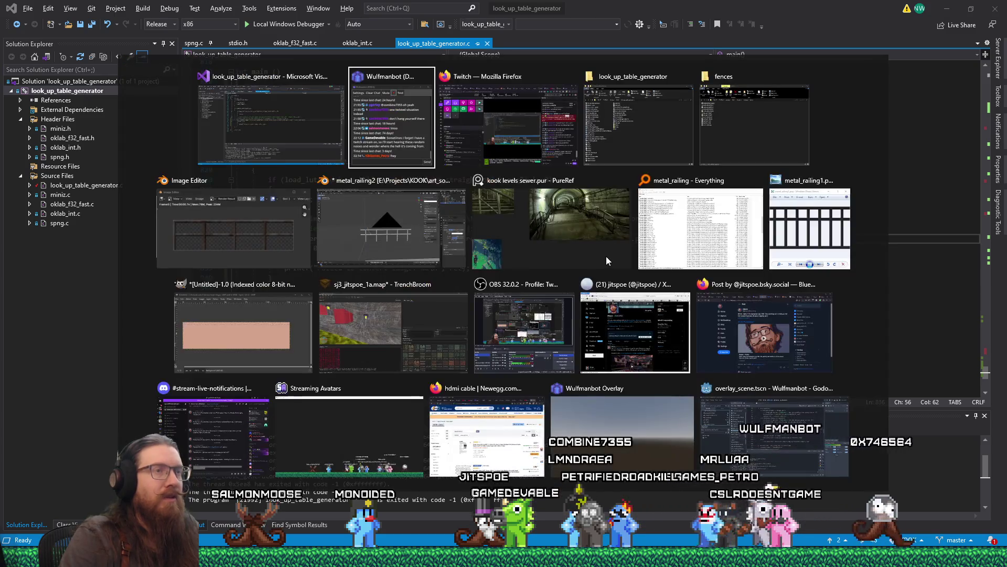
pyautogui.hotkey('alt', 'Tab')
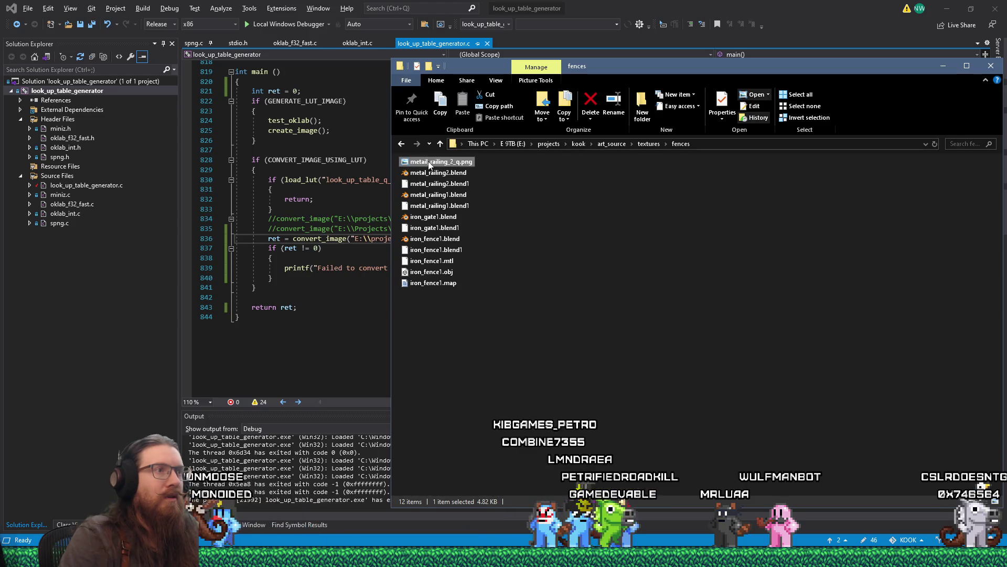
pyautogui.press('BackSpace')
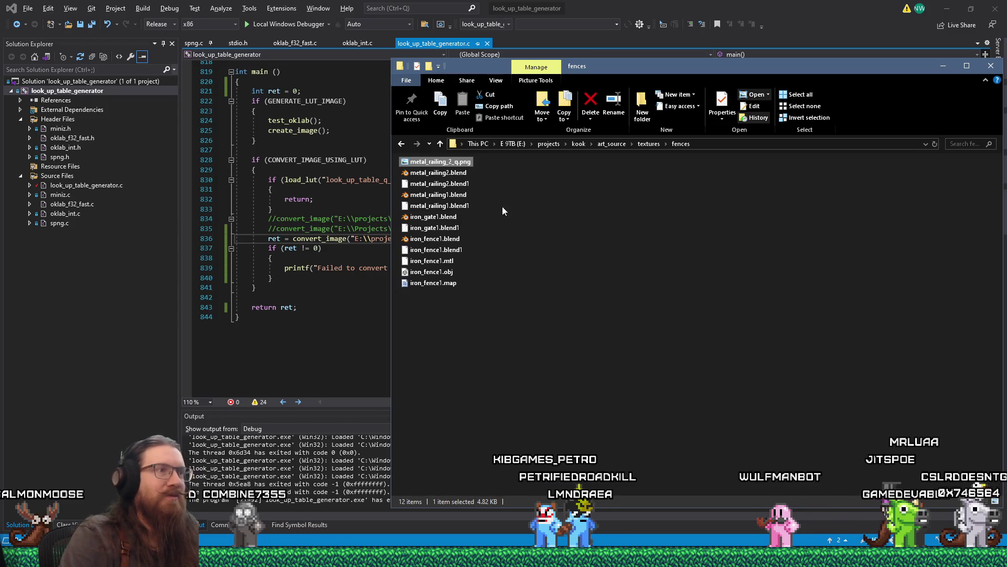
pyautogui.click(266, 197)
pyautogui.click(289, 26)
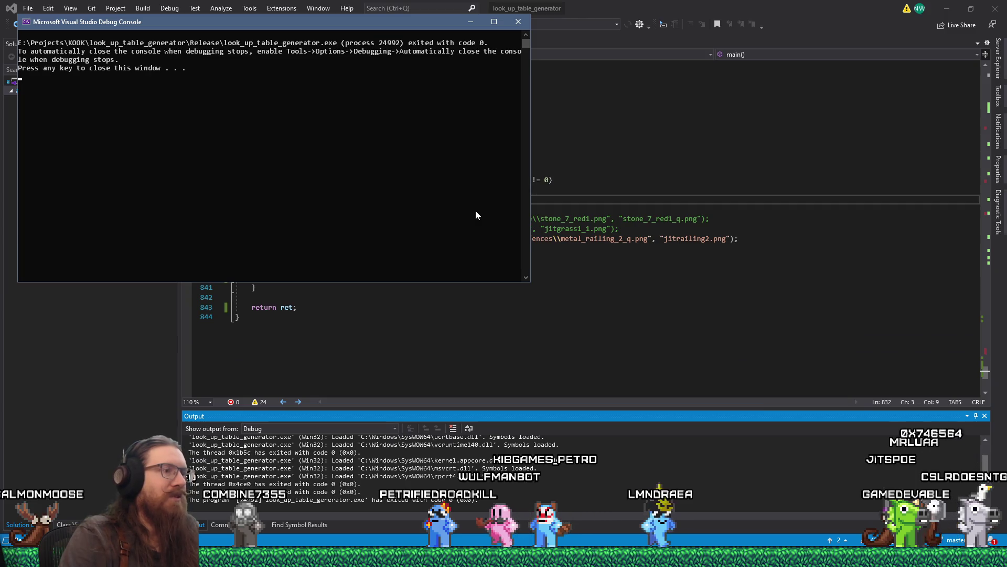
# Preview the converted jitrailing2.png in Windows Photo Viewer, then close it.
pyautogui.press('Return')
pyautogui.hotkey('alt', 'Tab')
pyautogui.hotkey('alt', 'Tab')
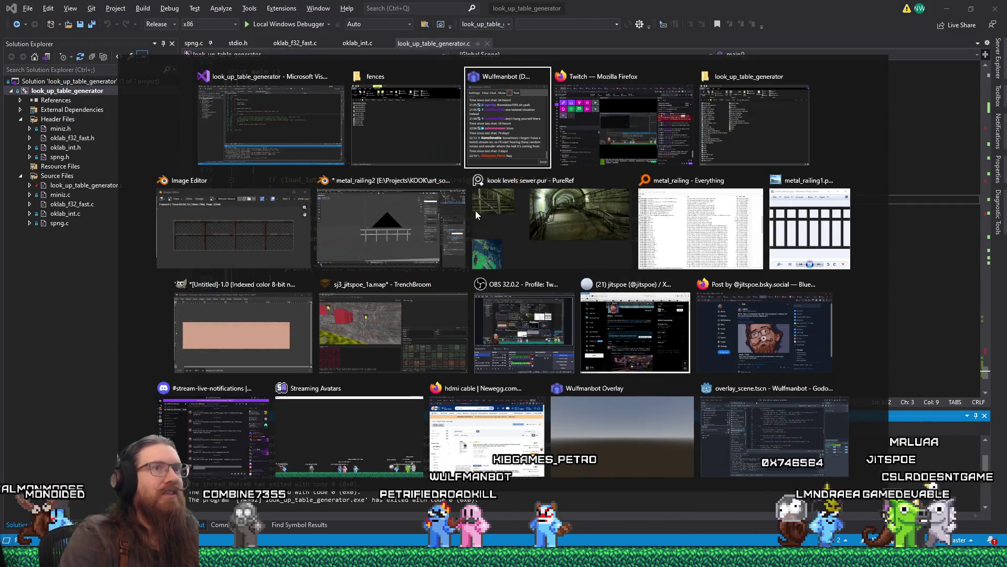
pyautogui.hotkey('alt', 'Tab')
pyautogui.hotkey('alt', 'Tab')
pyautogui.doubleClick(584, 274)
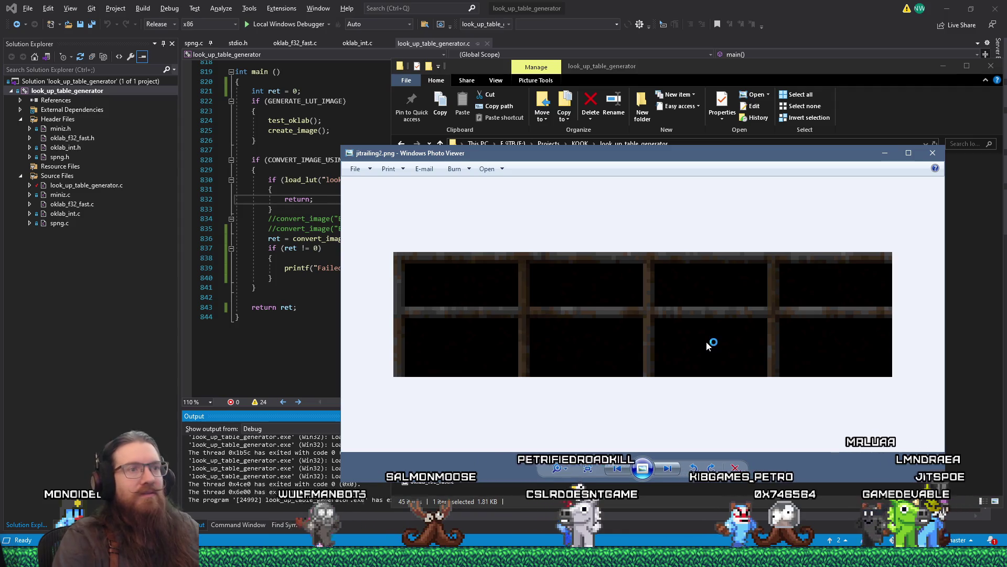
pyautogui.click(933, 153)
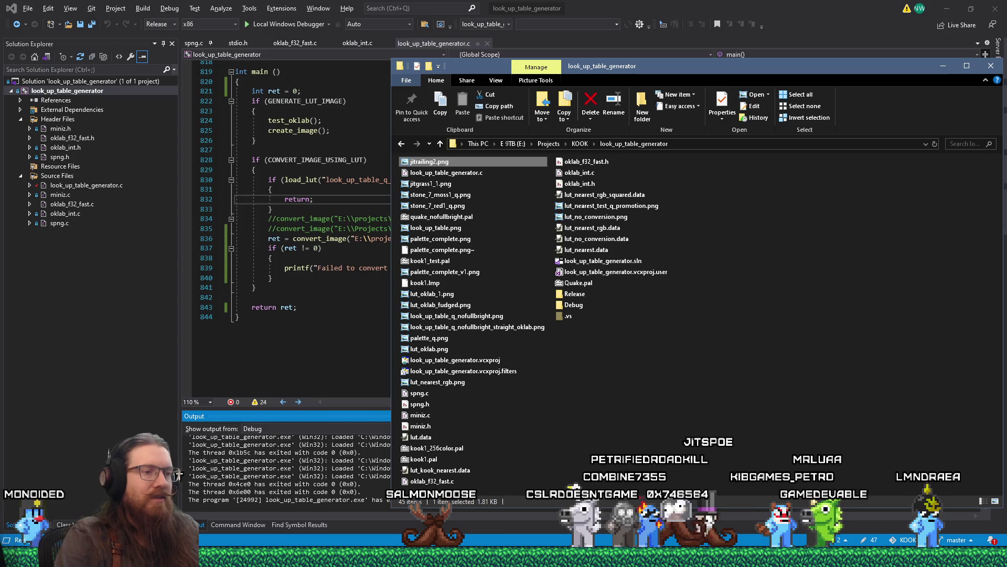
pyautogui.click(762, 461)
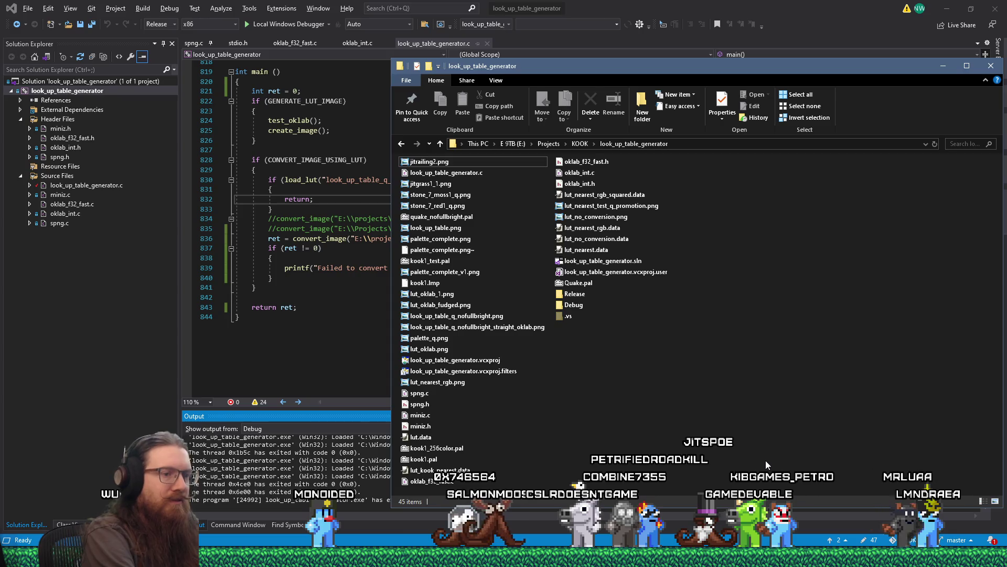
# Open e:\programs\wally via Win+R and launch Wally.
pyautogui.press('super+r')
pyautogui.write('e:\\programs\\wal')
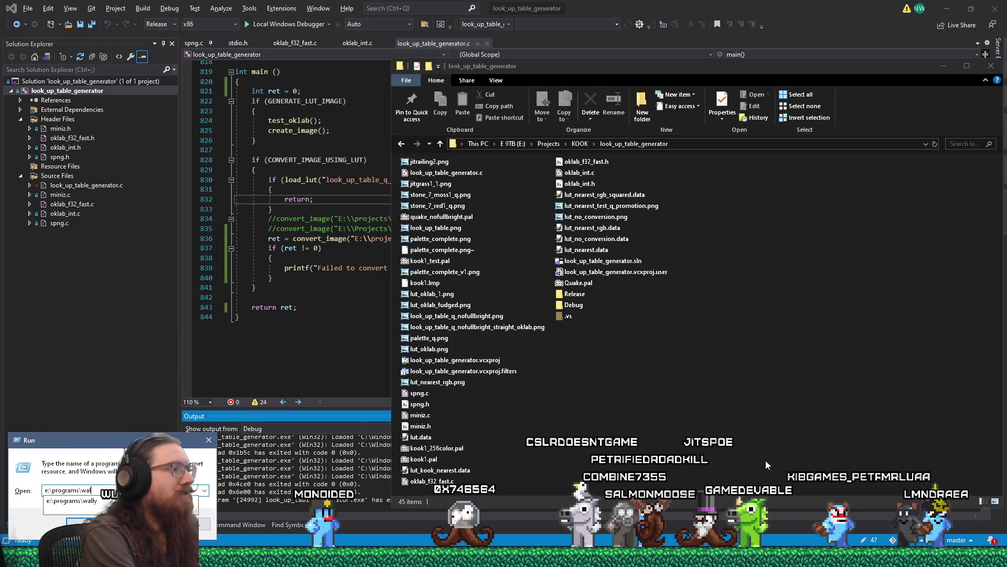
pyautogui.write('ly')
pyautogui.press('Return')
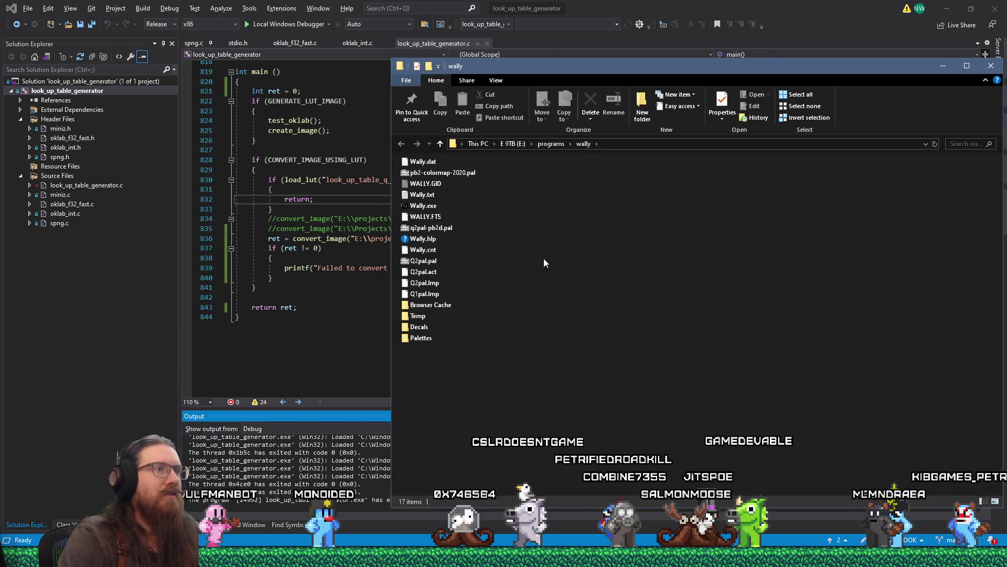
pyautogui.doubleClick(423, 205)
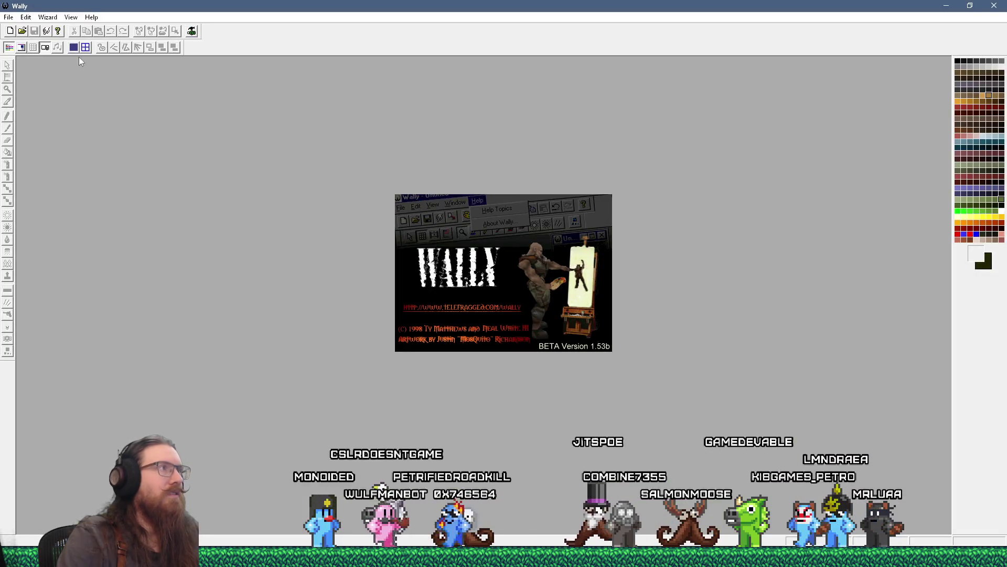
# Open recent jitspoe_sewer.wad, drag jitrailing2.png into it, and open the 128×32 texture.
pyautogui.click(9, 17)
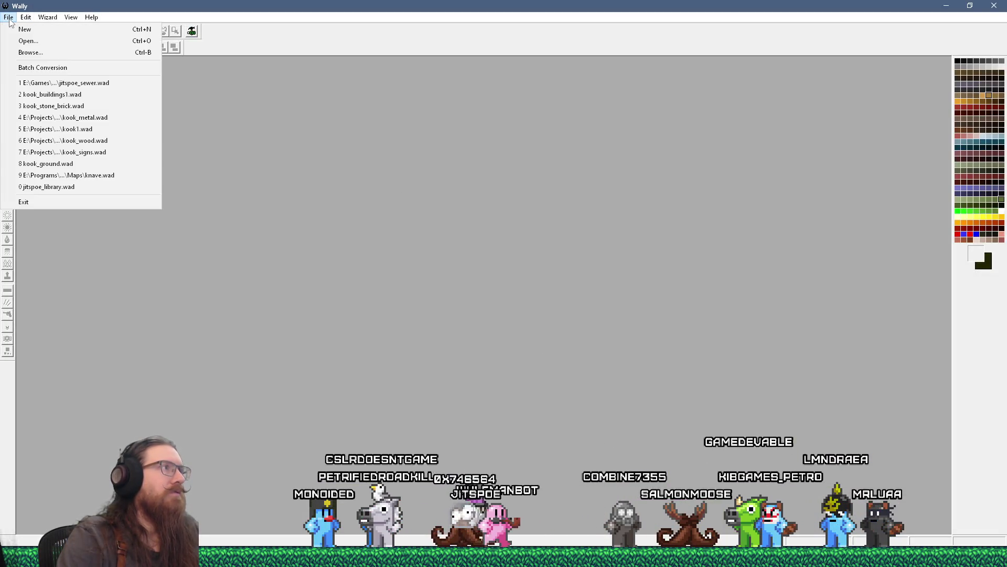
pyautogui.click(63, 82)
pyautogui.hotkey('alt', 'Tab')
pyautogui.hotkey('alt', 'Tab')
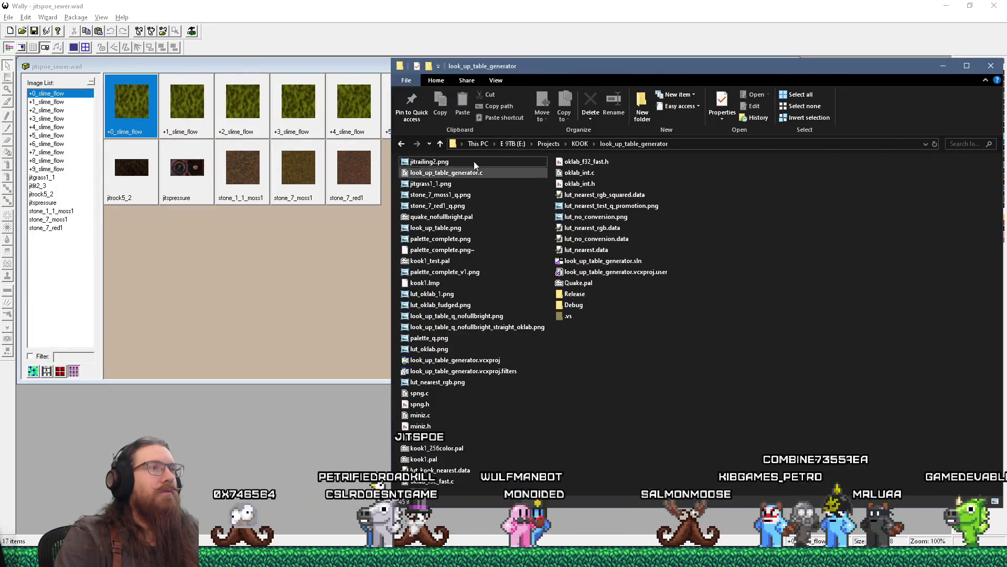
pyautogui.moveTo(577, 69); pyautogui.dragTo(737, 93)
pyautogui.moveTo(589, 185); pyautogui.dragTo(457, 179)
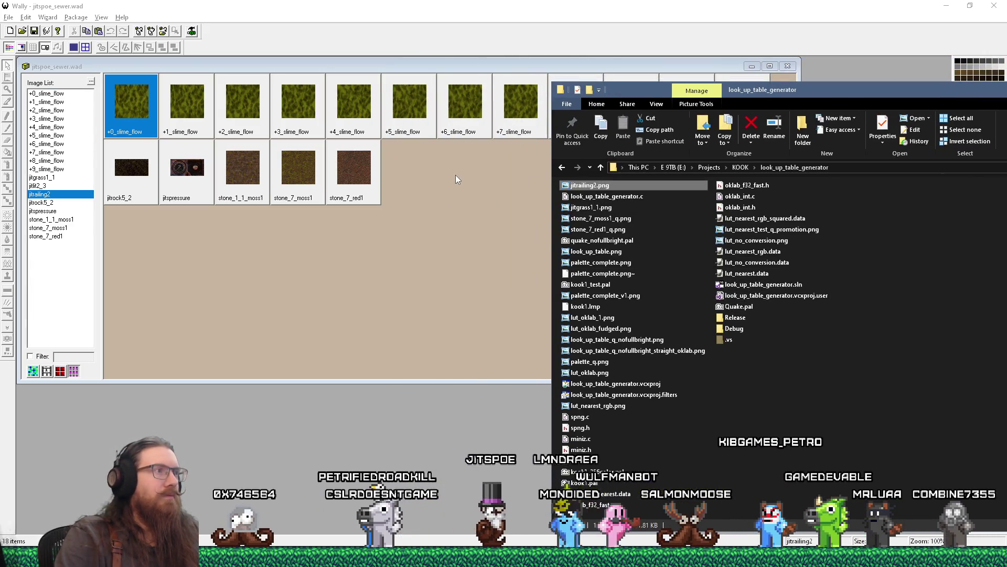
pyautogui.doubleClick(134, 164)
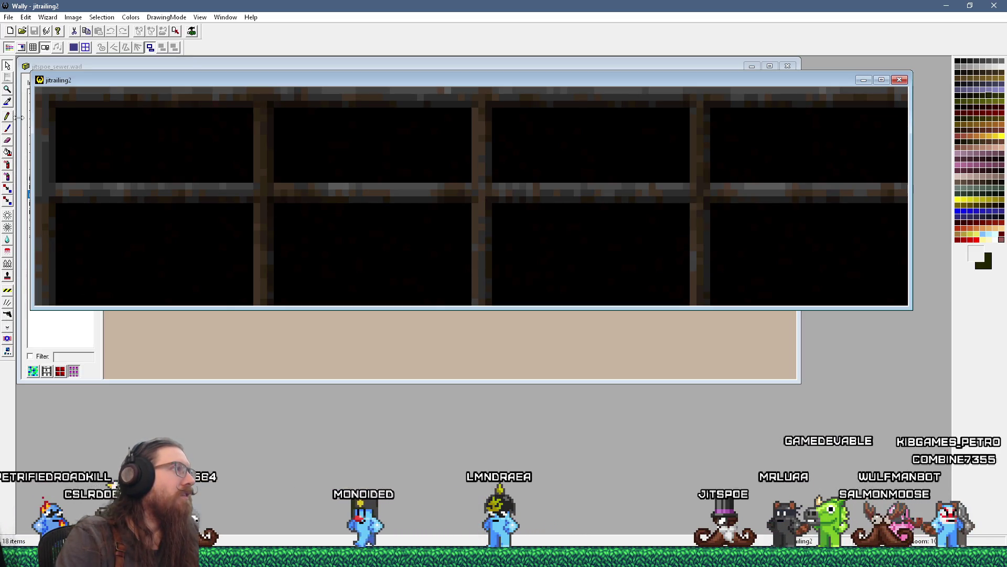
# Fill all eight black panels of the jitrailing2 texture with reddish brick colour.
pyautogui.click(69, 150)
pyautogui.click(143, 243)
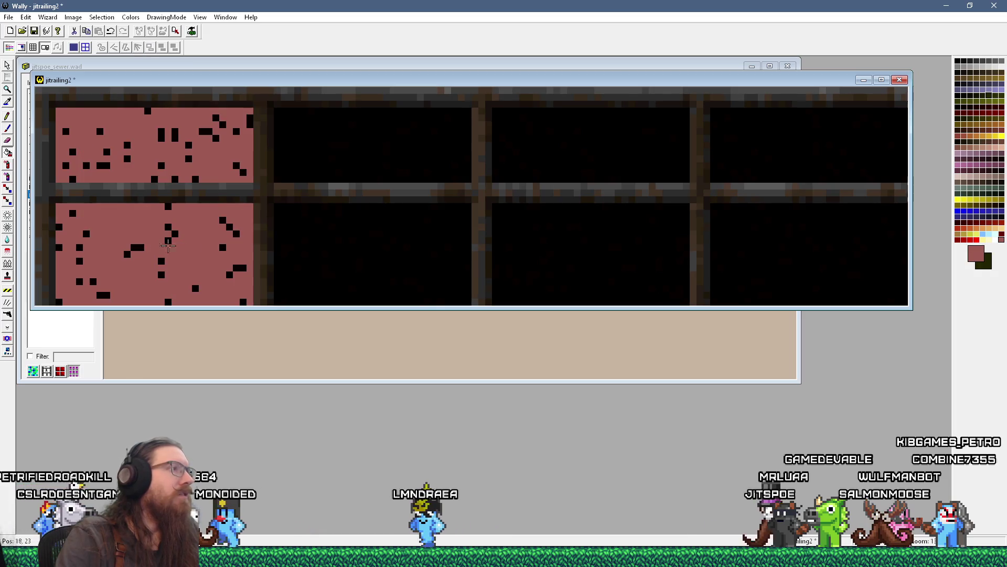
pyautogui.click(325, 247)
pyautogui.click(357, 167)
pyautogui.click(547, 243)
pyautogui.click(630, 158)
pyautogui.click(785, 160)
pyautogui.click(768, 263)
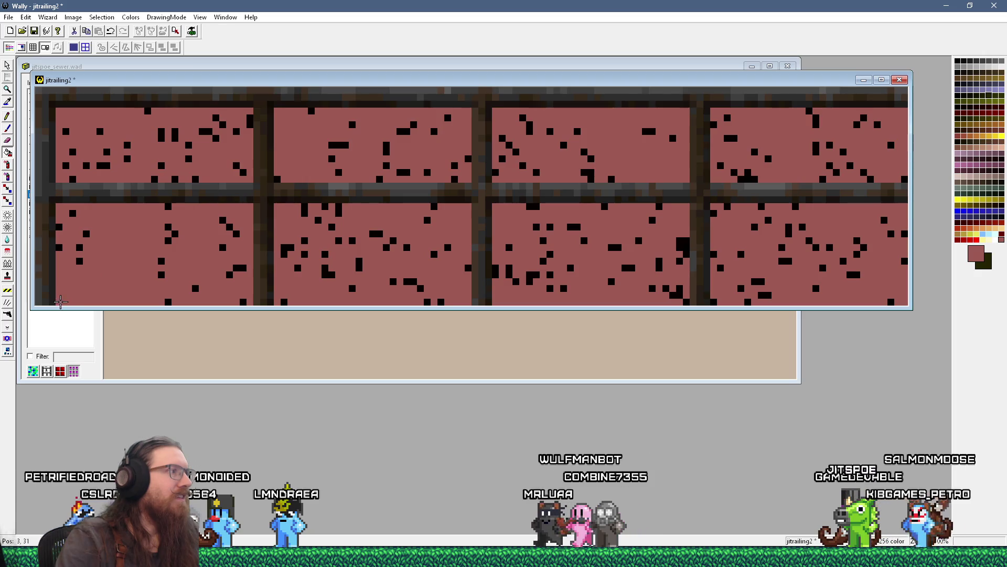
# Paint over the first black specks in the bottom-left and top-left panels.
pyautogui.click(79, 247)
pyautogui.click(59, 247)
pyautogui.click(86, 233)
pyautogui.click(59, 227)
pyautogui.click(70, 214)
pyautogui.click(66, 166)
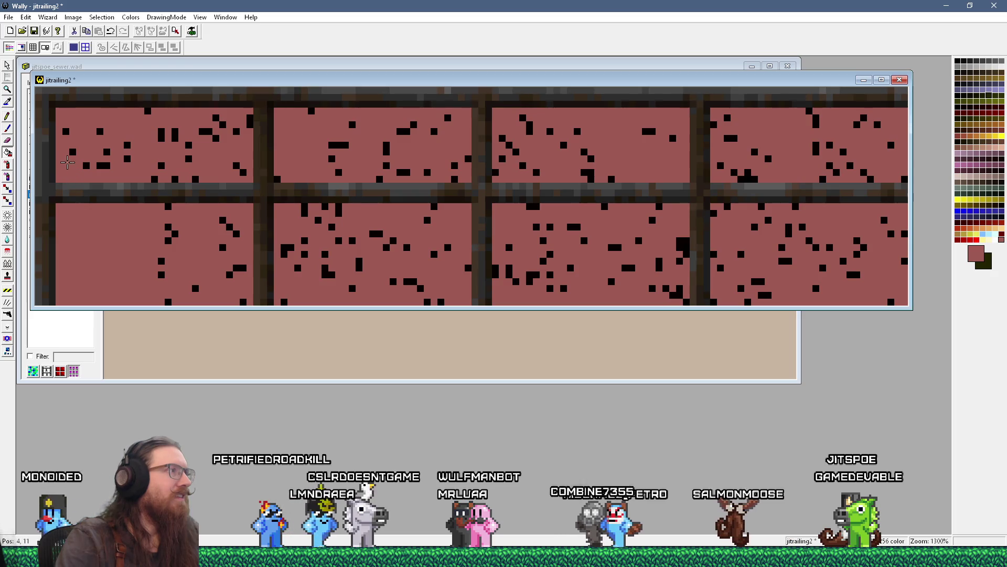
pyautogui.click(72, 152)
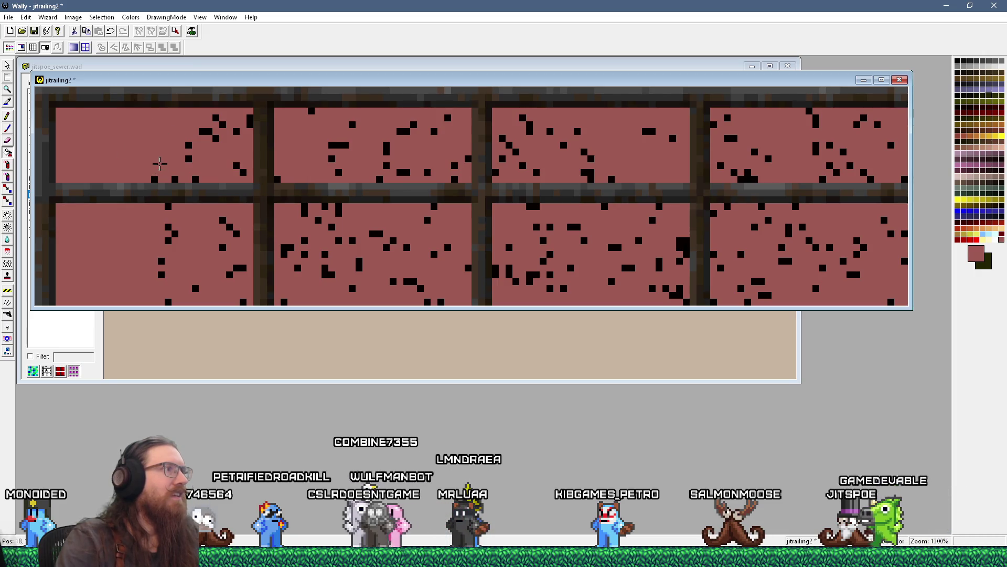
# Clear the remaining black specks from the top-left panel.
pyautogui.click(188, 158)
pyautogui.click(188, 145)
pyautogui.click(201, 132)
pyautogui.click(209, 131)
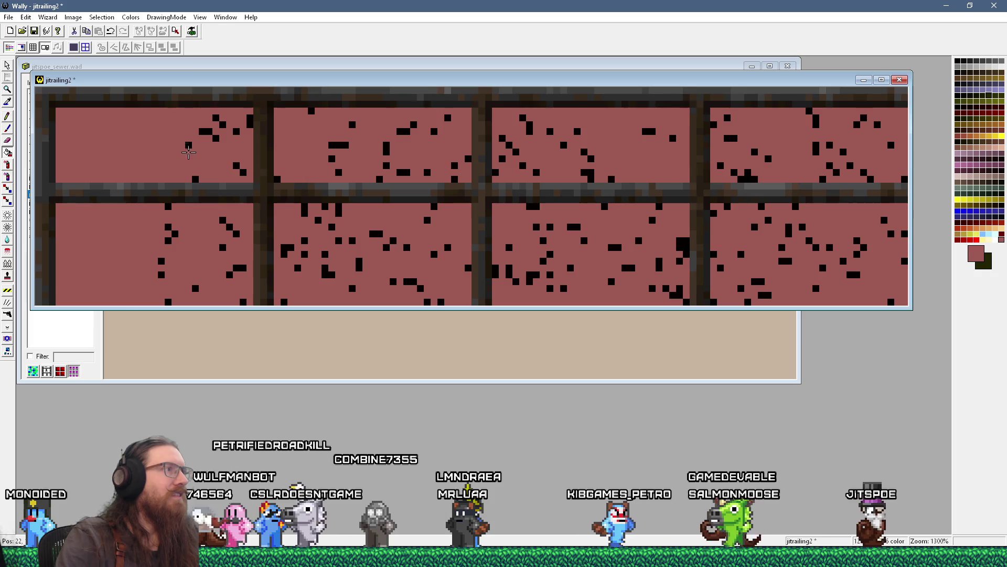
pyautogui.click(222, 124)
pyautogui.click(249, 121)
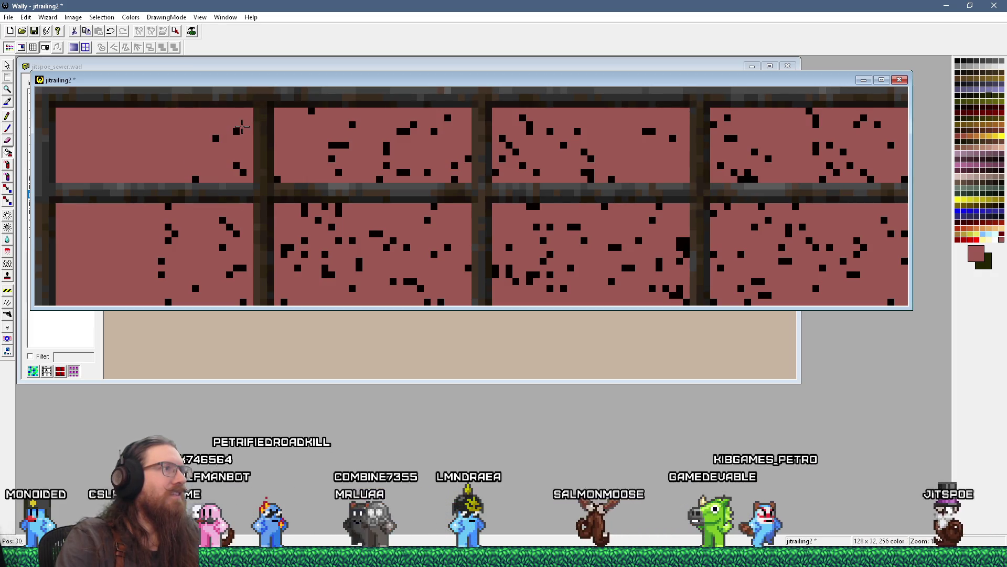
pyautogui.click(236, 131)
pyautogui.click(216, 137)
pyautogui.click(236, 165)
pyautogui.click(243, 172)
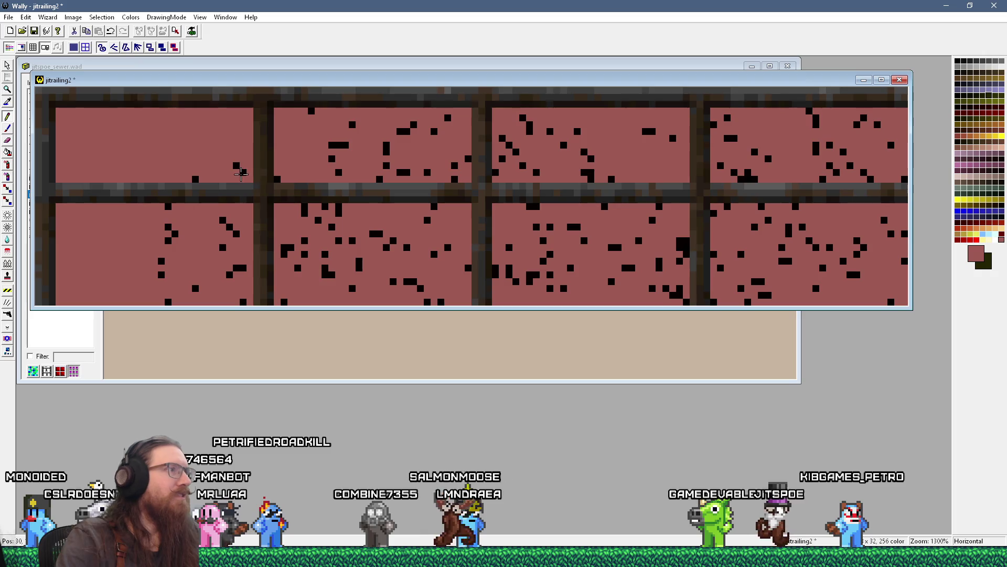
# Paint out the black specks across the bottom-left panel.
pyautogui.click(168, 226)
pyautogui.click(174, 233)
pyautogui.click(168, 240)
pyautogui.click(161, 260)
pyautogui.click(161, 275)
pyautogui.click(195, 288)
pyautogui.click(168, 302)
pyautogui.click(229, 275)
pyautogui.click(236, 268)
pyautogui.click(243, 267)
pyautogui.click(222, 247)
pyautogui.click(236, 234)
pyautogui.click(229, 227)
pyautogui.click(222, 220)
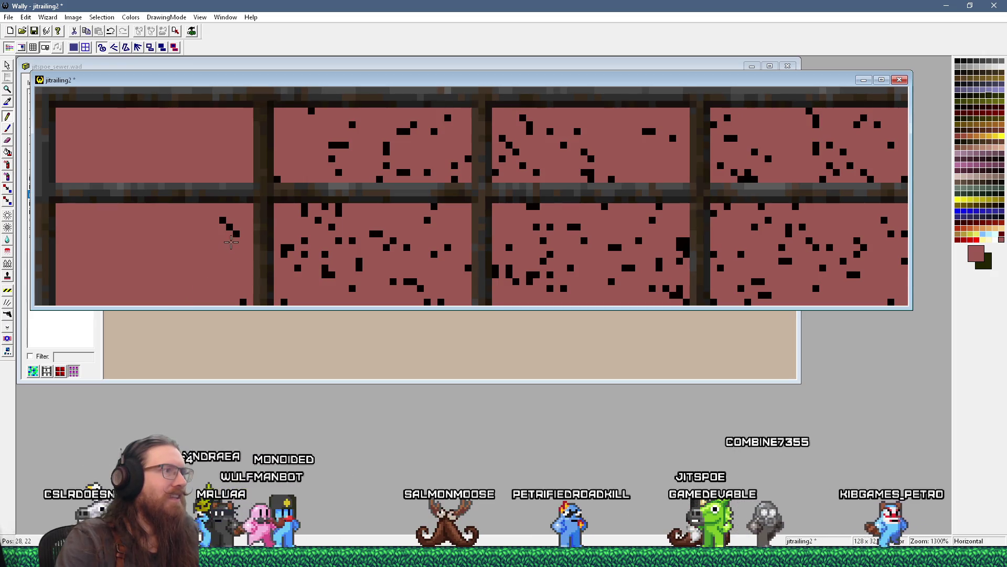
# Clear specks at the bottom-left panel's edge and second panel's left, undoing the last repaint.
pyautogui.click(243, 301)
pyautogui.click(284, 302)
pyautogui.click(284, 254)
pyautogui.click(284, 247)
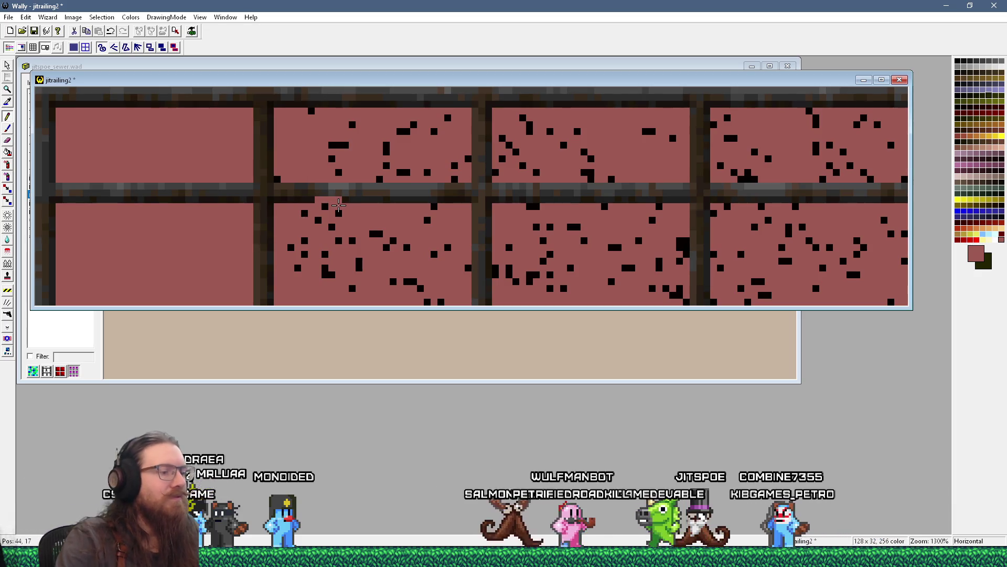
pyautogui.hotkey('ctrl', 'z')
pyautogui.hotkey('ctrl', 'z')
pyautogui.hotkey('ctrl', 'z')
# Paint over black specks in the upper part of the lower second panel.
pyautogui.click(324, 206)
pyautogui.click(305, 213)
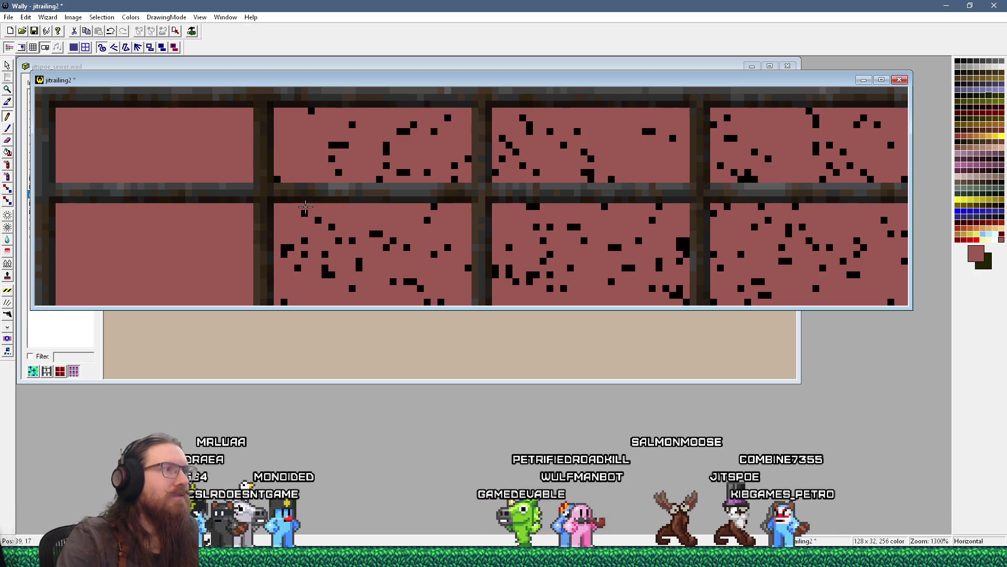
pyautogui.click(318, 220)
pyautogui.click(352, 240)
pyautogui.click(376, 233)
pyautogui.click(427, 220)
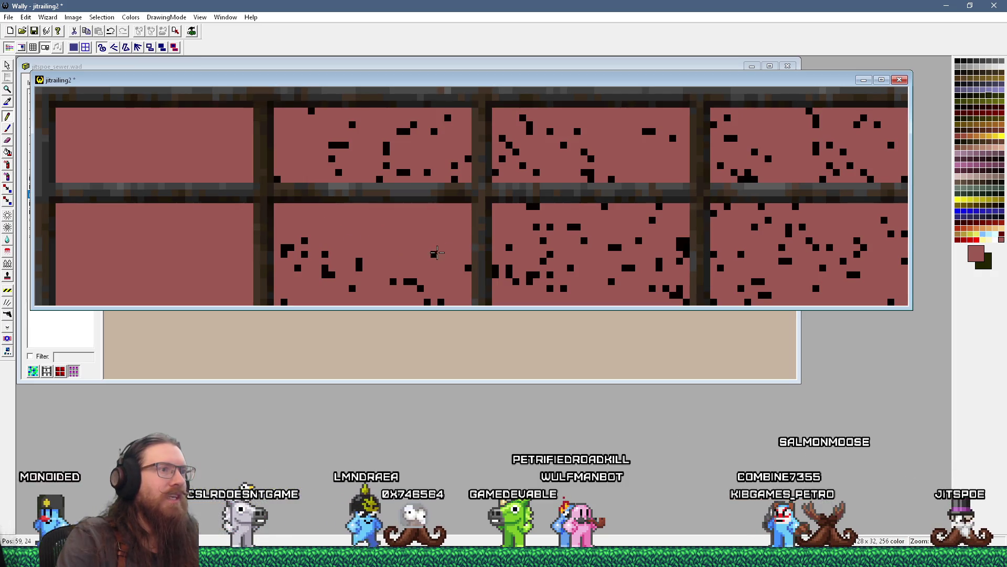
# Clear the remaining specks along the bottom of the lower second panel.
pyautogui.click(420, 288)
pyautogui.click(410, 281)
pyautogui.click(393, 281)
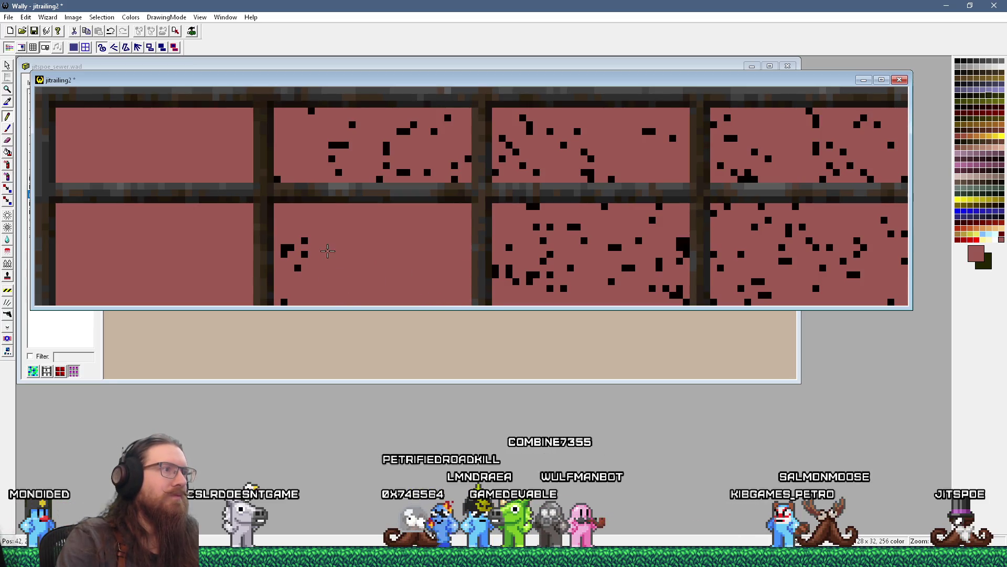
pyautogui.click(305, 253)
pyautogui.click(297, 267)
pyautogui.click(284, 301)
pyautogui.click(288, 249)
# Paint out black specks on the left half of the upper second panel.
pyautogui.click(332, 159)
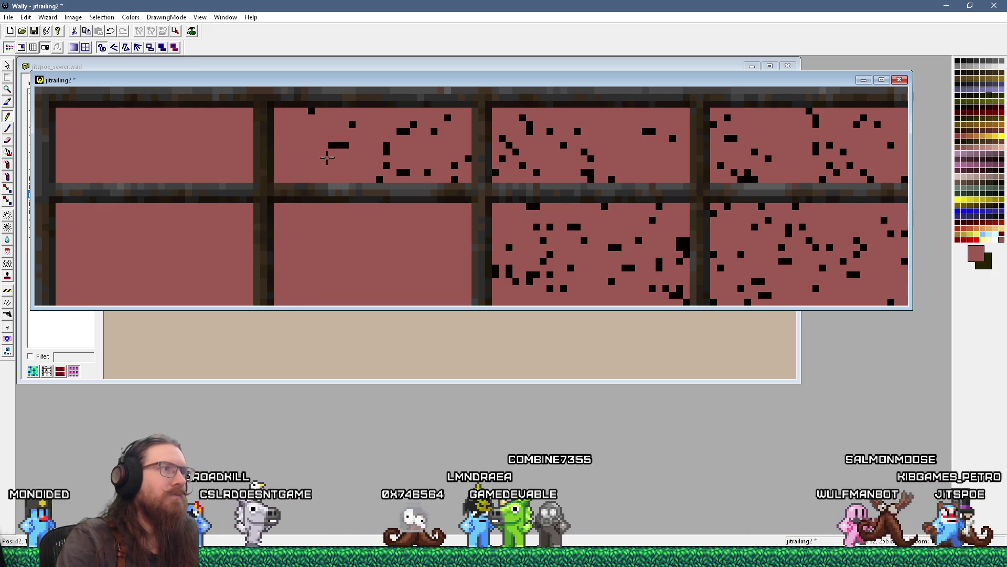
pyautogui.click(338, 145)
pyautogui.click(352, 124)
pyautogui.click(311, 111)
pyautogui.click(379, 179)
pyautogui.click(386, 165)
pyautogui.click(386, 149)
pyautogui.click(402, 131)
# Clear the last black specks from the right half of the upper second panel.
pyautogui.click(413, 125)
pyautogui.click(434, 132)
pyautogui.click(448, 117)
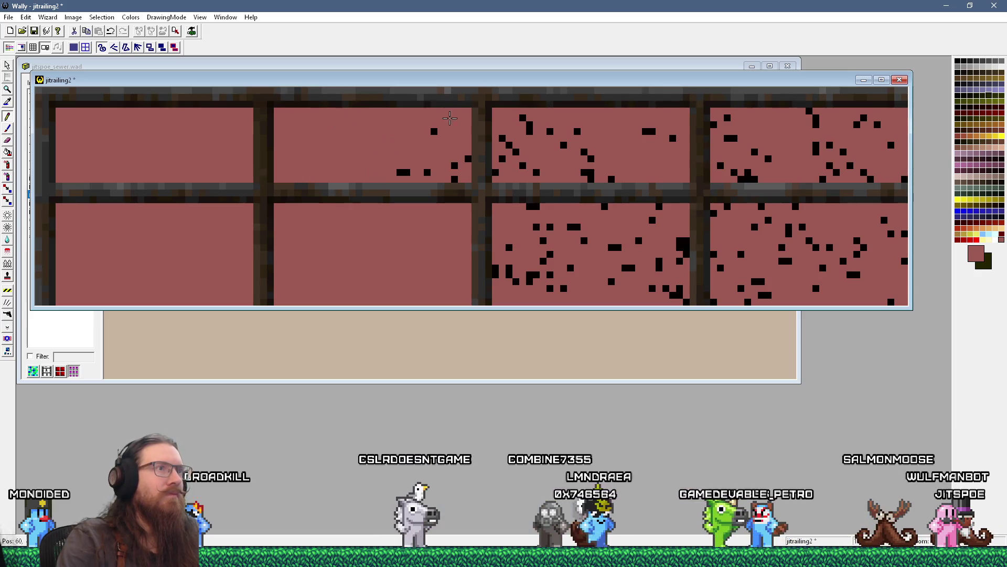
pyautogui.click(469, 158)
pyautogui.click(454, 166)
pyautogui.click(454, 179)
pyautogui.click(427, 172)
pyautogui.click(407, 172)
pyautogui.click(401, 172)
# Paint over black specks on the left of the upper third panel.
pyautogui.click(495, 172)
pyautogui.click(502, 158)
pyautogui.click(502, 138)
pyautogui.click(509, 145)
pyautogui.click(516, 152)
pyautogui.click(523, 165)
pyautogui.click(536, 172)
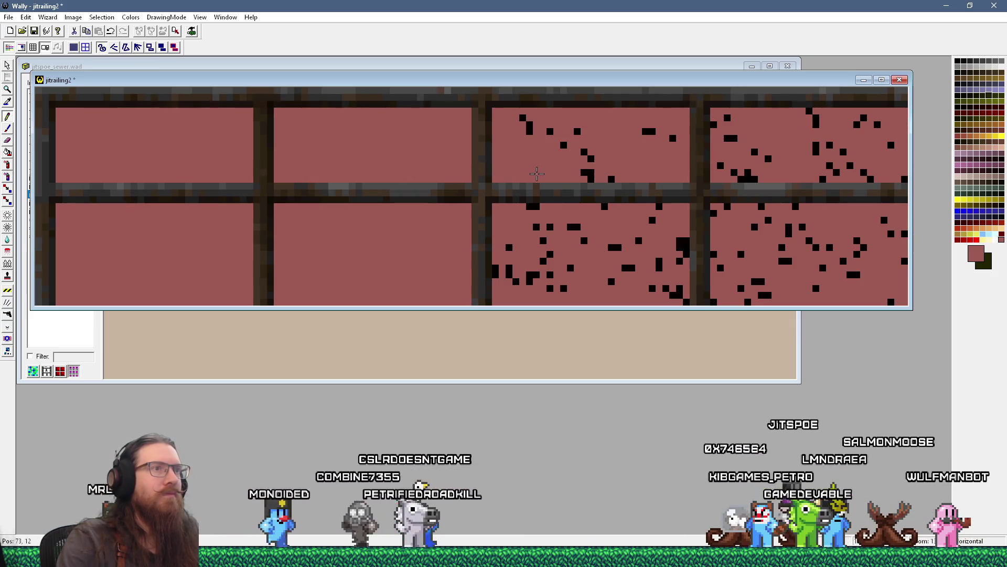
# Clear the remaining black specks from the upper third panel.
pyautogui.click(529, 131)
pyautogui.click(529, 124)
pyautogui.click(523, 117)
pyautogui.click(577, 131)
pyautogui.click(564, 145)
pyautogui.click(550, 131)
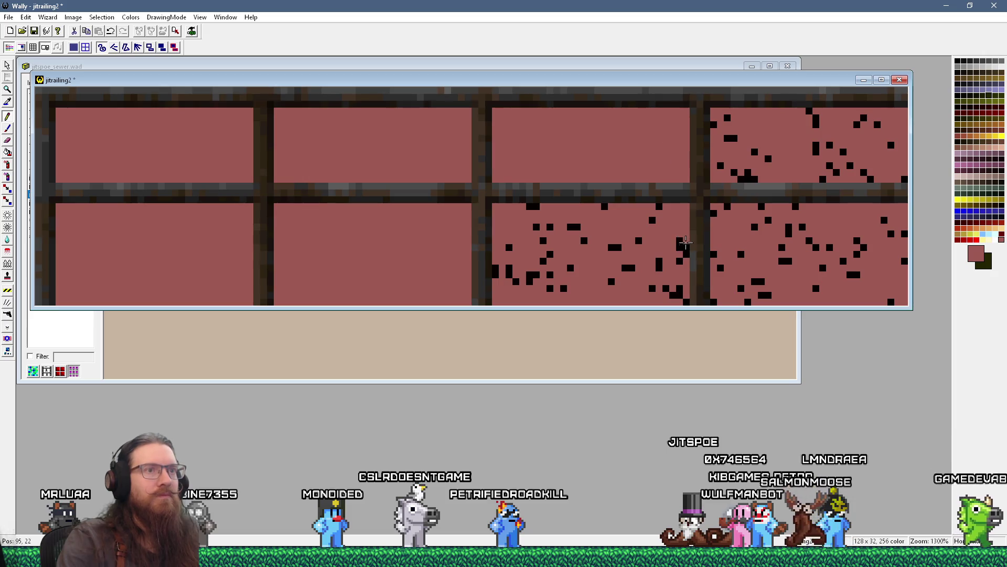
# Paint out black specks in the left part of the lower third panel.
pyautogui.click(605, 207)
pyautogui.click(533, 206)
pyautogui.click(495, 268)
pyautogui.click(495, 274)
pyautogui.click(509, 248)
pyautogui.click(509, 268)
pyautogui.click(509, 274)
pyautogui.click(529, 281)
# Clear the last black specks from the lower third panel.
pyautogui.click(530, 274)
pyautogui.click(536, 274)
pyautogui.click(550, 274)
pyautogui.click(543, 261)
pyautogui.click(550, 254)
pyautogui.click(536, 227)
pyautogui.click(543, 240)
pyautogui.click(515, 282)
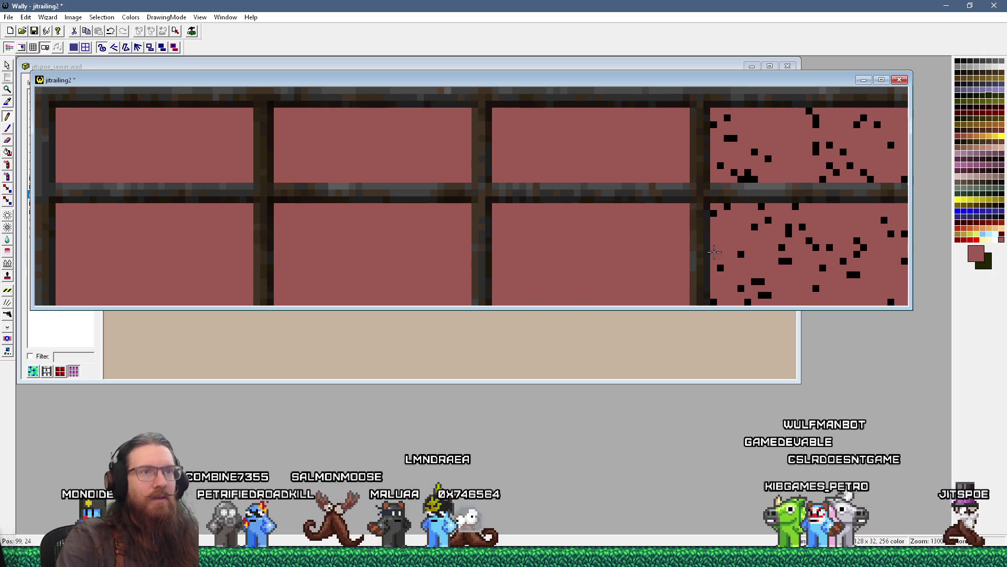
# Paint the first black specks on the lower-right brick brick red.
pyautogui.click(714, 213)
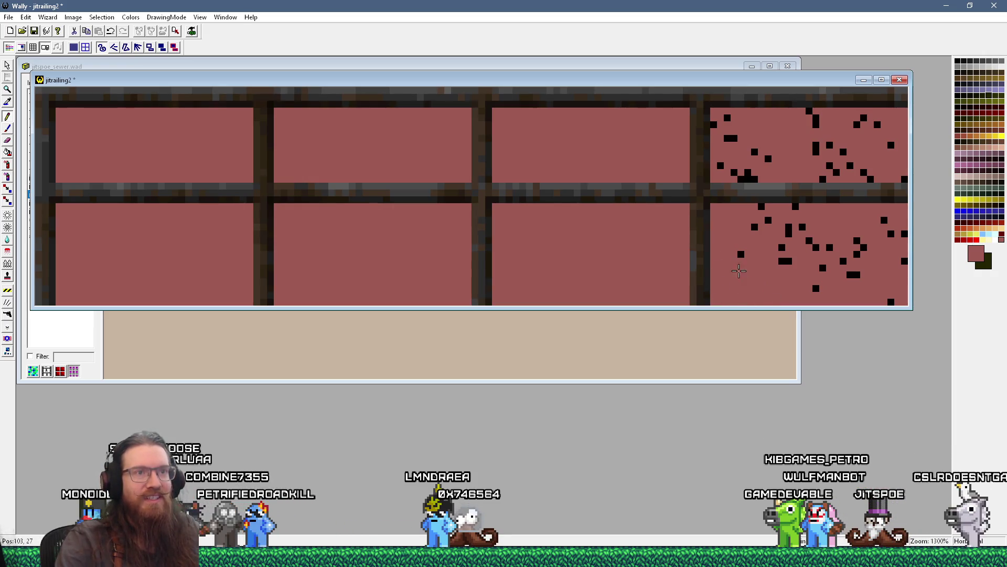
pyautogui.click(761, 206)
pyautogui.click(796, 206)
pyautogui.click(788, 231)
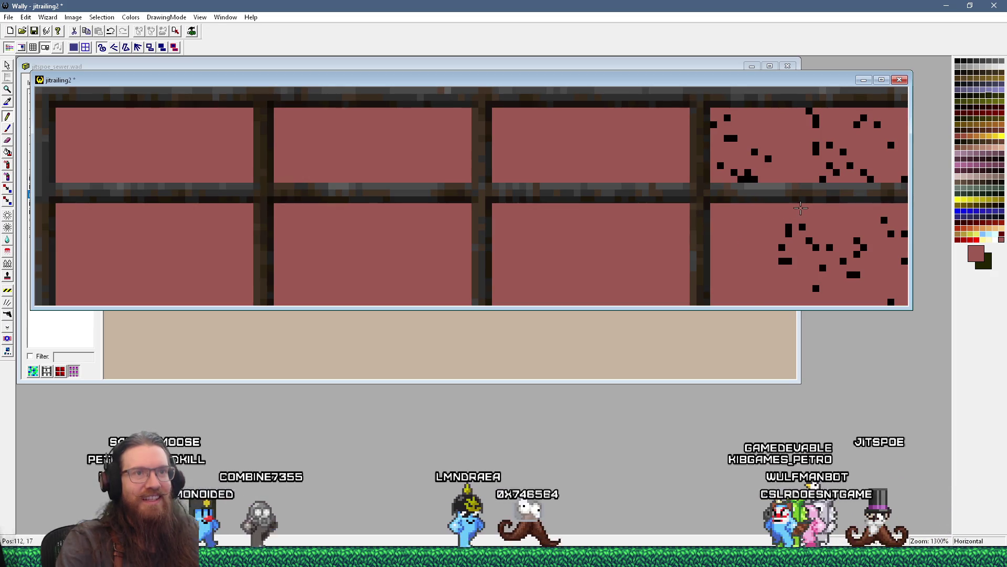
pyautogui.click(781, 247)
pyautogui.click(786, 260)
# Recolour the remaining lower-right brick specks to brick red.
pyautogui.click(802, 227)
pyautogui.click(809, 240)
pyautogui.click(816, 247)
pyautogui.click(829, 247)
pyautogui.click(822, 267)
pyautogui.click(815, 288)
pyautogui.click(854, 275)
pyautogui.click(843, 261)
pyautogui.click(856, 254)
pyautogui.click(857, 240)
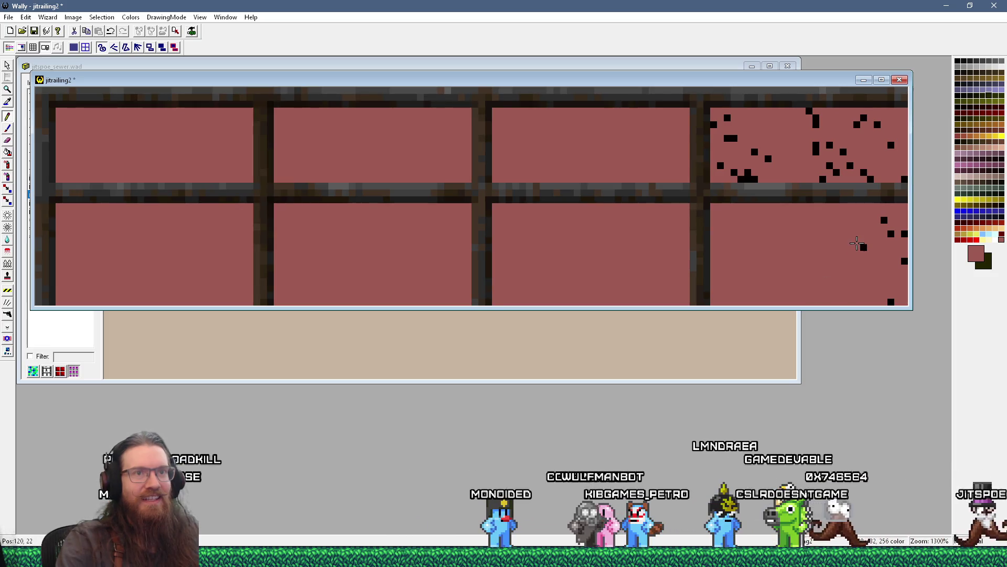
# Recolour the black specks on the right side of the upper-right brick to brick red.
pyautogui.click(905, 179)
pyautogui.click(871, 179)
pyautogui.click(864, 172)
pyautogui.click(849, 165)
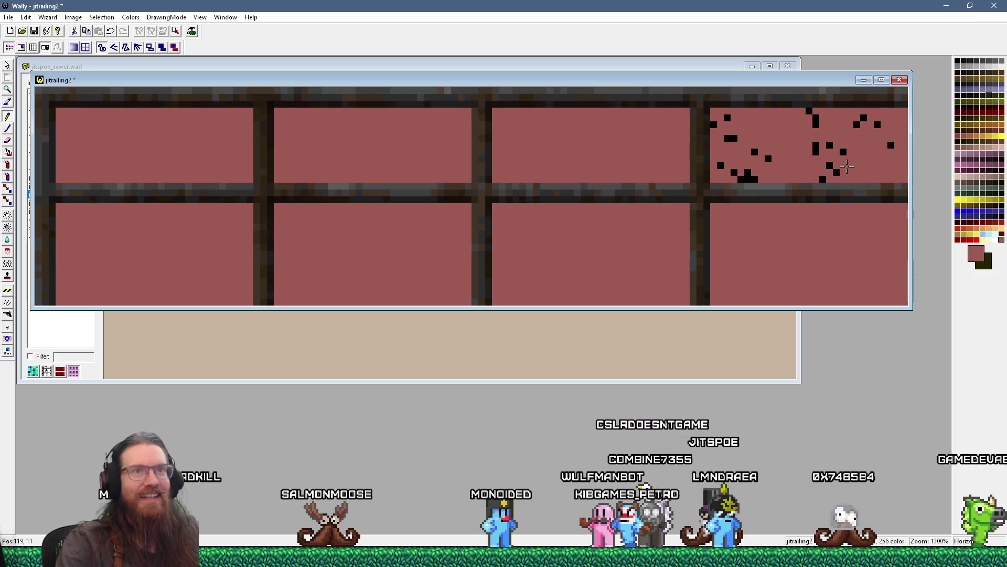
pyautogui.click(830, 166)
pyautogui.click(837, 172)
pyautogui.click(822, 179)
pyautogui.click(816, 151)
pyautogui.click(816, 145)
pyautogui.click(816, 125)
pyautogui.click(816, 118)
pyautogui.click(809, 111)
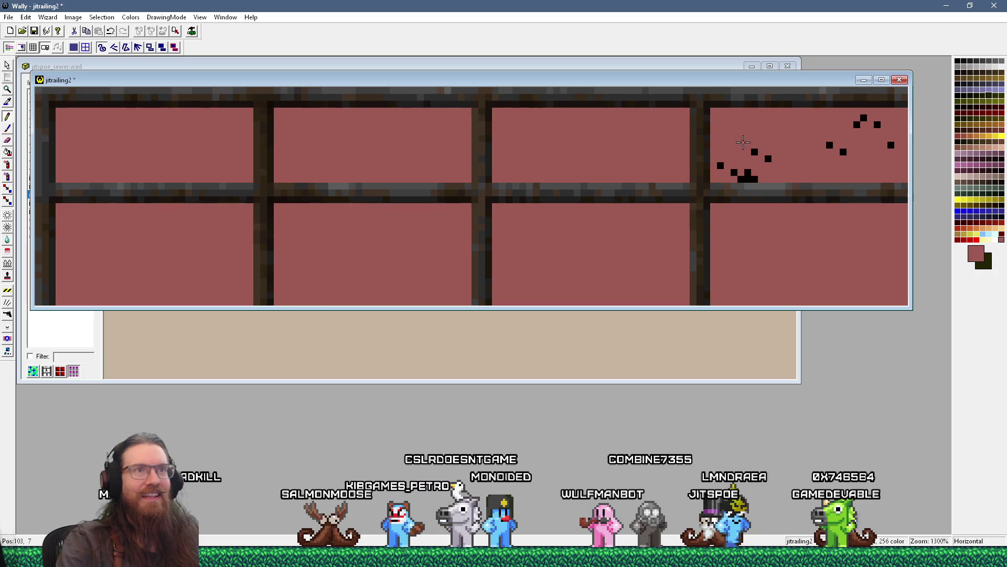
# Clear black specks on the left part of the upper-right brick.
pyautogui.click(720, 165)
pyautogui.click(734, 172)
pyautogui.click(754, 178)
pyautogui.click(748, 179)
pyautogui.click(741, 179)
pyautogui.click(748, 172)
# Paint out the final black specks remaining on the upper-right brick.
pyautogui.click(755, 152)
pyautogui.click(768, 158)
pyautogui.click(830, 144)
pyautogui.click(843, 152)
pyautogui.click(856, 124)
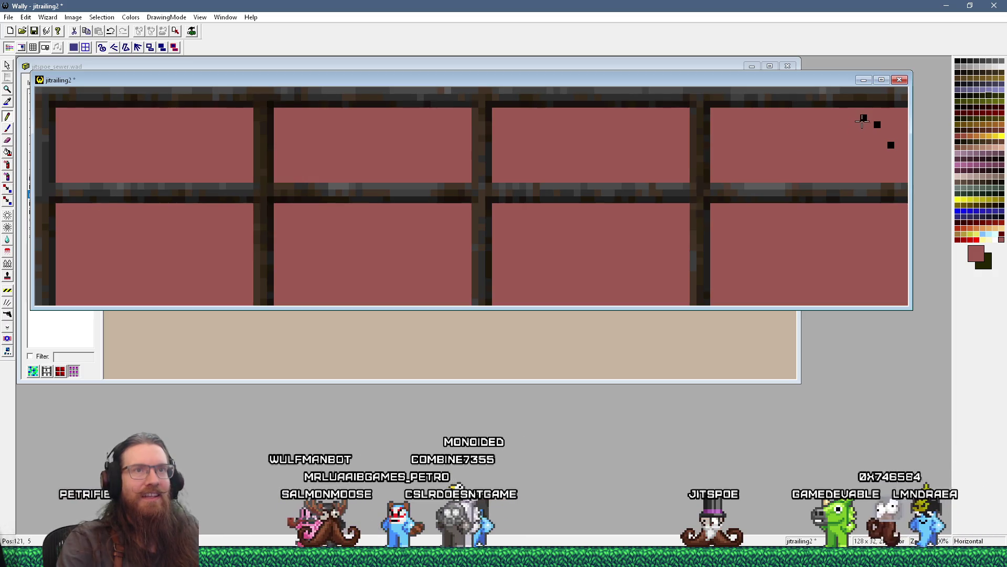
pyautogui.click(877, 124)
pyautogui.click(890, 145)
# Save the cleaned jitrailing2 texture in Wally, close its window and return to TrenchBroom.
pyautogui.hotkey('ctrl', 's')
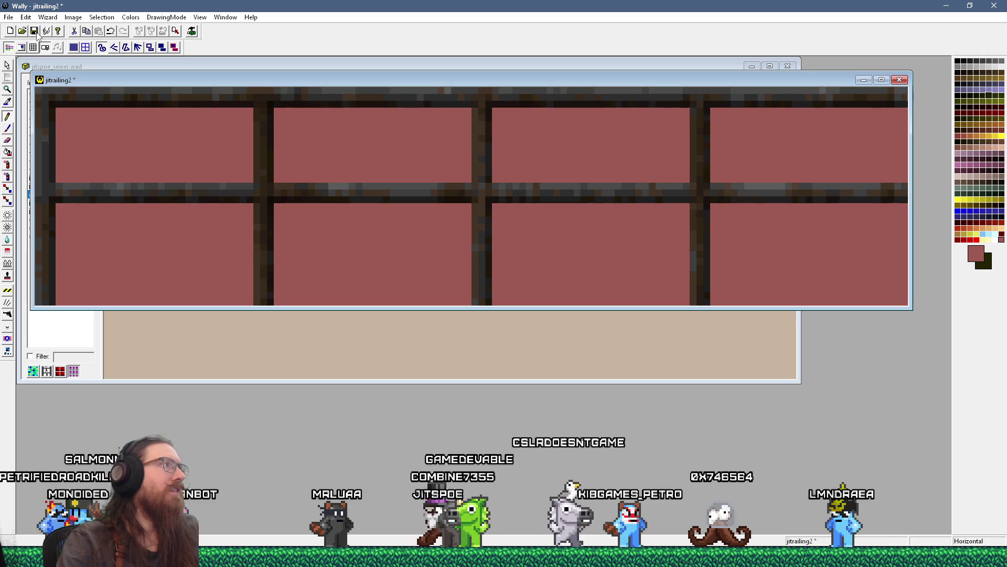
pyautogui.click(900, 80)
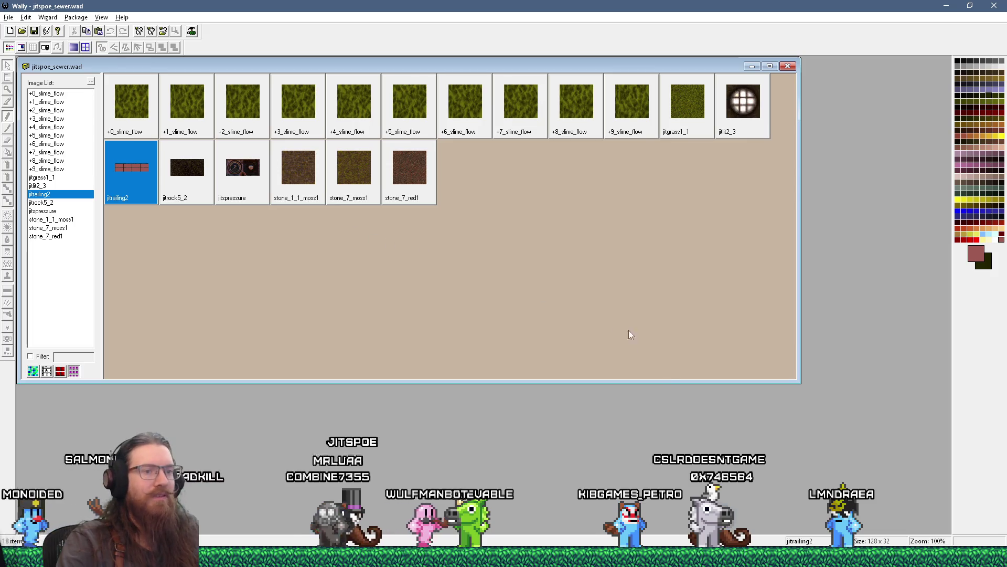
pyautogui.hotkey('alt', 'Tab')
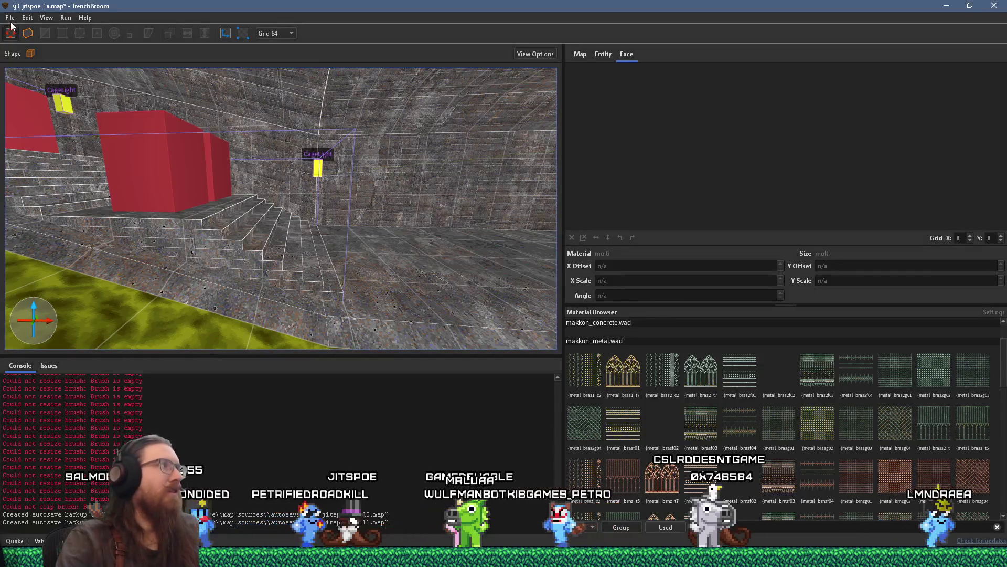
# Filter TrenchBroom's material browser by 'met' to list the makkon_metal textures.
pyautogui.click(11, 18)
pyautogui.press('Escape')
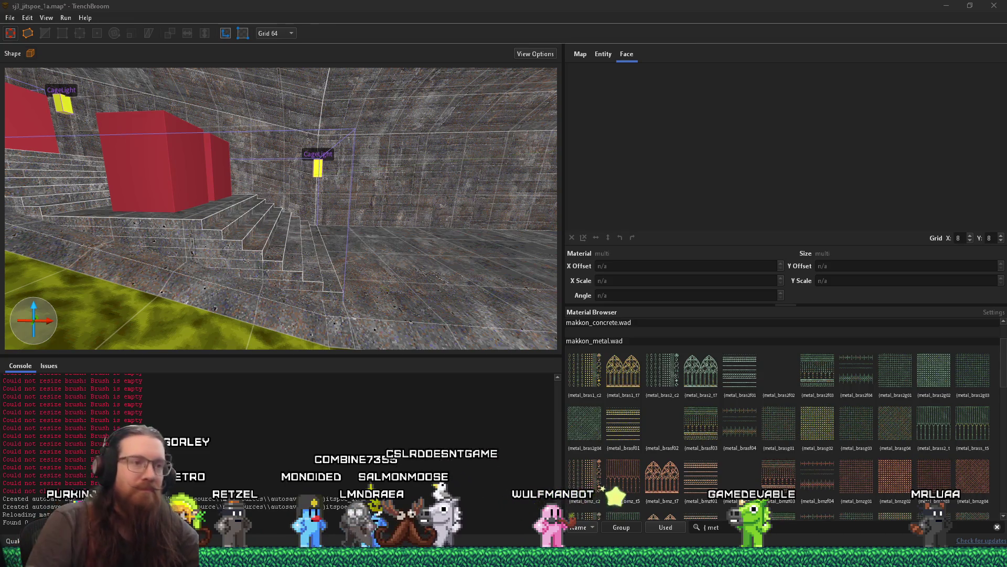
pyautogui.hotkey('alt', 'Tab')
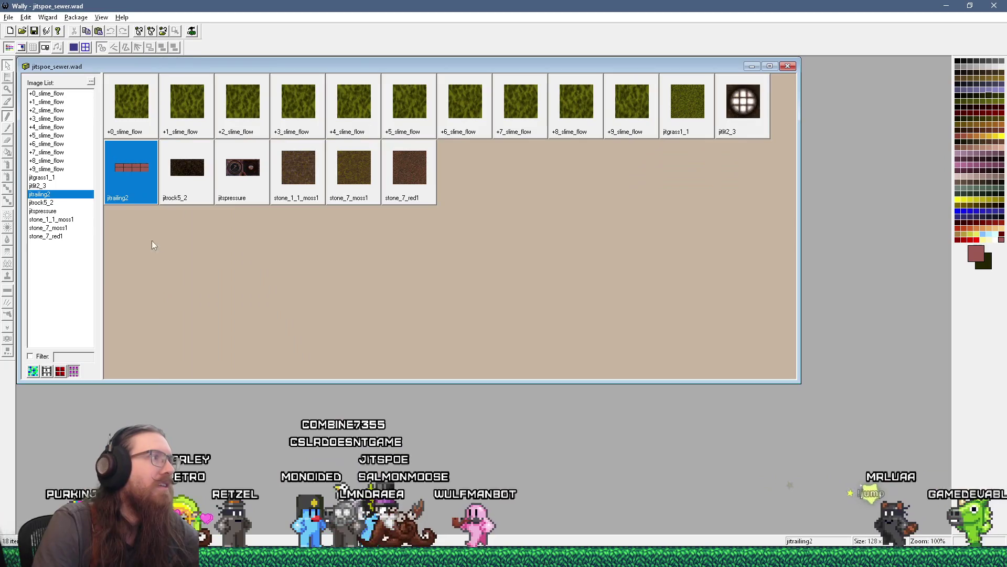
# Rename the jitrailing2 texture in Wally to {jitrailing2, then return to TrenchBroom.
pyautogui.rightClick(117, 196)
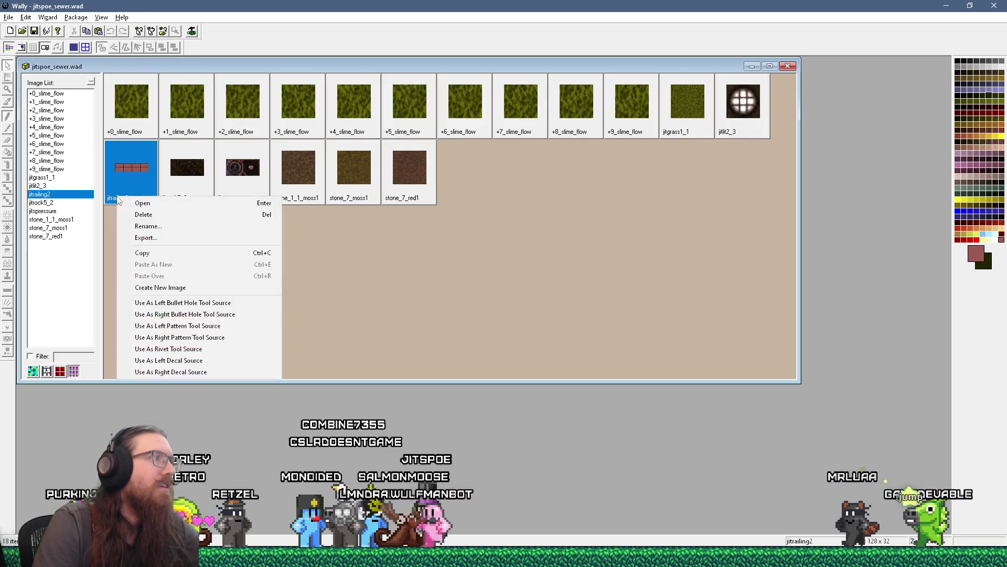
pyautogui.click(140, 225)
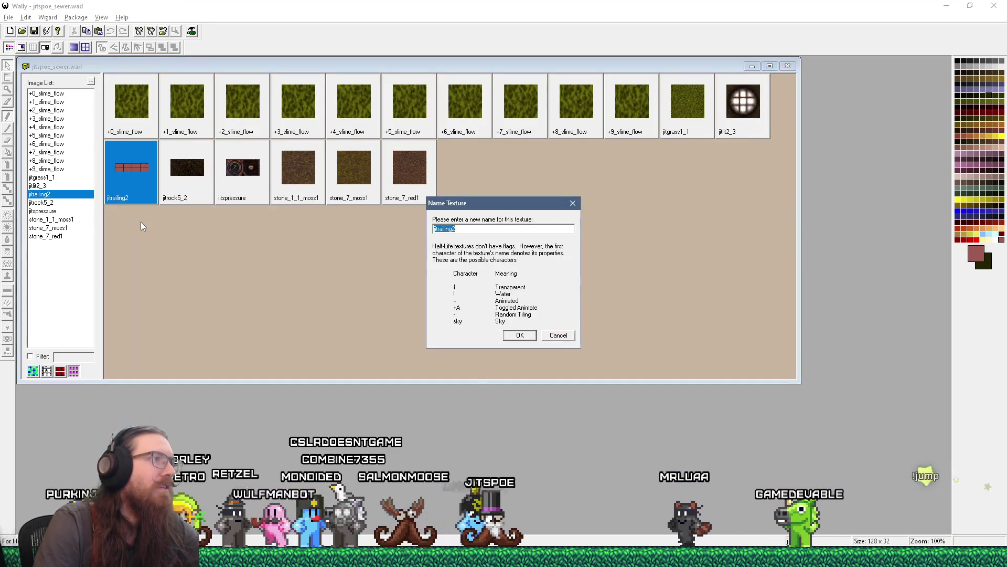
pyautogui.write('{')
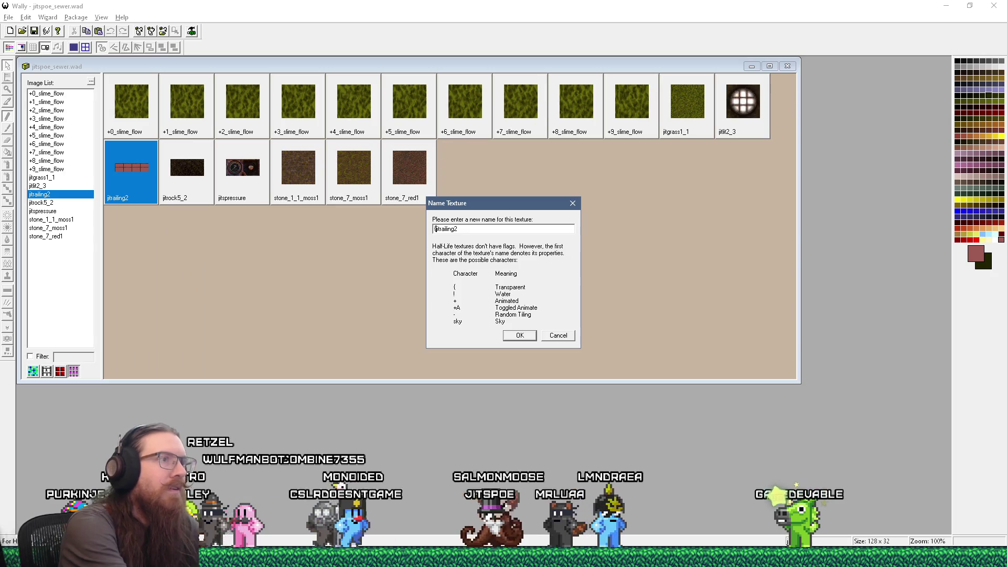
pyautogui.press('Return')
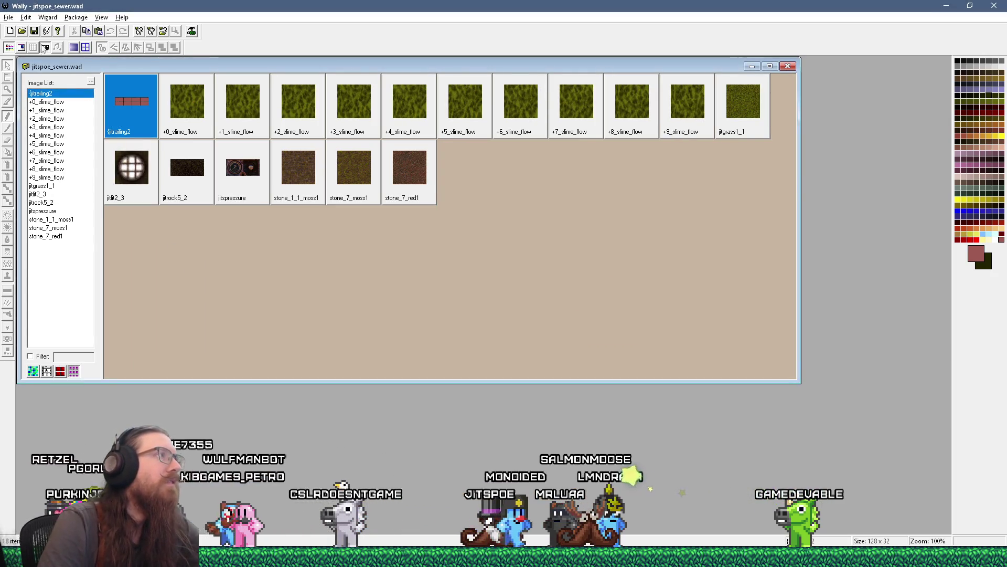
pyautogui.hotkey('alt', 'Tab')
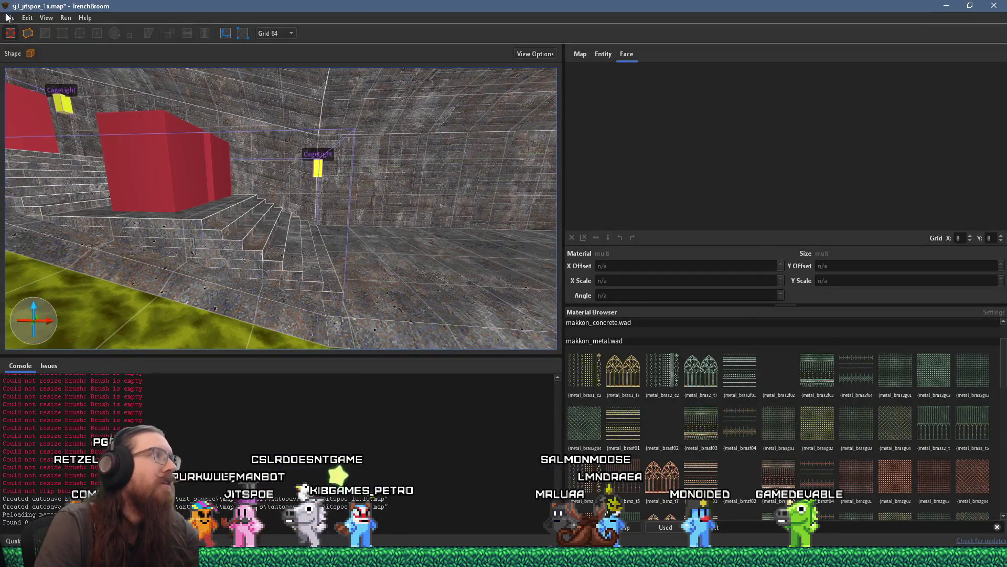
# Reload the texture collections from disk via the File menu.
pyautogui.click(9, 18)
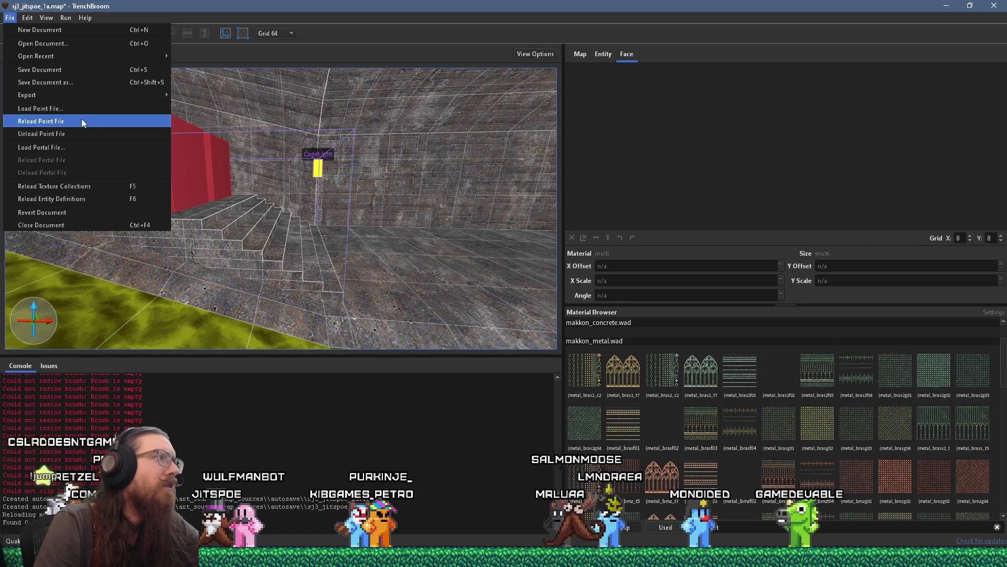
pyautogui.click(81, 185)
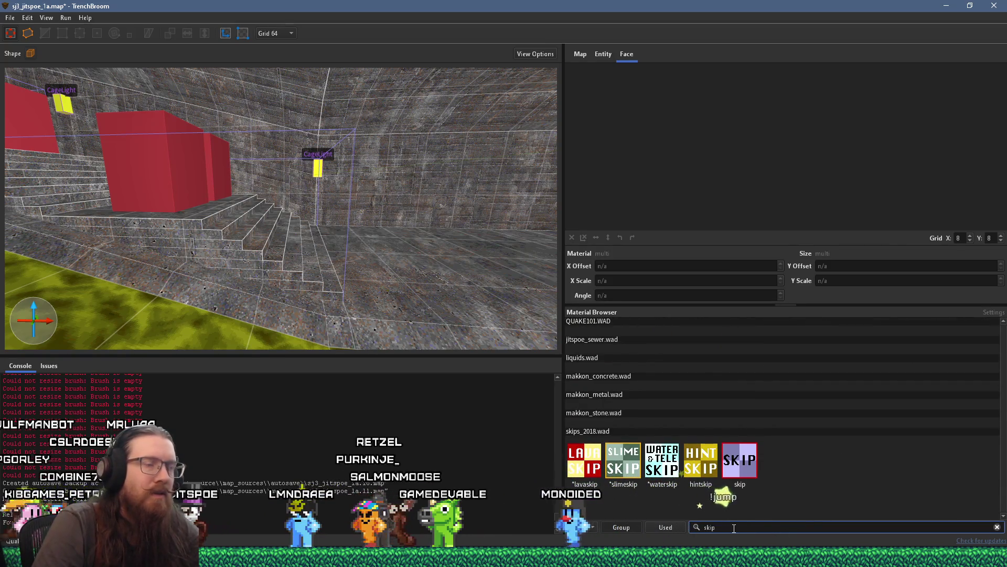
pyautogui.scroll(-5, 444, 303)
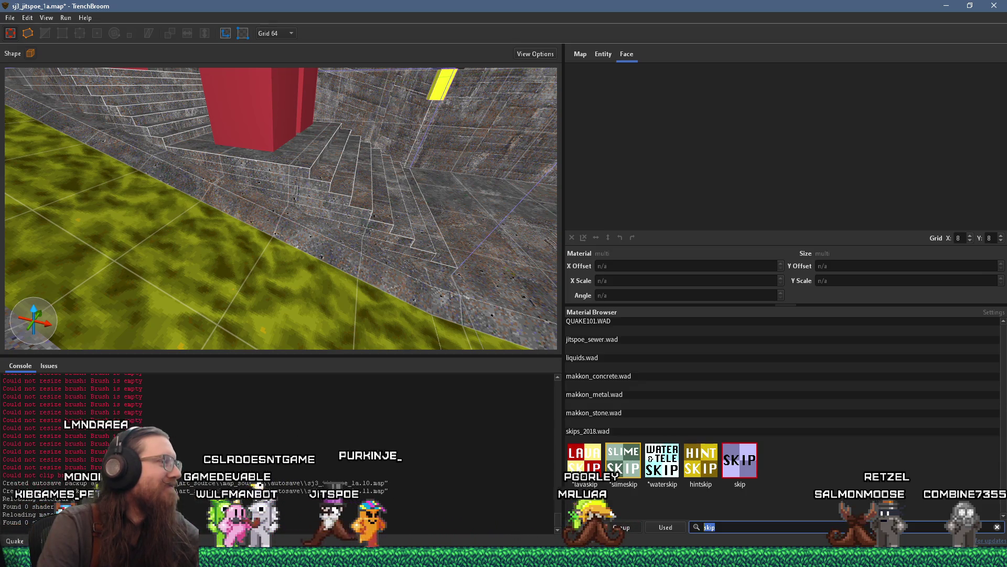
# Filter the material browser by 'skip' and turn the view toward the stairs.
pyautogui.hotkey('alt', 'Tab')
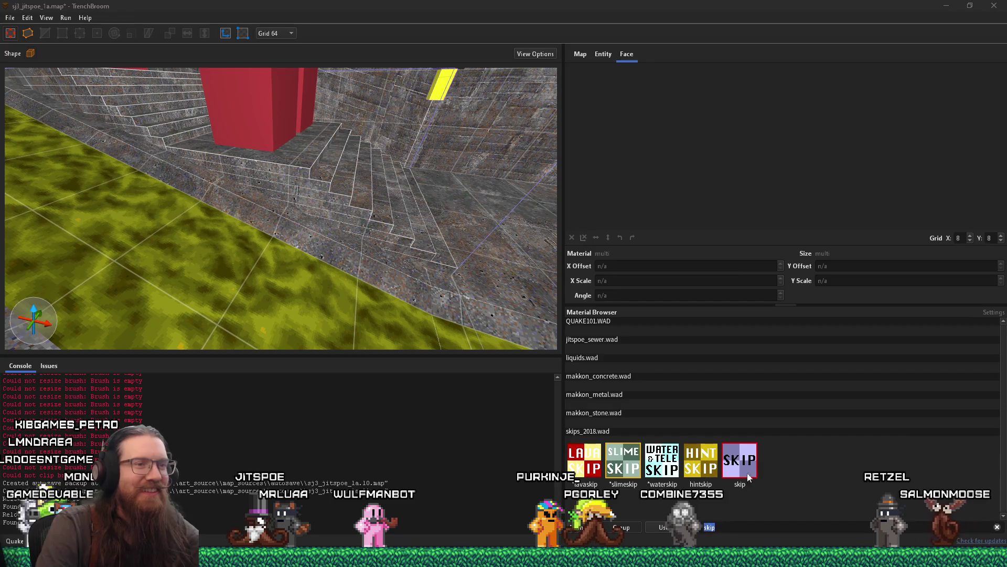
pyautogui.scroll(10, 313, 253)
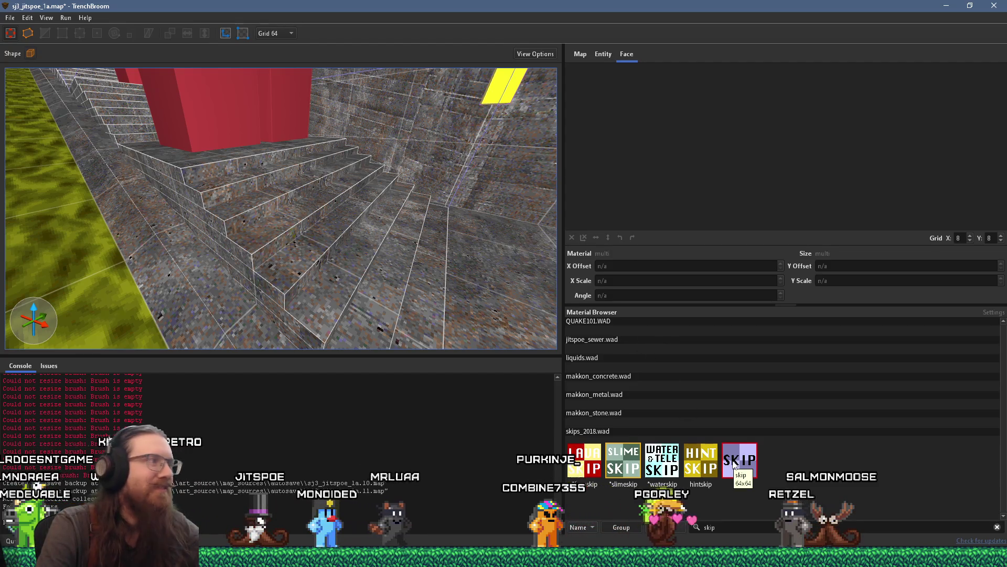
pyautogui.moveTo(388, 268); pyautogui.dragTo(326, 203)
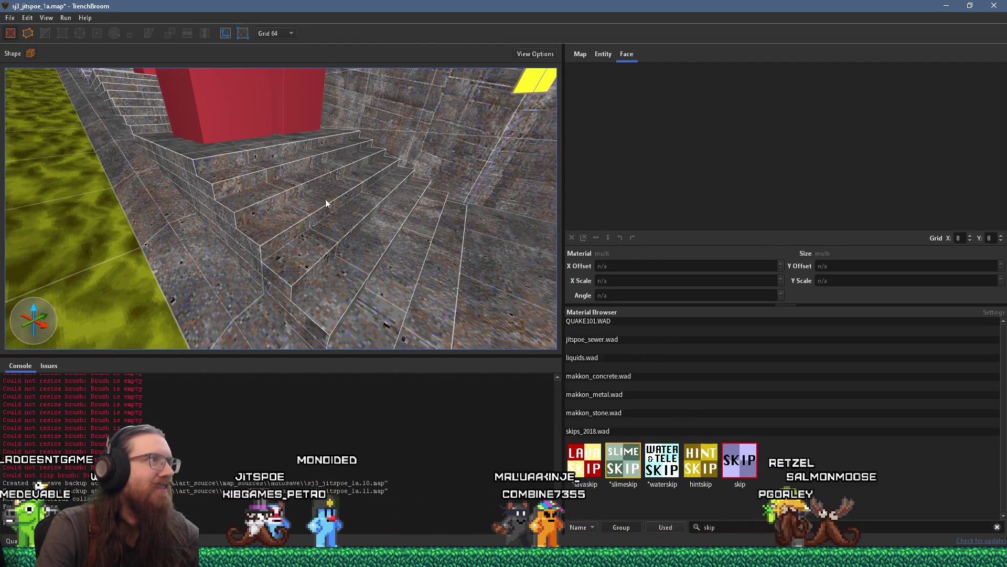
# On grid 4, make the skip brush beside the stairs 36 units tall and shorten its right end.
pyautogui.click(287, 33)
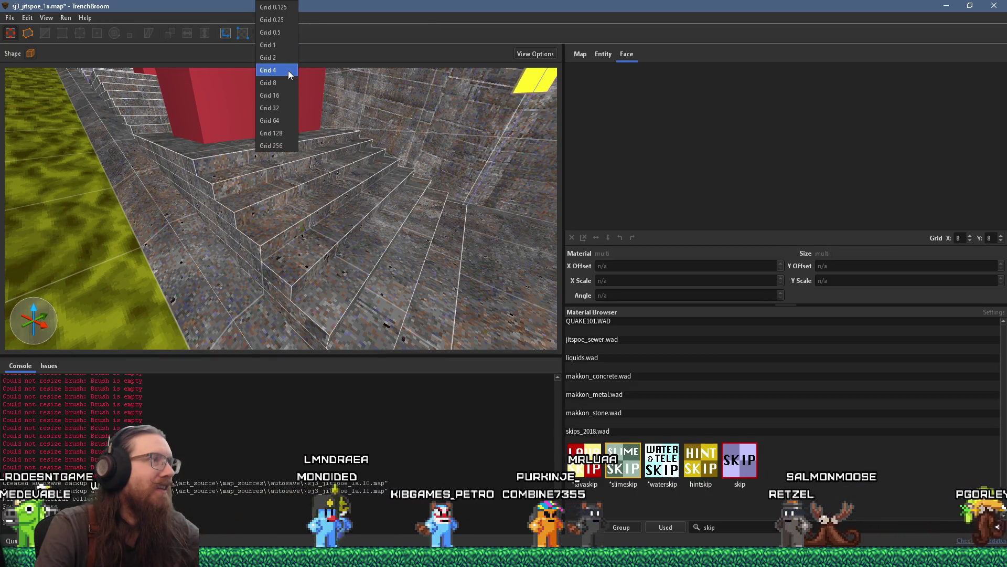
pyautogui.click(288, 70)
pyautogui.moveTo(329, 219)
pyautogui.mouseDown()
pyautogui.moveTo(322, 253)
pyautogui.moveTo(363, 222)
pyautogui.moveTo(355, 261)
pyautogui.moveTo(294, 215)
pyautogui.moveTo(162, 171)
pyautogui.moveTo(411, 242)
pyautogui.moveTo(347, 250)
pyautogui.moveTo(347, 230)
pyautogui.moveTo(280, 220)
pyautogui.moveTo(374, 233)
pyautogui.mouseUp()
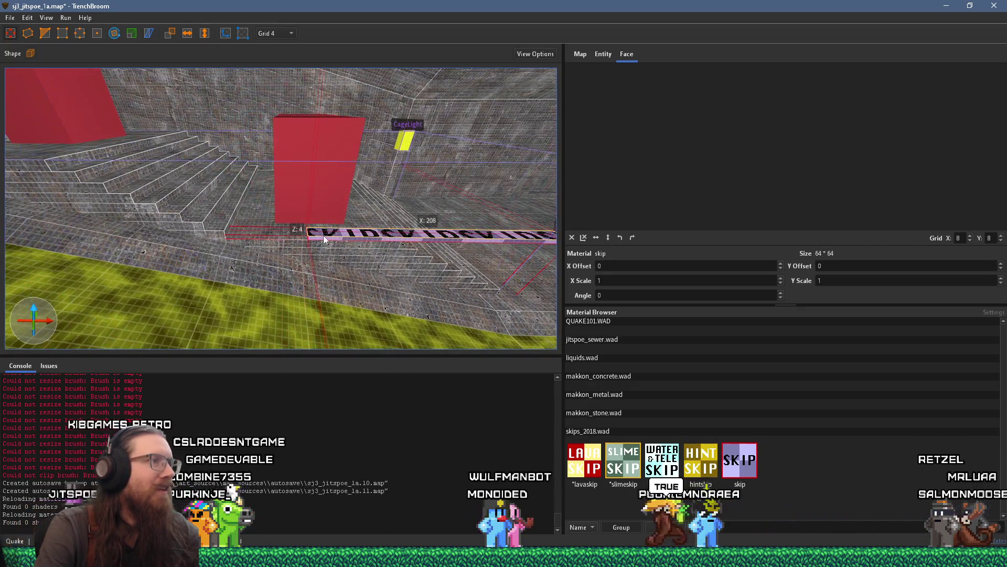
pyautogui.scroll(-2, 324, 238)
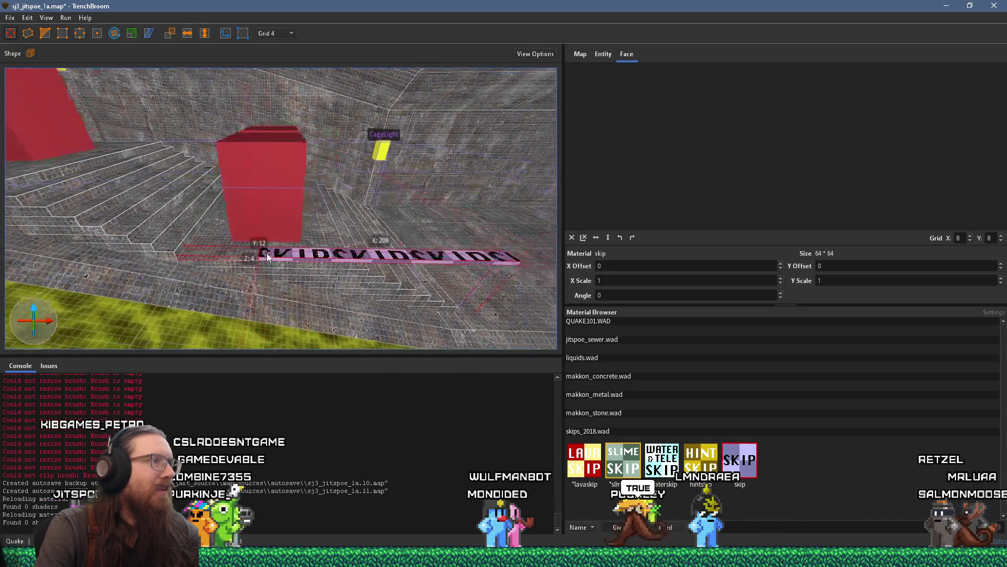
pyautogui.moveTo(277, 247)
pyautogui.mouseDown()
pyautogui.moveTo(284, 227)
pyautogui.moveTo(231, 242)
pyautogui.moveTo(139, 236)
pyautogui.mouseUp()
pyautogui.moveTo(527, 253); pyautogui.dragTo(345, 231)
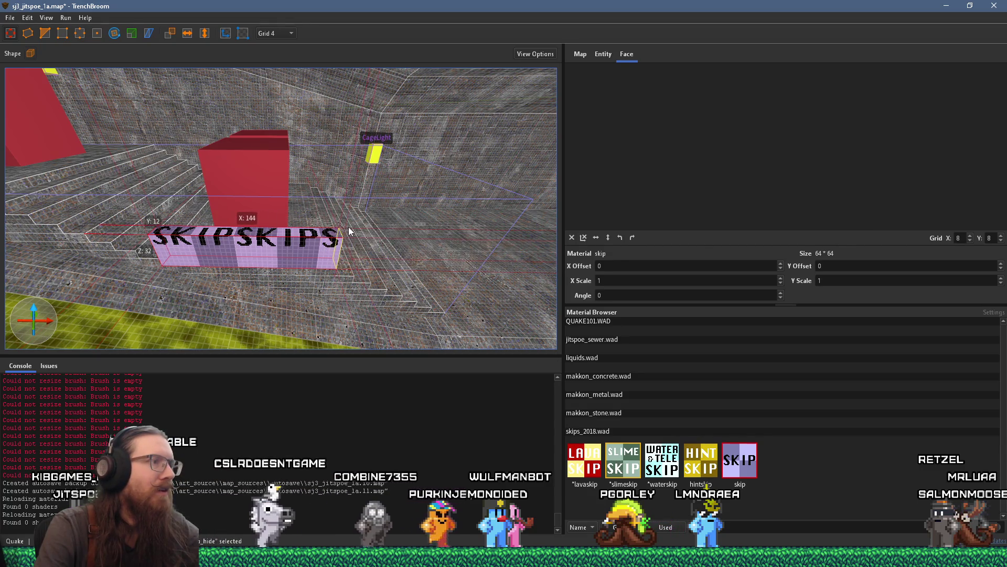
# Apply the {jitrailing2 railing texture to the selected skip brush.
pyautogui.scroll(3, 235, 210)
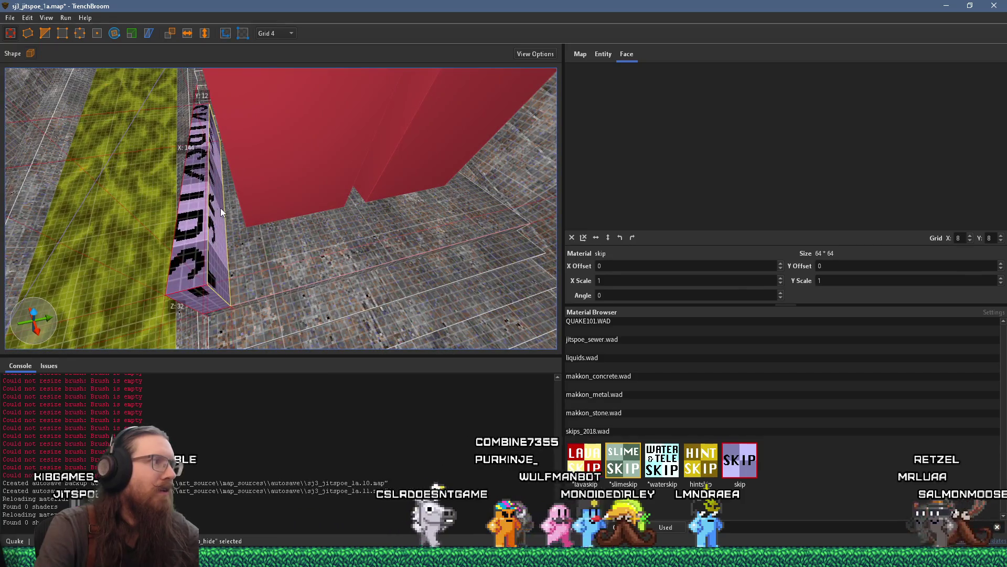
pyautogui.scroll(-3, 220, 208)
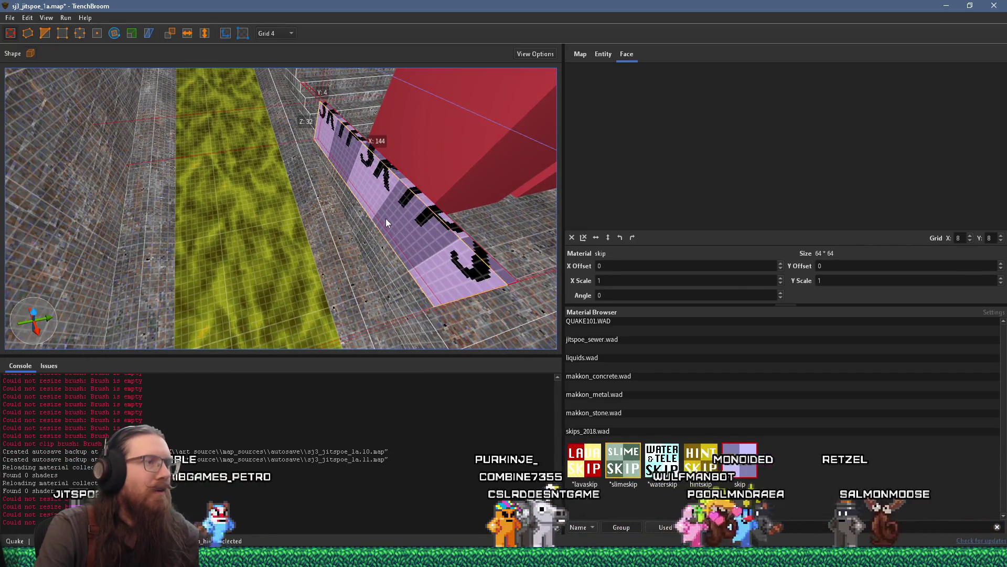
pyautogui.keyDown('shift'); pyautogui.click(386, 219); pyautogui.keyUp('shift')
pyautogui.moveTo(355, 222); pyautogui.dragTo(413, 247)
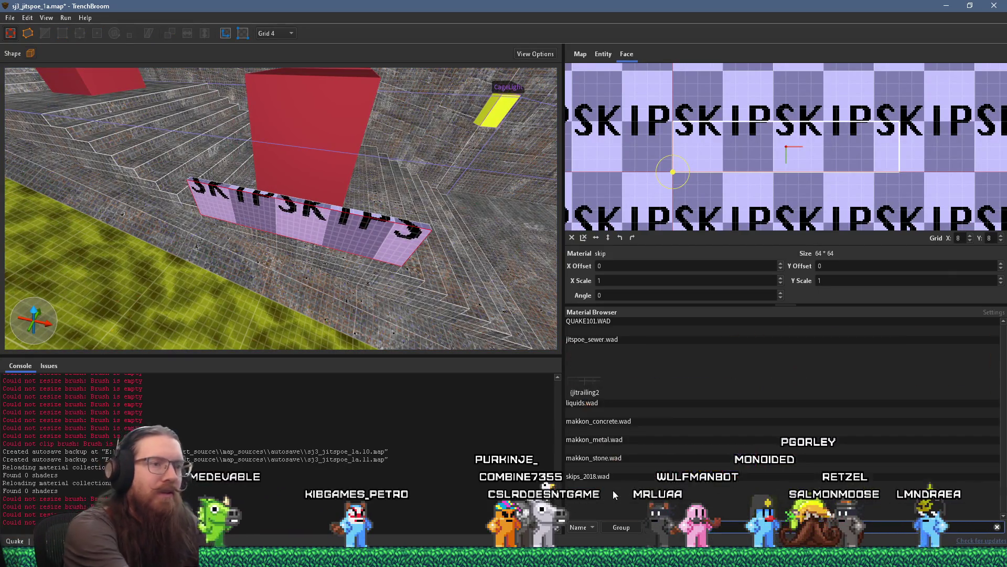
pyautogui.click(589, 383)
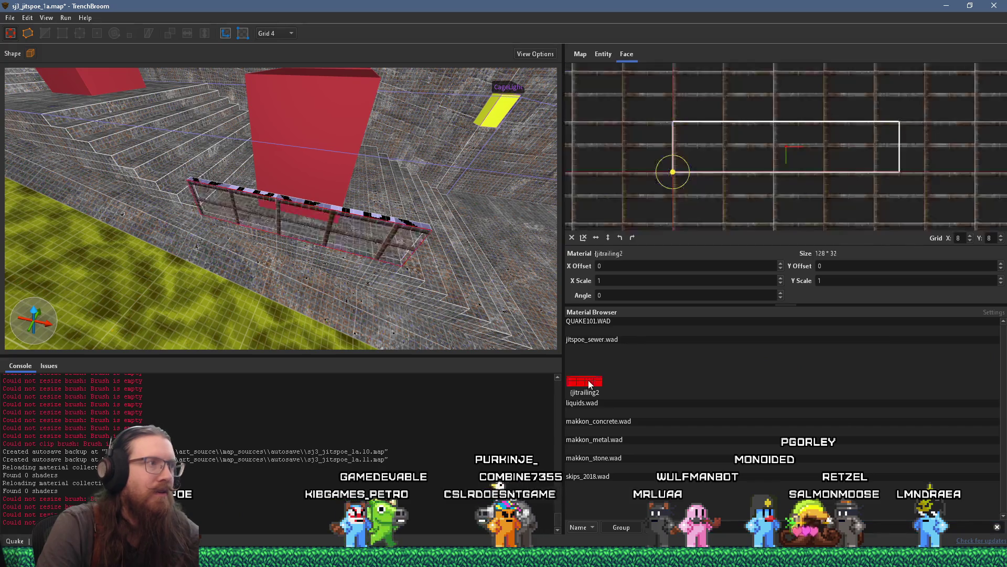
# Set the grid to 1 unit while viewing the new railing from a low angle.
pyautogui.moveTo(330, 274)
pyautogui.mouseDown()
pyautogui.moveTo(339, 236)
pyautogui.moveTo(394, 180)
pyautogui.mouseUp()
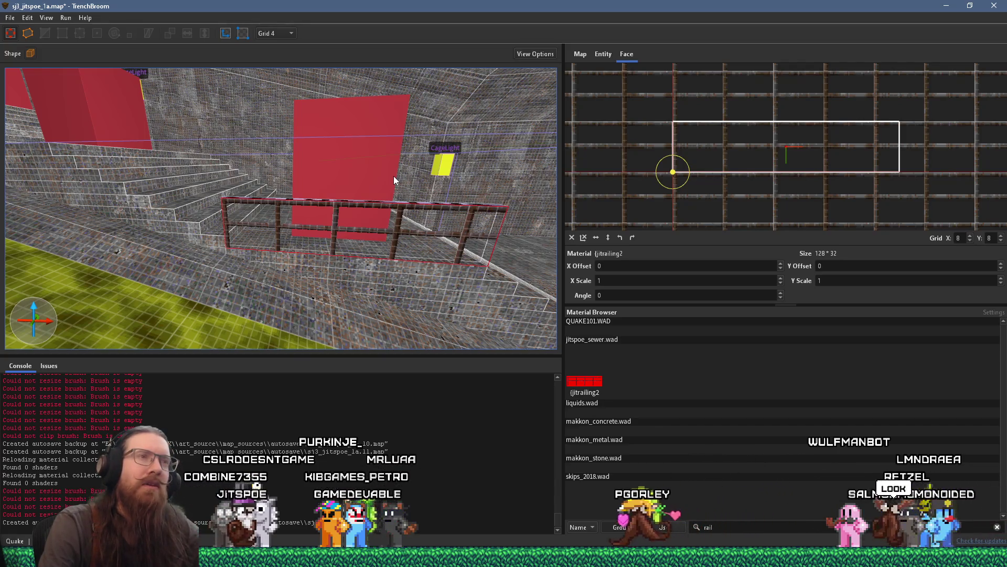
pyautogui.moveTo(250, 142)
pyautogui.mouseDown()
pyautogui.moveTo(278, 197)
pyautogui.moveTo(302, 191)
pyautogui.moveTo(322, 203)
pyautogui.moveTo(308, 206)
pyautogui.mouseUp()
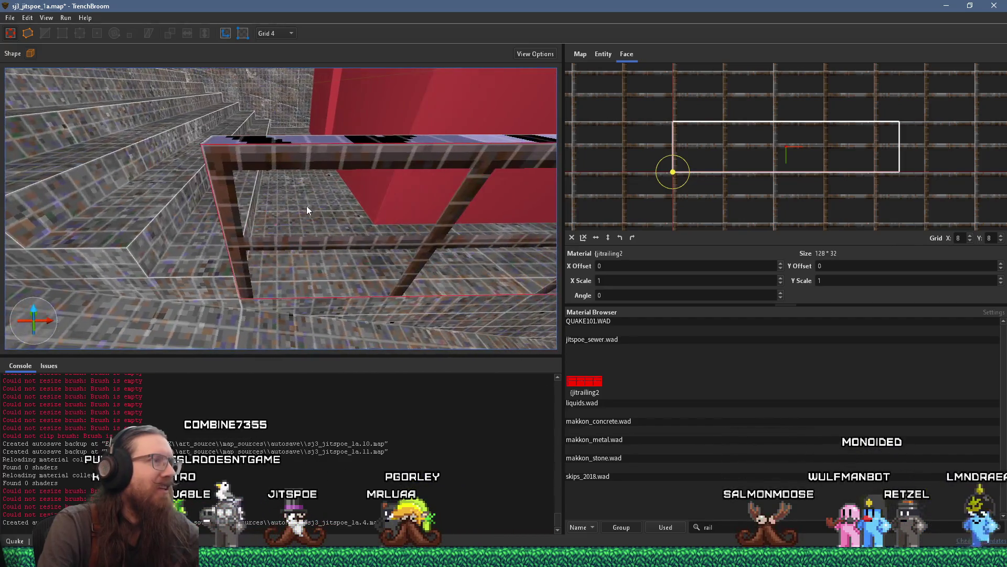
pyautogui.click(275, 34)
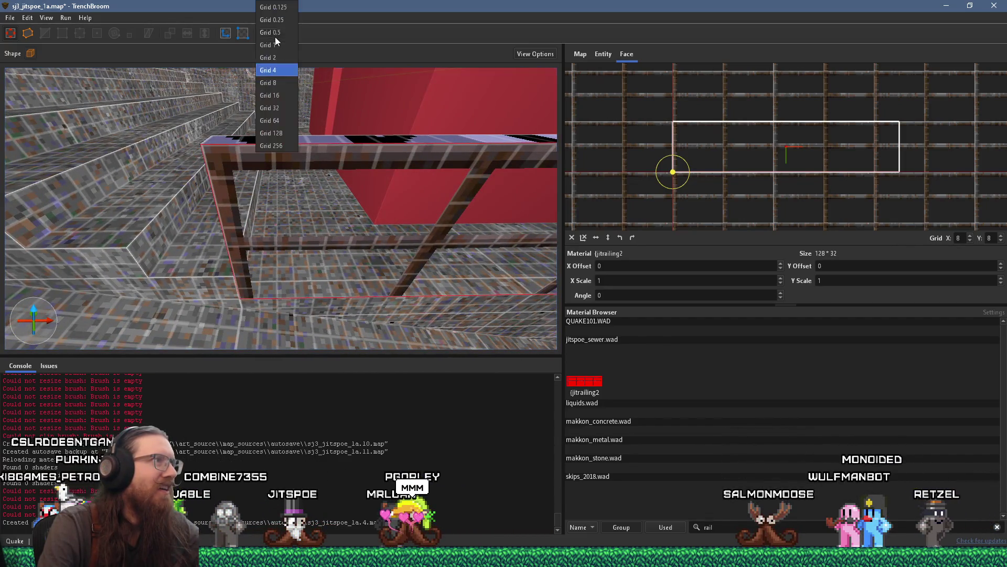
pyautogui.click(281, 46)
# Select the whole railing brush and turn on Texture Lock.
pyautogui.moveTo(243, 162); pyautogui.dragTo(259, 212)
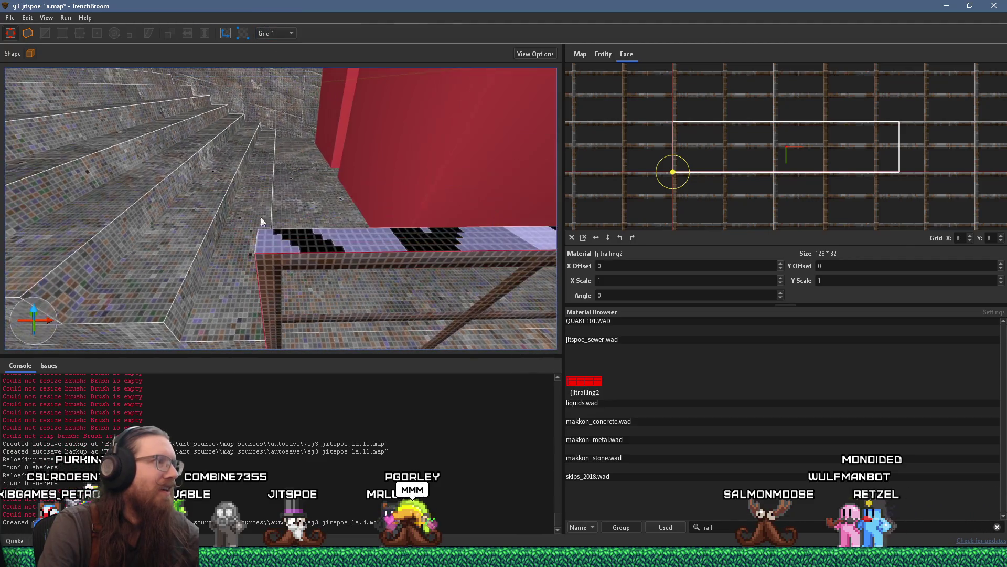
pyautogui.click(301, 266)
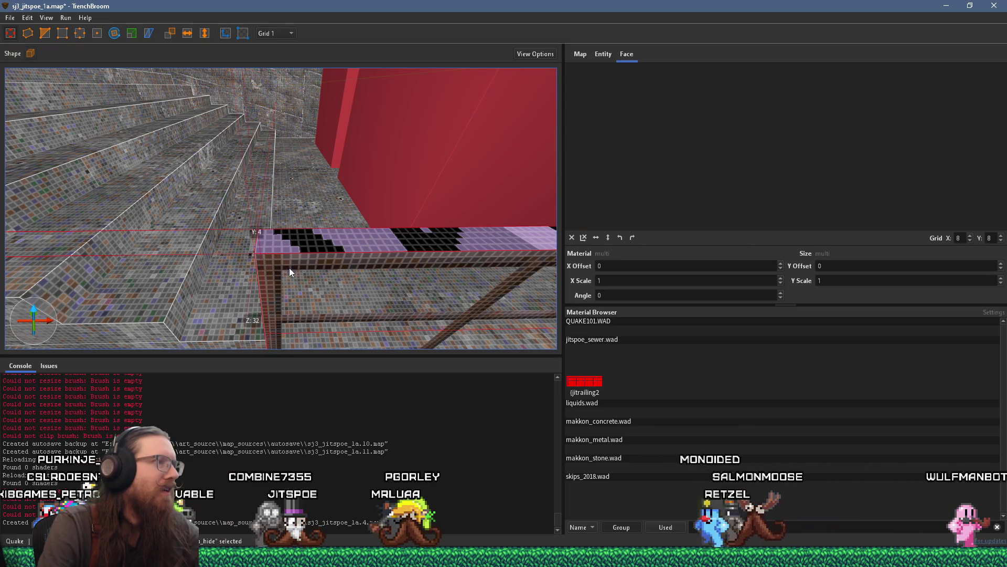
pyautogui.click(225, 34)
pyautogui.moveTo(267, 157)
pyautogui.mouseDown()
pyautogui.moveTo(286, 236)
pyautogui.moveTo(266, 200)
pyautogui.moveTo(146, 188)
pyautogui.moveTo(239, 187)
pyautogui.mouseUp()
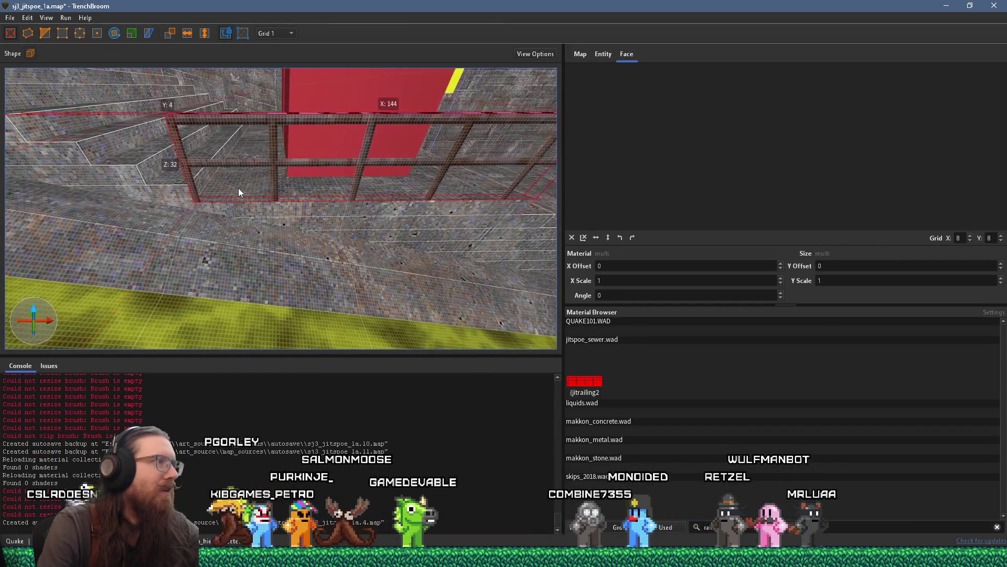
pyautogui.press('a')
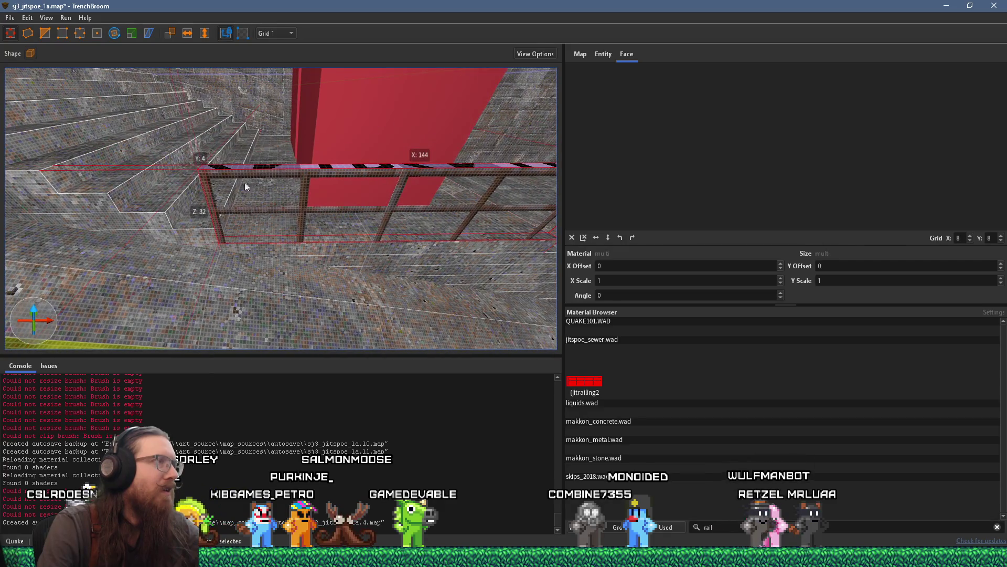
pyautogui.click(284, 32)
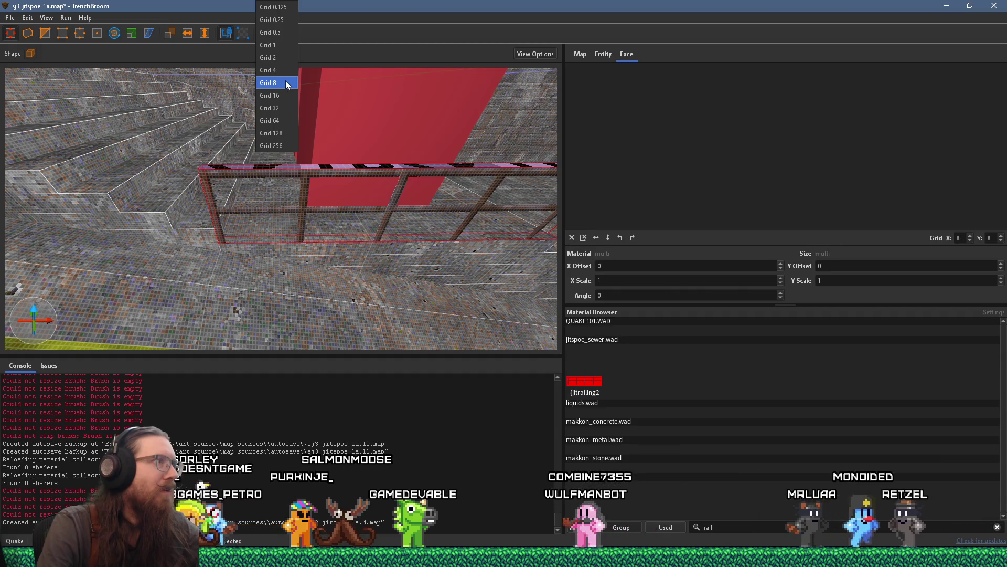
pyautogui.click(281, 96)
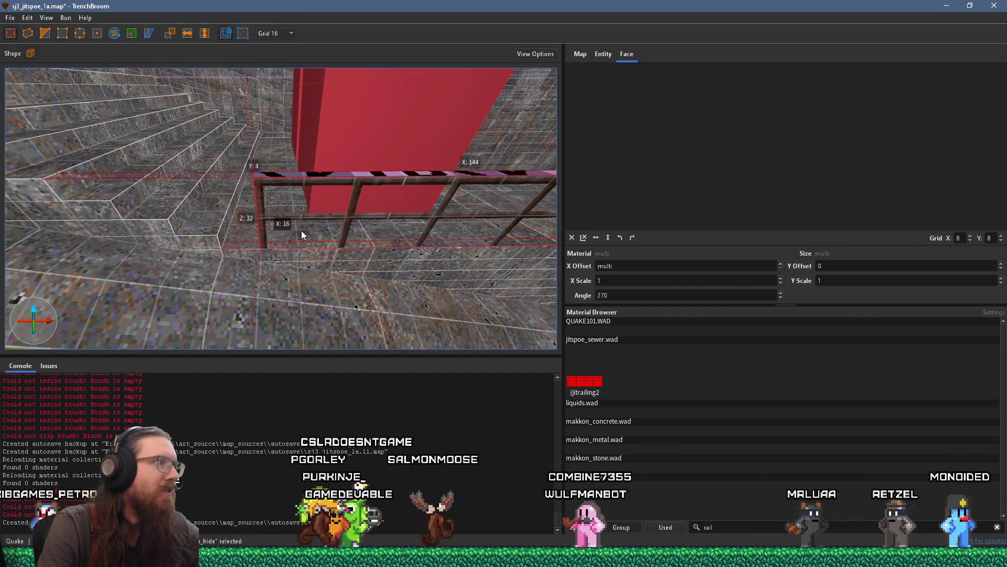
pyautogui.press('d')
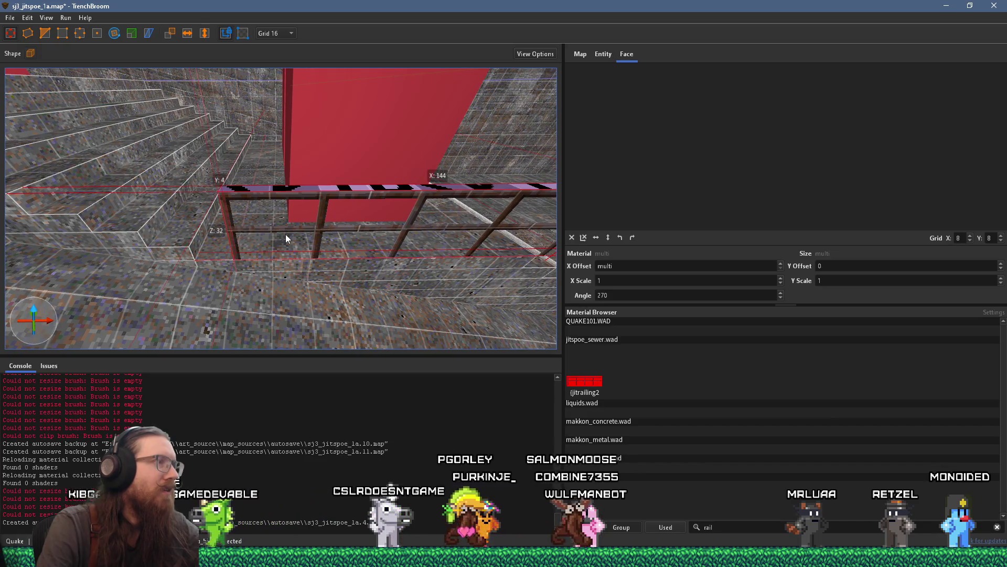
pyautogui.press('w')
pyautogui.press('w')
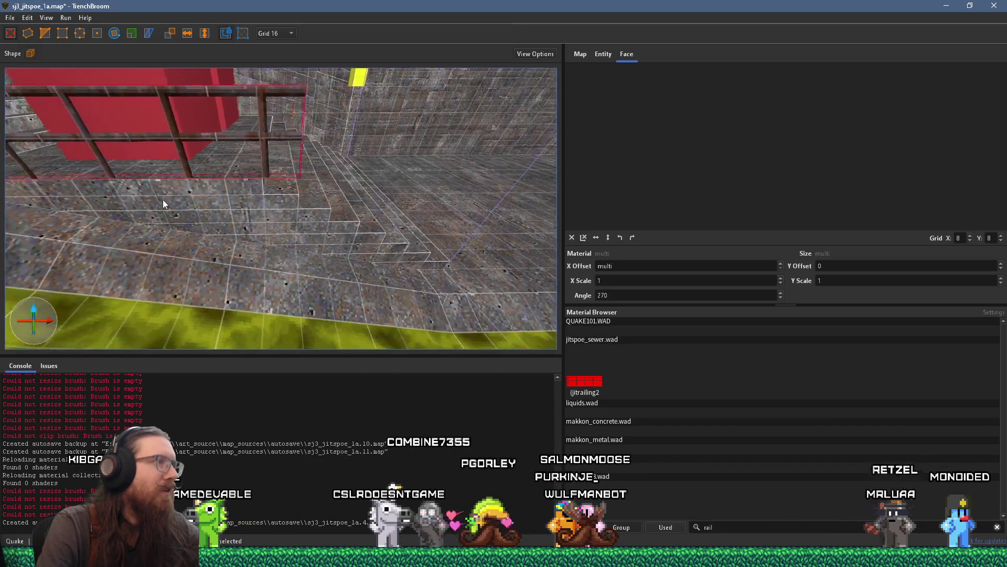
pyautogui.press('s')
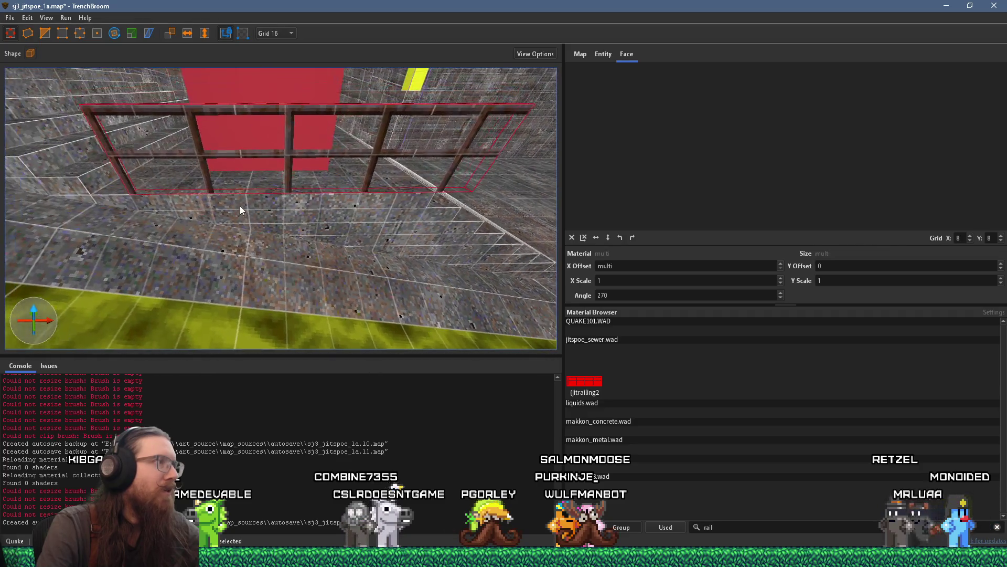
pyautogui.press('a')
pyautogui.press('w')
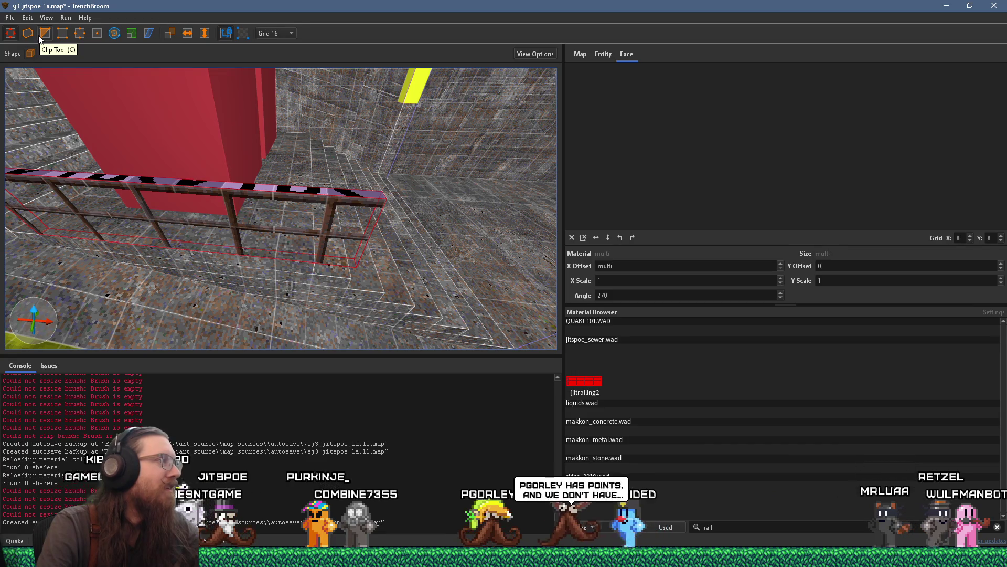
pyautogui.moveTo(114, 78)
pyautogui.mouseDown()
pyautogui.moveTo(189, 187)
pyautogui.moveTo(226, 171)
pyautogui.moveTo(205, 173)
pyautogui.mouseUp()
pyautogui.click(272, 33)
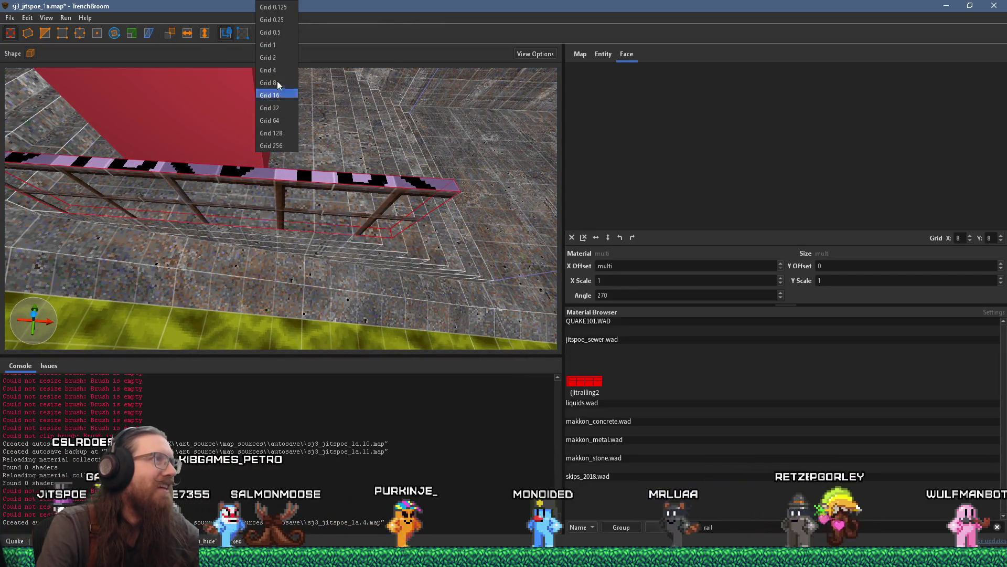
pyautogui.click(268, 43)
pyautogui.scroll(5, 325, 162)
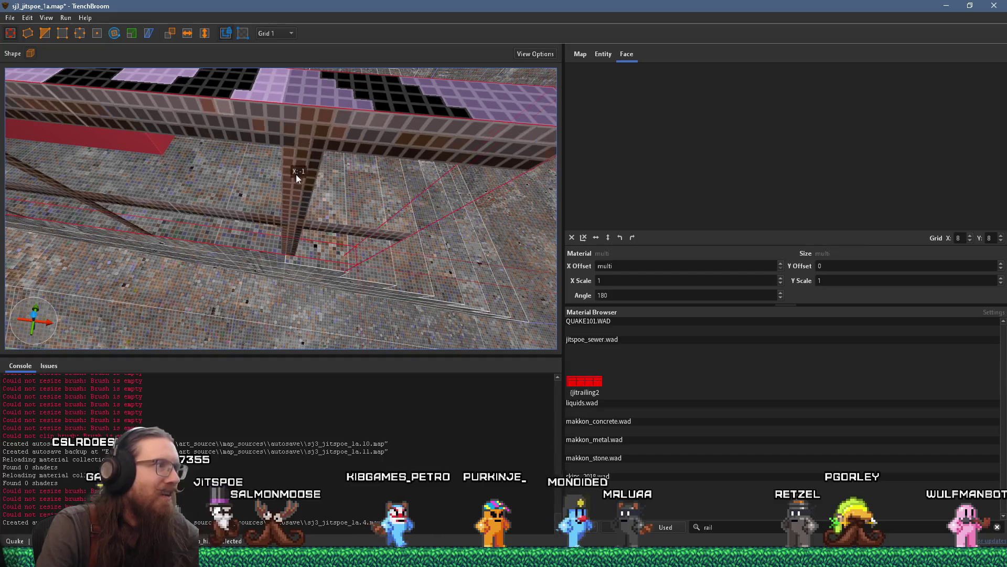
# Nudge the vertical post one unit left and select the long top rail face.
pyautogui.moveTo(280, 174); pyautogui.dragTo(274, 174)
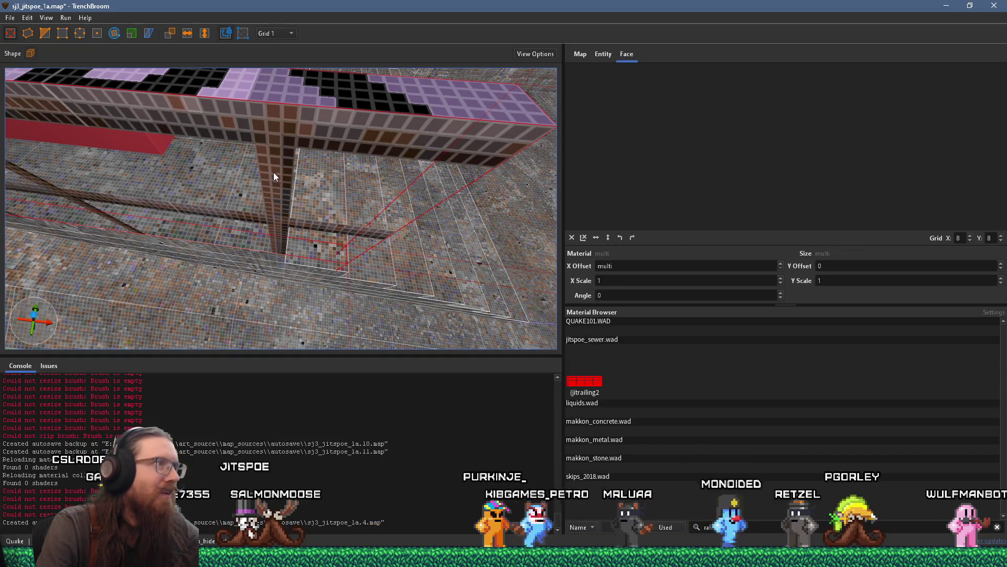
pyautogui.scroll(2, 278, 173)
pyautogui.keyDown('shift'); pyautogui.click(286, 138); pyautogui.keyUp('shift')
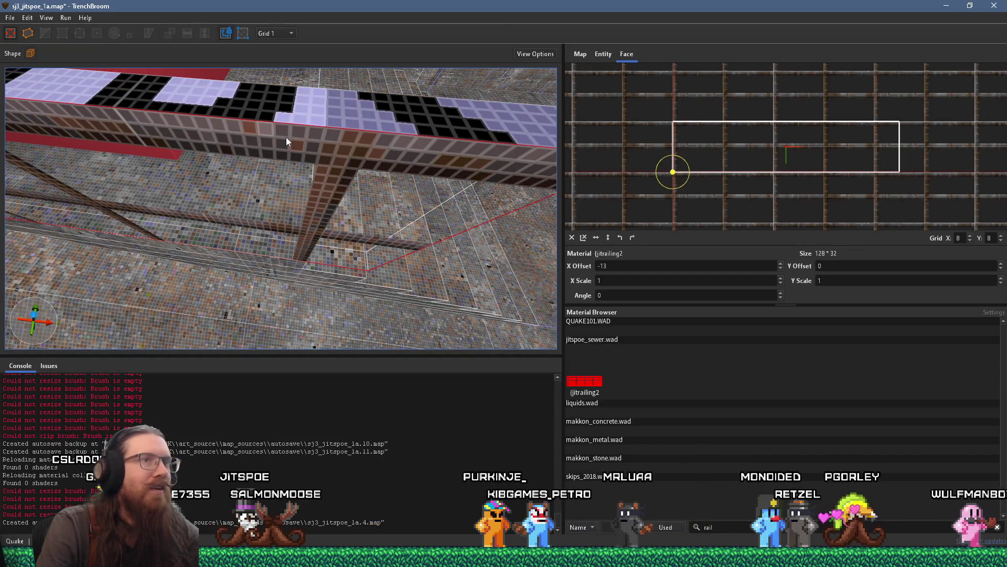
pyautogui.keyDown('shift'); pyautogui.click(293, 117); pyautogui.keyUp('shift')
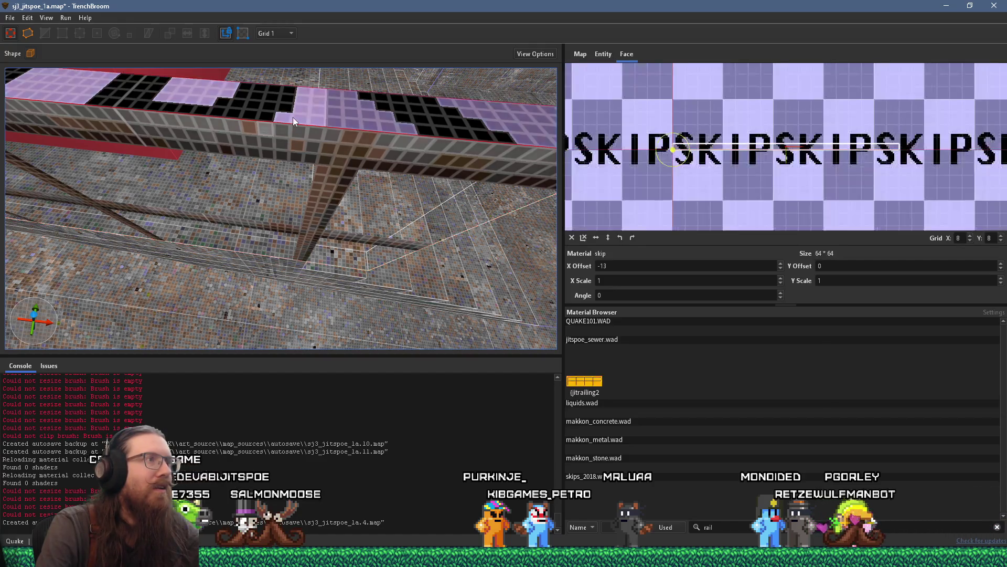
pyautogui.keyDown('shift'); pyautogui.click(296, 130); pyautogui.keyUp('shift')
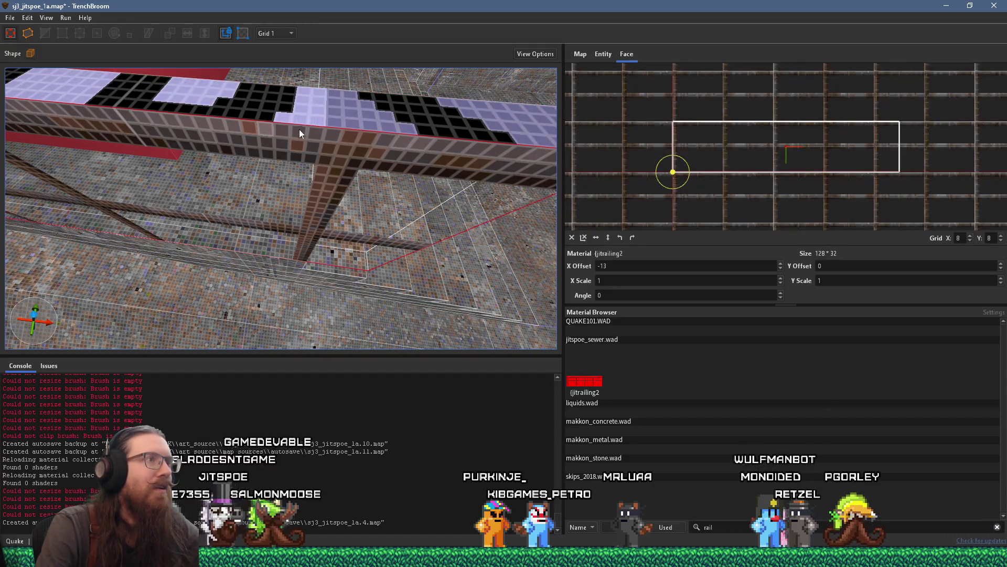
pyautogui.keyDown('shift'); pyautogui.click(337, 113); pyautogui.keyUp('shift')
# Set the top rail face's texture to X offset -45 and Y offset 3.
pyautogui.doubleClick(657, 267)
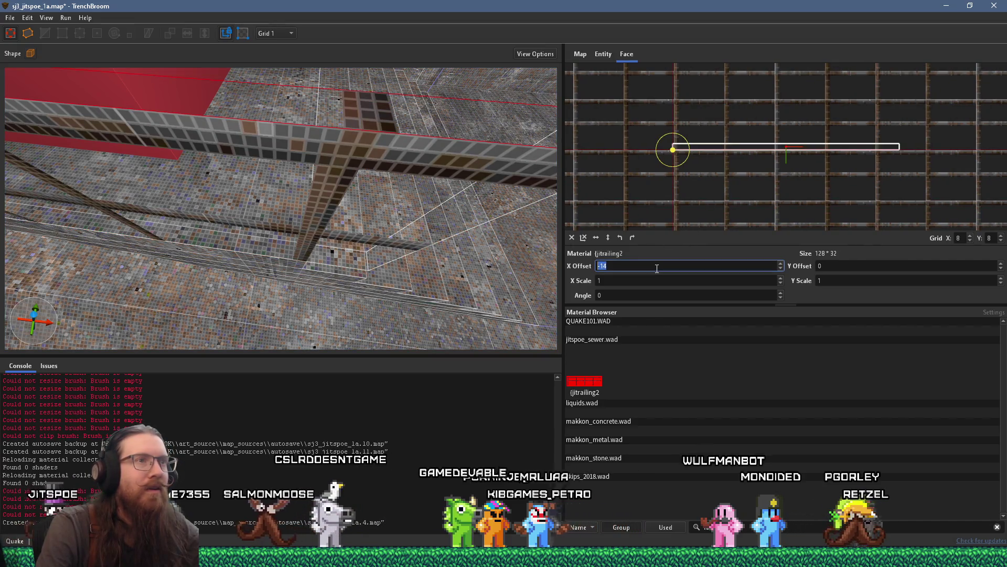
pyautogui.doubleClick(835, 266)
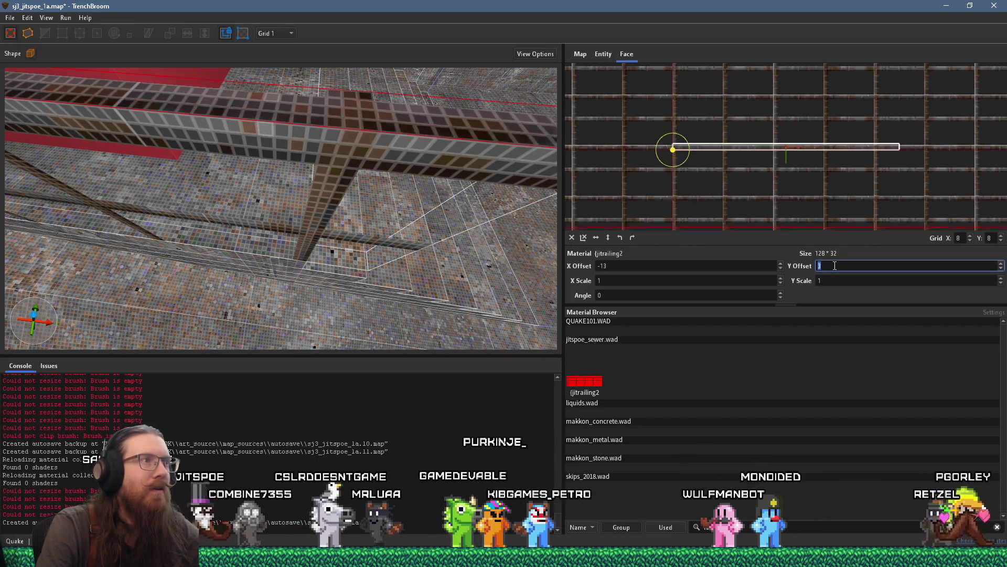
pyautogui.scroll(-1, 835, 265)
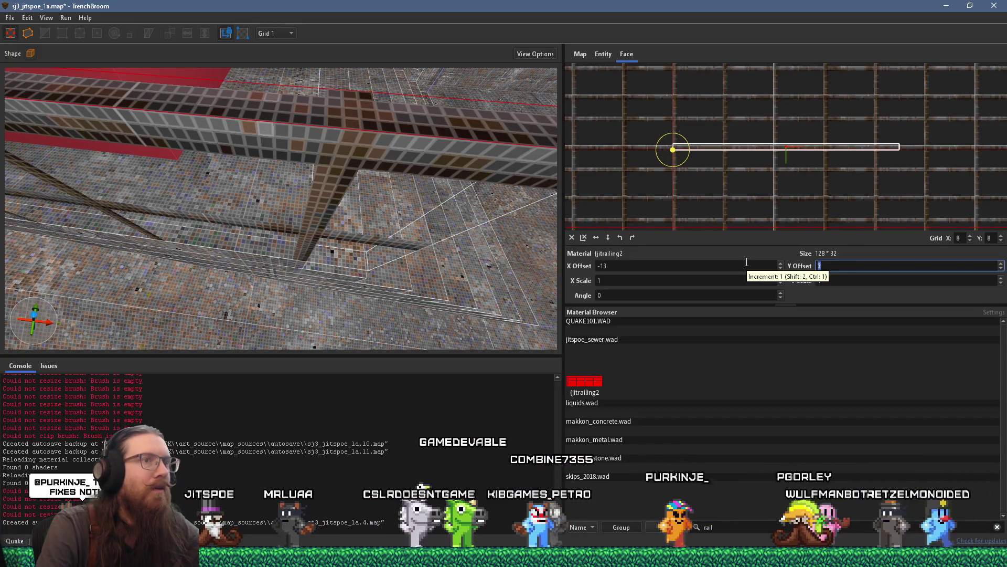
pyautogui.scroll(-12, 711, 260)
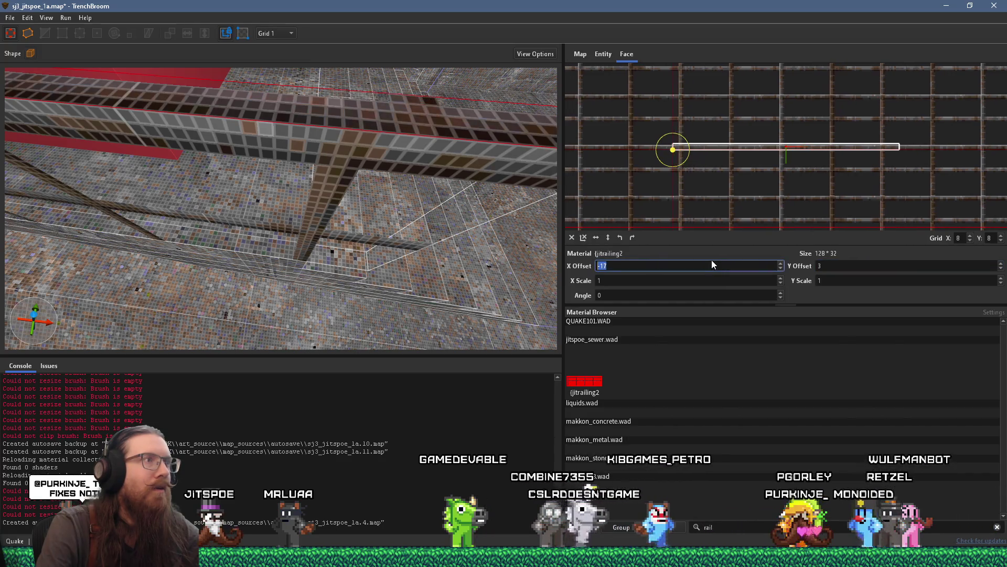
pyautogui.scroll(-18, 712, 262)
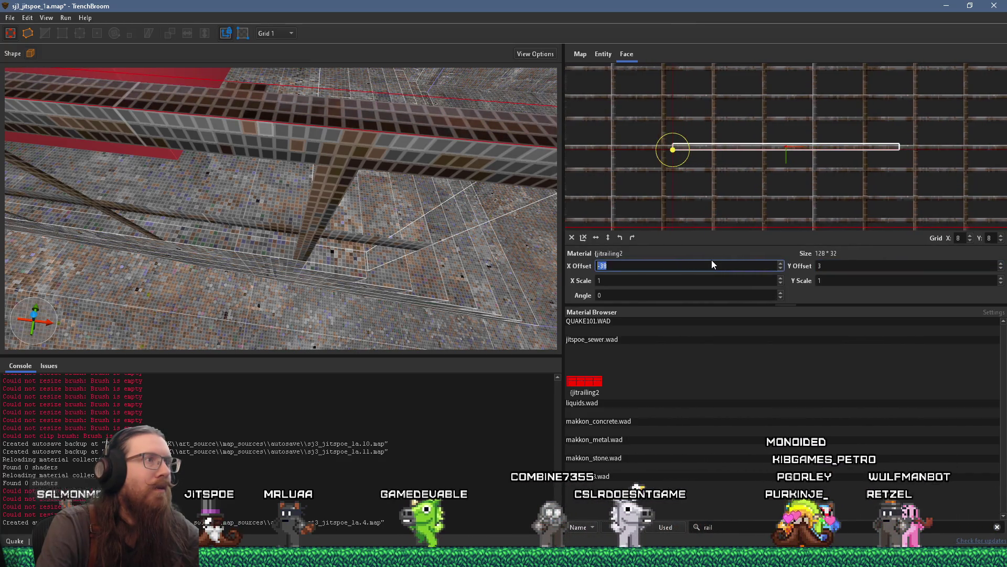
pyautogui.scroll(-2, 711, 260)
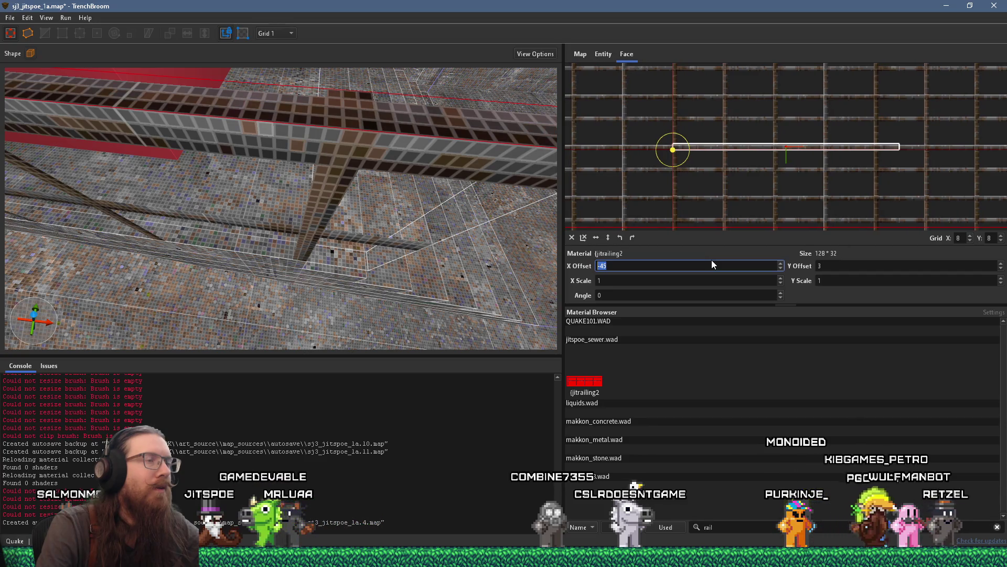
pyautogui.scroll(2, 481, 175)
# Select the railing brush, then a single railing face to check its offsets.
pyautogui.moveTo(481, 175)
pyautogui.mouseDown()
pyautogui.moveTo(436, 183)
pyautogui.moveTo(445, 184)
pyautogui.moveTo(290, 272)
pyautogui.moveTo(367, 234)
pyautogui.moveTo(326, 220)
pyautogui.moveTo(172, 218)
pyautogui.moveTo(286, 190)
pyautogui.moveTo(417, 193)
pyautogui.mouseUp()
pyautogui.click(307, 264)
pyautogui.scroll(5, 303, 254)
pyautogui.keyDown('shift'); pyautogui.click(303, 258); pyautogui.keyUp('shift')
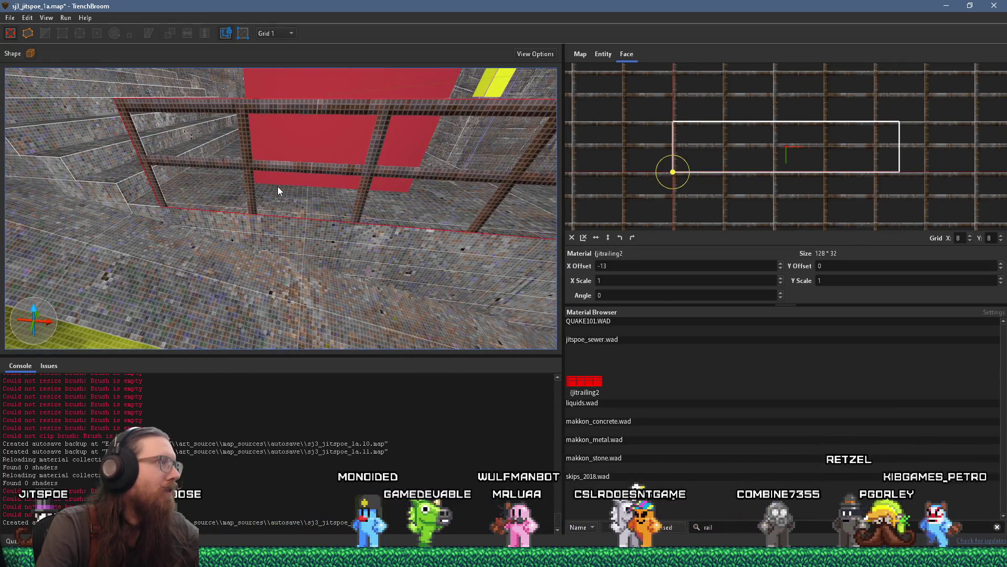
# Select the railing post brush from an edge-on view of the railing.
pyautogui.moveTo(269, 184); pyautogui.dragTo(298, 177)
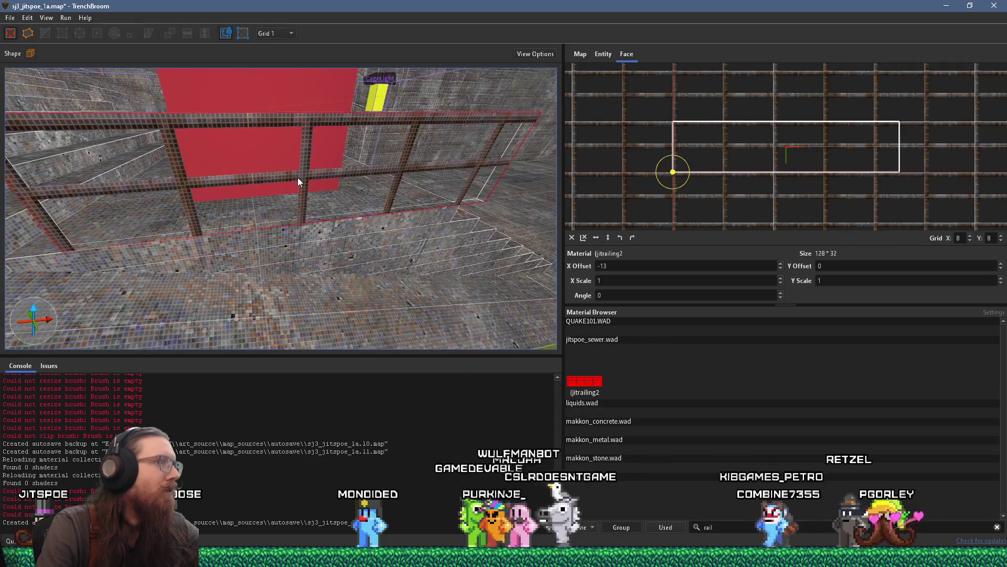
pyautogui.moveTo(235, 178)
pyautogui.mouseDown()
pyautogui.moveTo(326, 183)
pyautogui.moveTo(241, 187)
pyautogui.moveTo(296, 184)
pyautogui.moveTo(278, 186)
pyautogui.mouseUp()
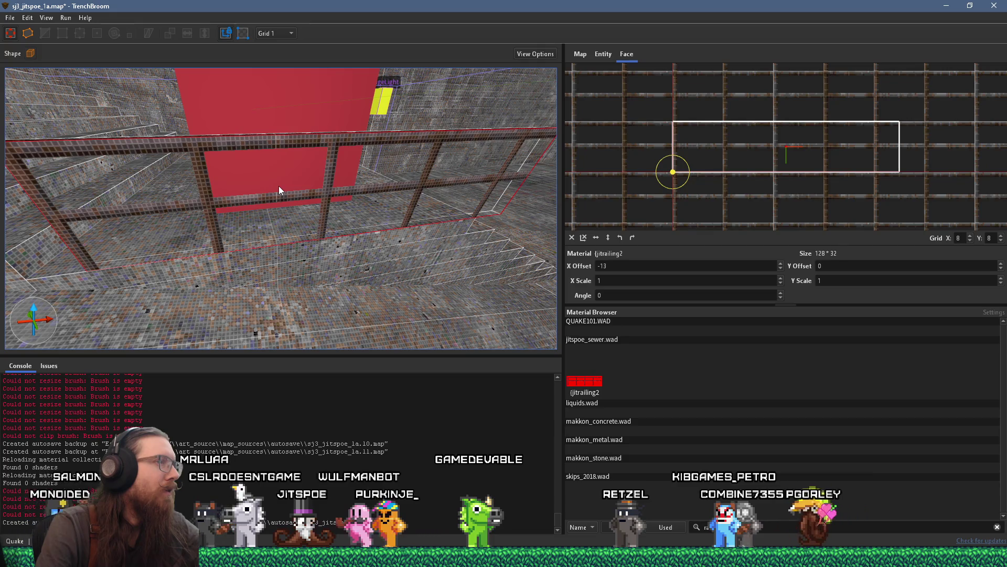
pyautogui.moveTo(279, 186)
pyautogui.mouseDown()
pyautogui.moveTo(303, 180)
pyautogui.moveTo(218, 181)
pyautogui.moveTo(304, 168)
pyautogui.mouseUp()
pyautogui.click(209, 177)
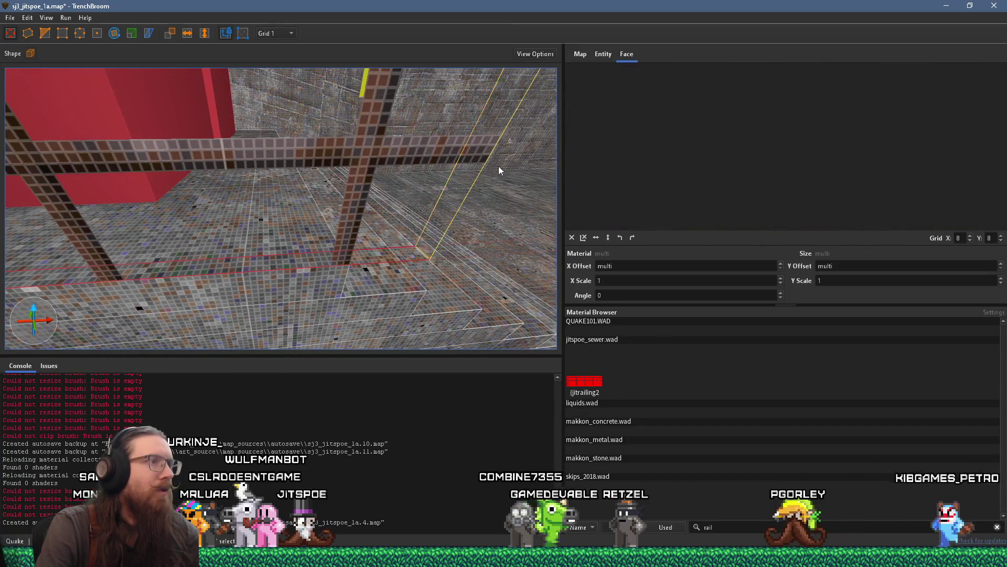
pyautogui.moveTo(385, 174)
pyautogui.mouseDown()
pyautogui.moveTo(311, 166)
pyautogui.moveTo(219, 197)
pyautogui.moveTo(220, 205)
pyautogui.moveTo(304, 212)
pyautogui.moveTo(287, 224)
pyautogui.mouseUp()
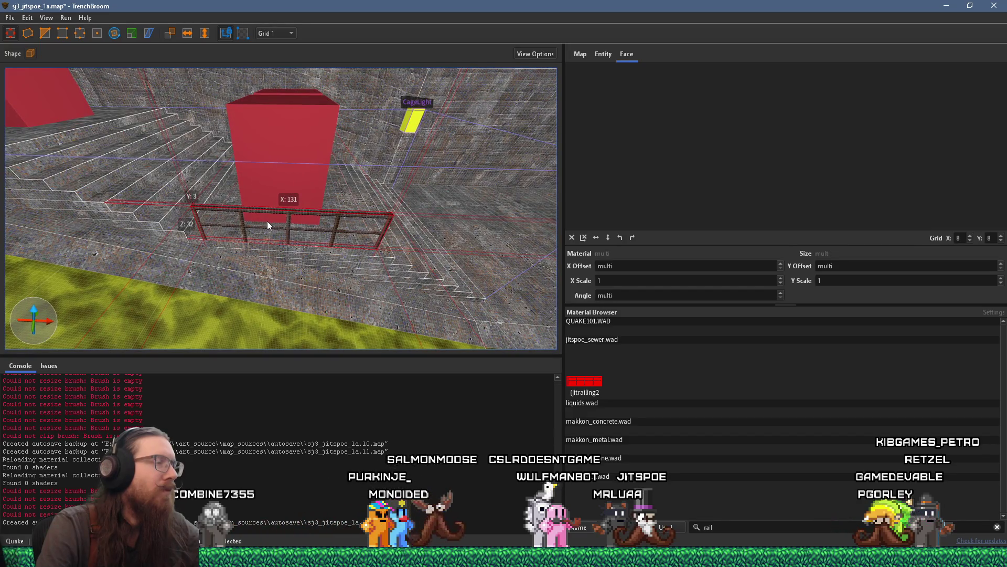
# Alt-drag to duplicate the railing, placing the copy to the right along the landing.
pyautogui.moveTo(224, 219)
pyautogui.mouseDown()
pyautogui.moveTo(411, 230)
pyautogui.moveTo(316, 222)
pyautogui.mouseUp()
pyautogui.scroll(3, 332, 223)
pyautogui.scroll(-2, 312, 216)
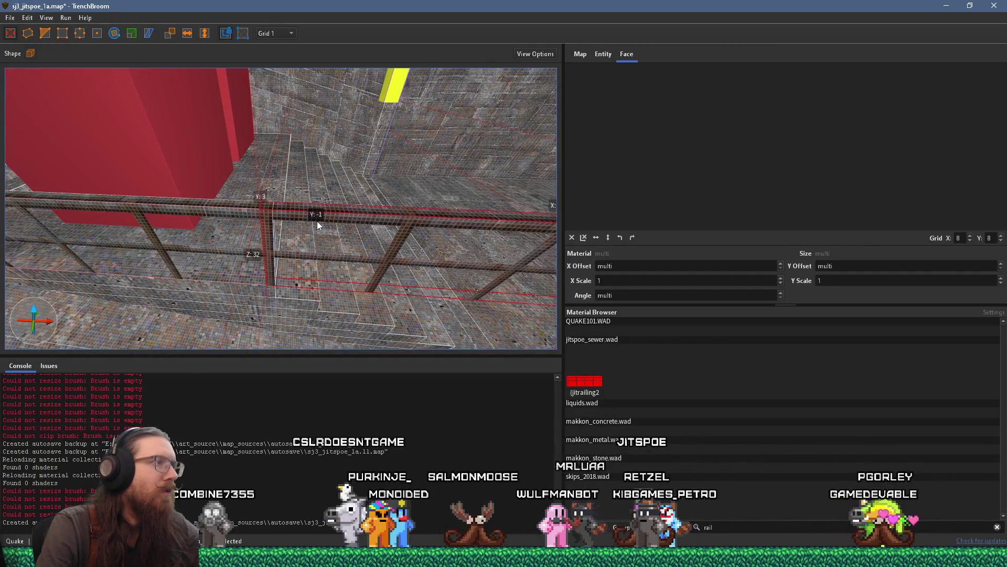
pyautogui.moveTo(253, 244)
pyautogui.mouseDown()
pyautogui.moveTo(272, 228)
pyautogui.moveTo(277, 193)
pyautogui.moveTo(250, 210)
pyautogui.moveTo(188, 191)
pyautogui.moveTo(207, 179)
pyautogui.mouseUp()
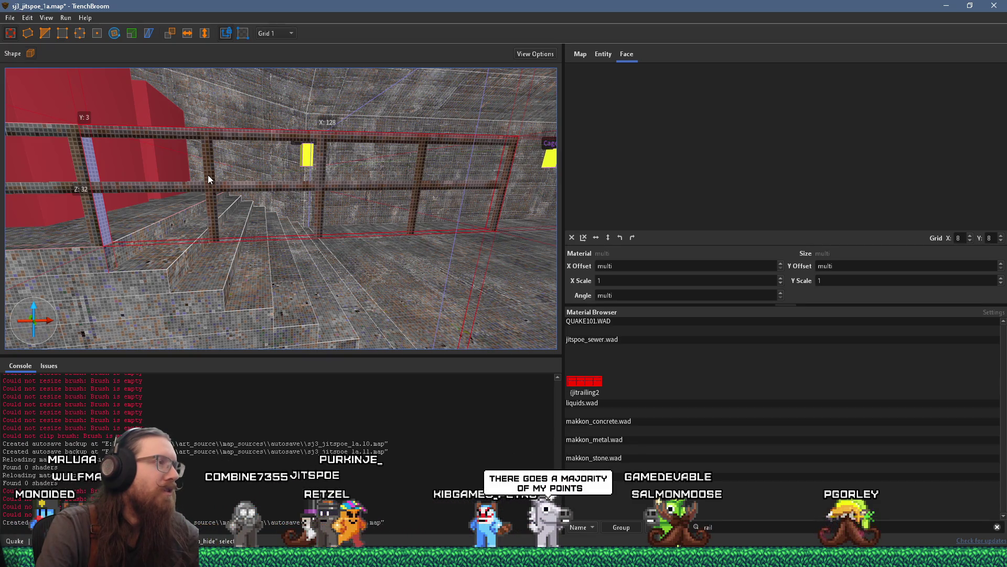
pyautogui.moveTo(313, 184)
pyautogui.mouseDown()
pyautogui.moveTo(360, 188)
pyautogui.moveTo(350, 189)
pyautogui.moveTo(393, 165)
pyautogui.moveTo(350, 187)
pyautogui.mouseUp()
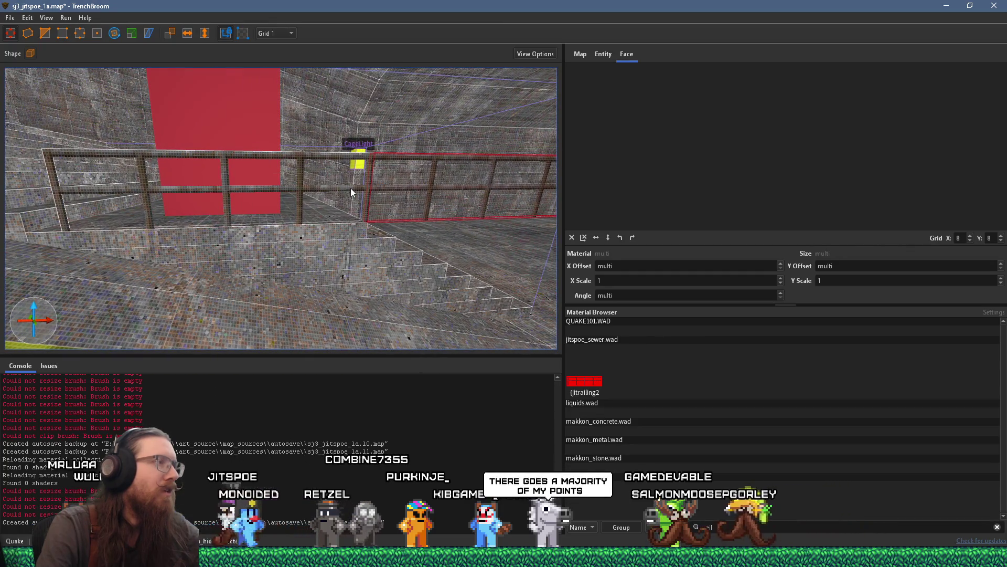
pyautogui.moveTo(351, 188); pyautogui.dragTo(263, 188)
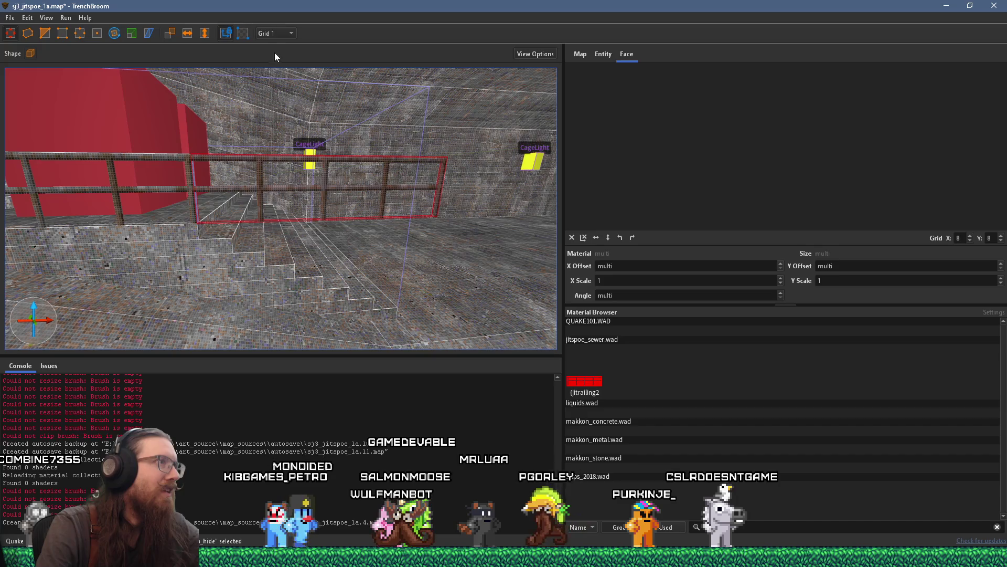
pyautogui.click(283, 33)
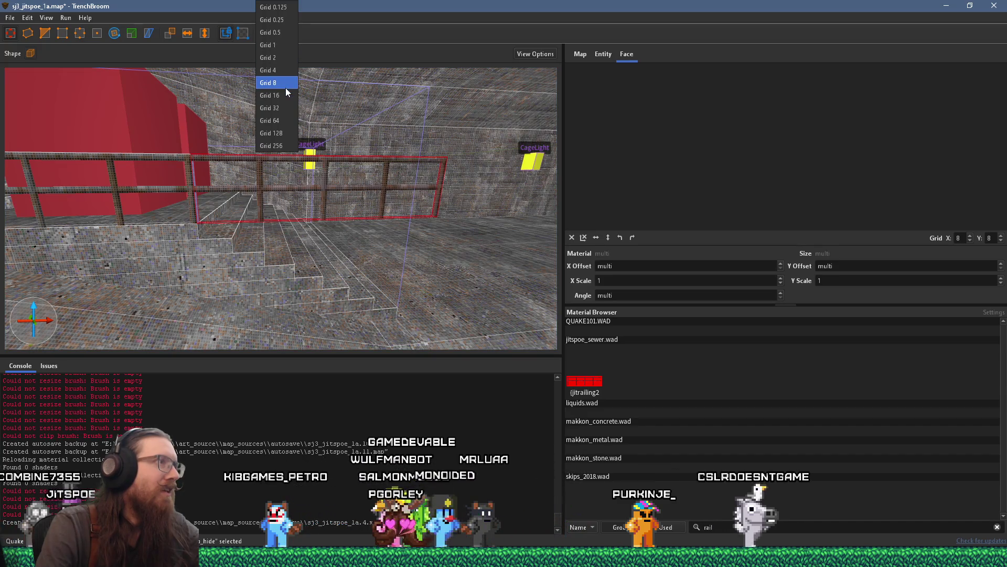
# On grid 16, shear the copied railing's end down so it follows the stairs.
pyautogui.click(285, 86)
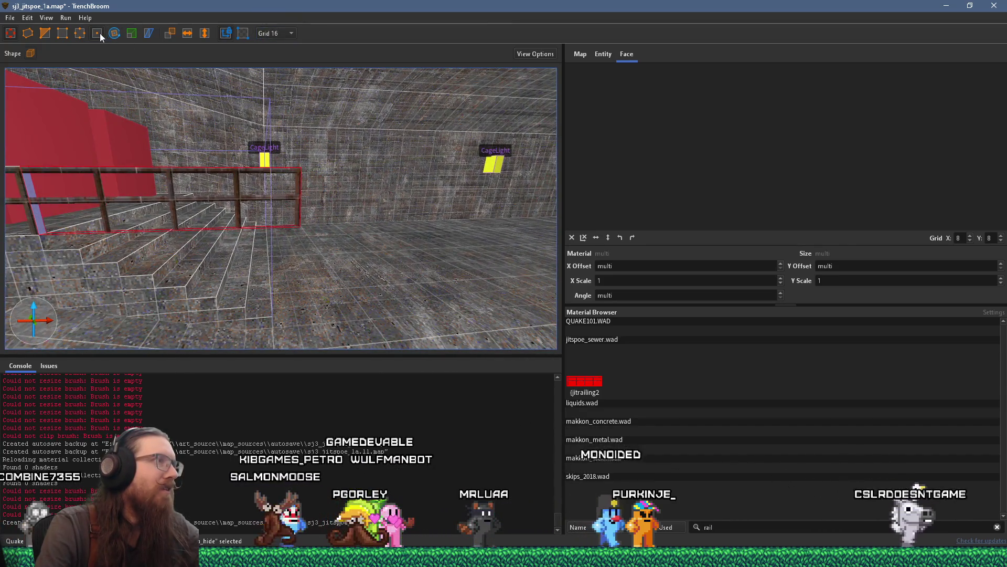
pyautogui.click(97, 33)
pyautogui.moveTo(293, 200)
pyautogui.mouseDown()
pyautogui.moveTo(285, 193)
pyautogui.moveTo(275, 295)
pyautogui.mouseUp()
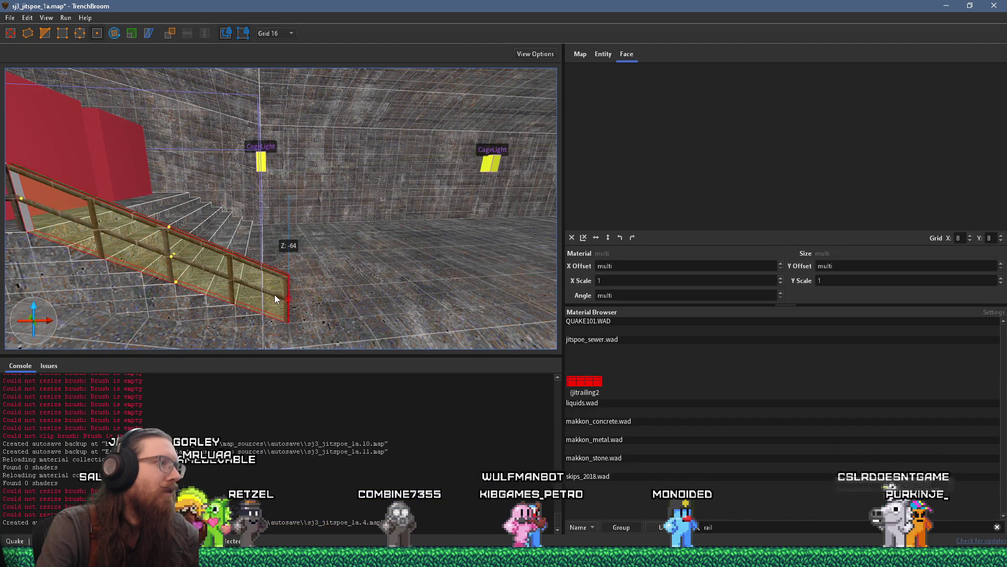
pyautogui.scroll(6, 275, 294)
pyautogui.scroll(3, 274, 214)
pyautogui.scroll(3, 247, 206)
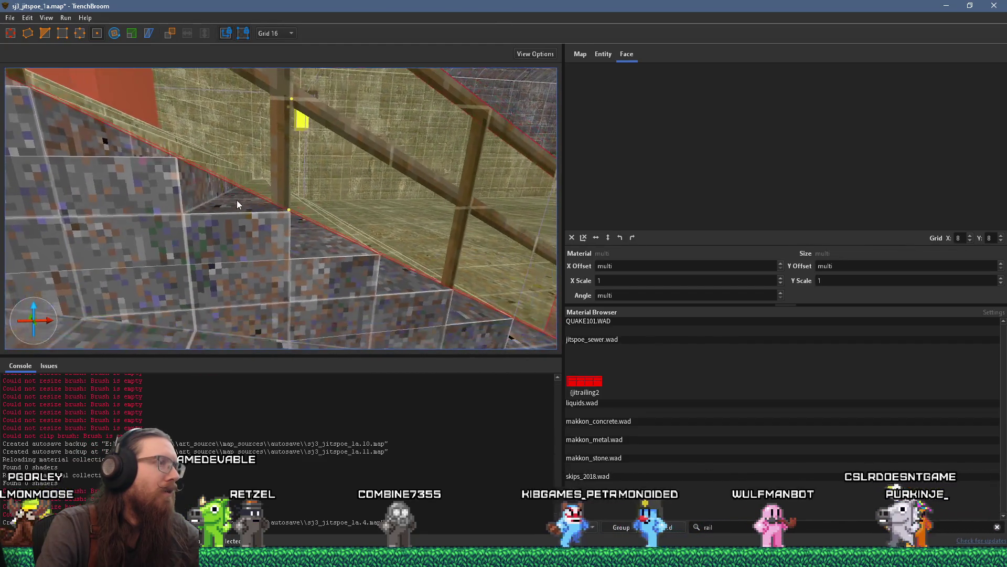
pyautogui.moveTo(237, 203); pyautogui.dragTo(216, 187)
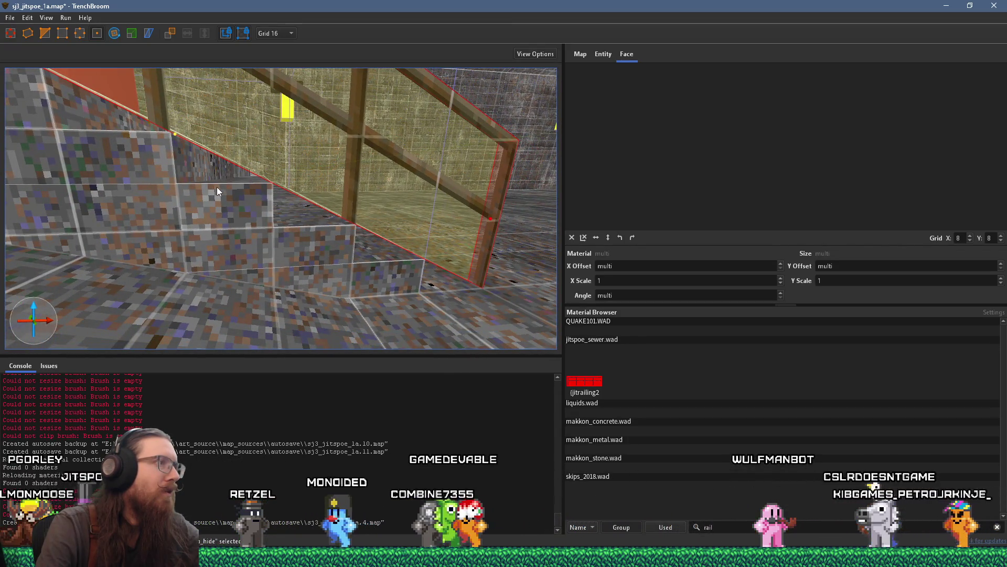
pyautogui.moveTo(285, 193); pyautogui.dragTo(370, 253)
pyautogui.scroll(-3, 362, 238)
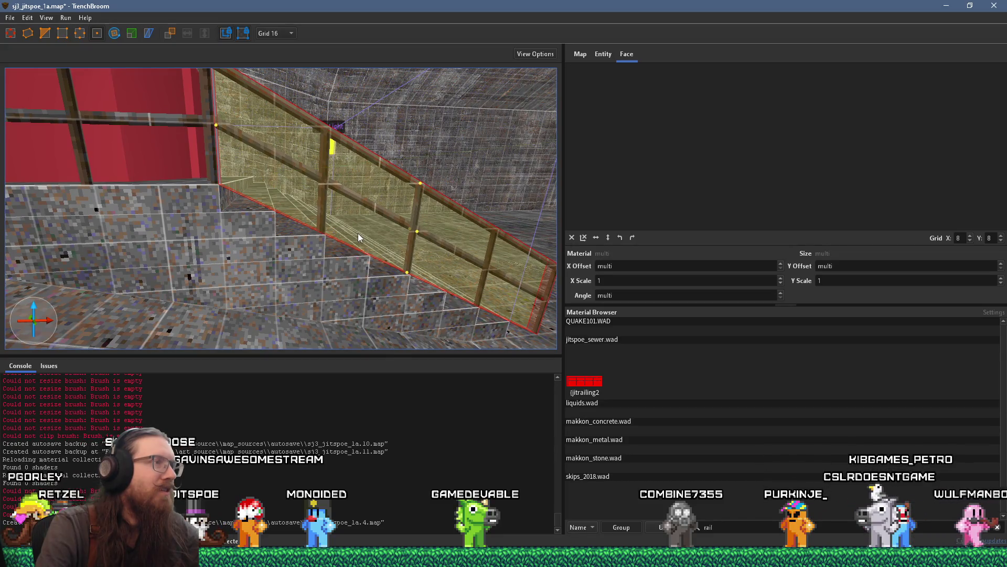
pyautogui.scroll(3, 368, 239)
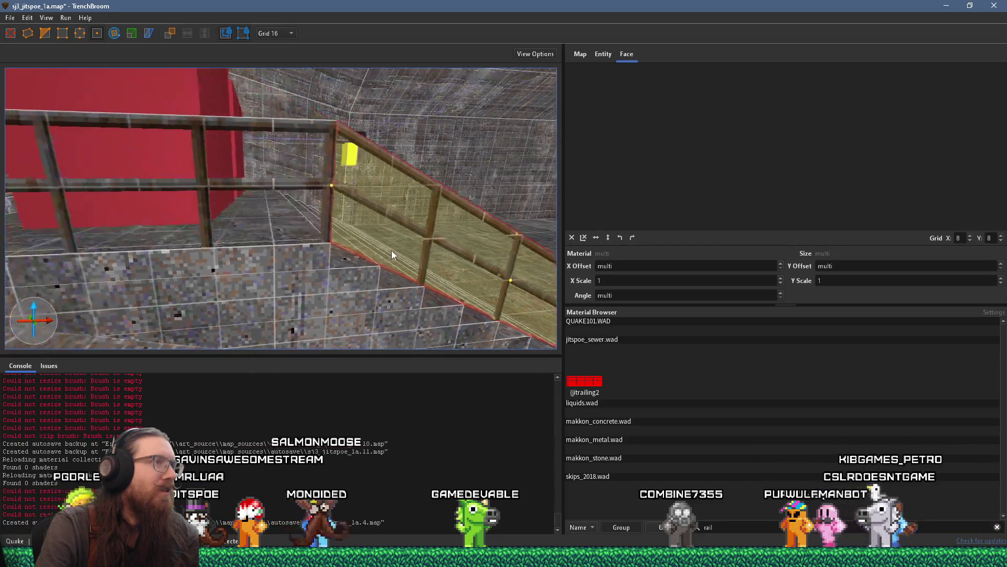
pyautogui.scroll(-1, 392, 251)
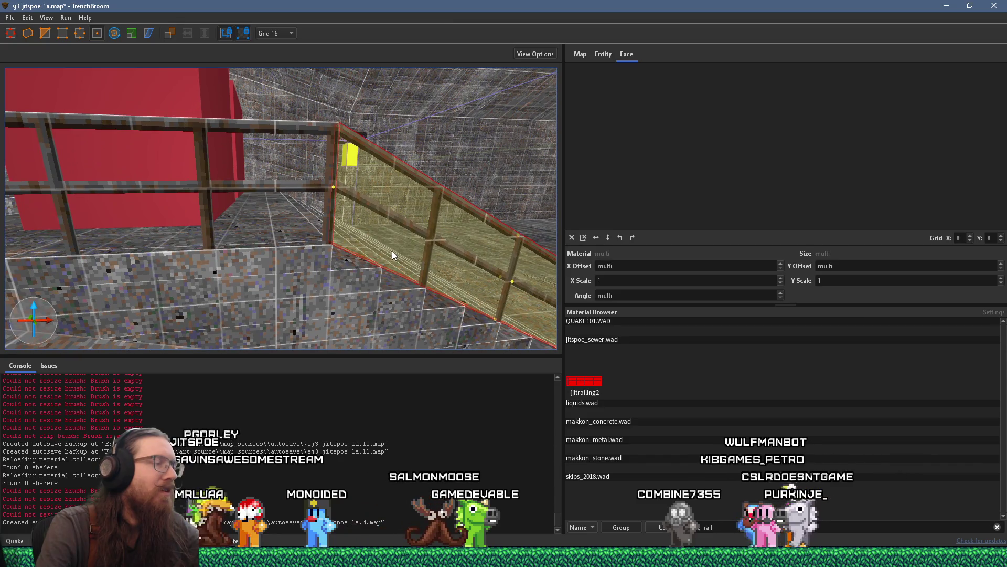
pyautogui.moveTo(392, 251)
pyautogui.mouseDown()
pyautogui.moveTo(439, 257)
pyautogui.moveTo(248, 212)
pyautogui.moveTo(370, 246)
pyautogui.mouseUp()
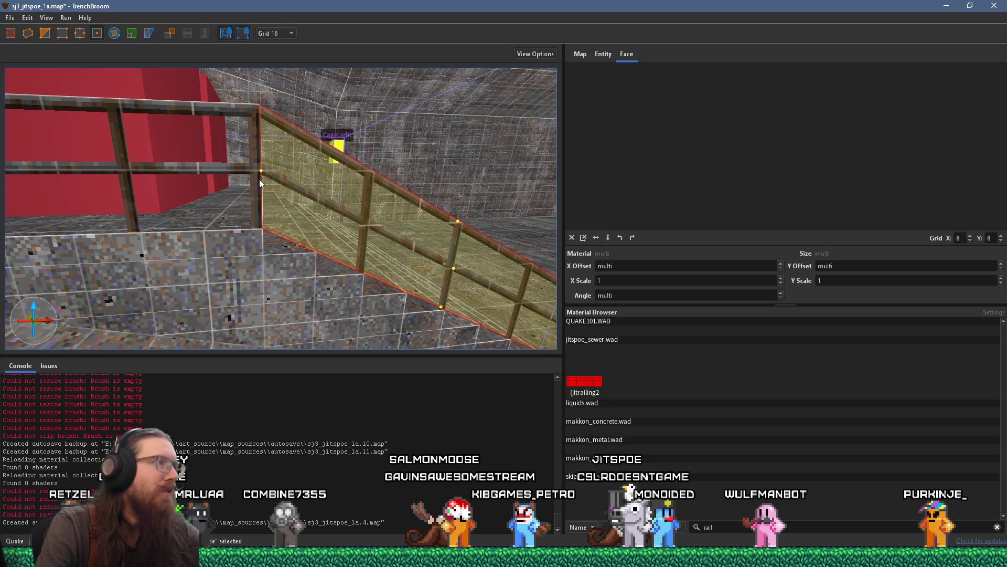
pyautogui.moveTo(257, 169)
pyautogui.mouseDown()
pyautogui.moveTo(312, 185)
pyautogui.moveTo(271, 150)
pyautogui.moveTo(157, 101)
pyautogui.moveTo(315, 160)
pyautogui.mouseUp()
pyautogui.scroll(-5, 335, 166)
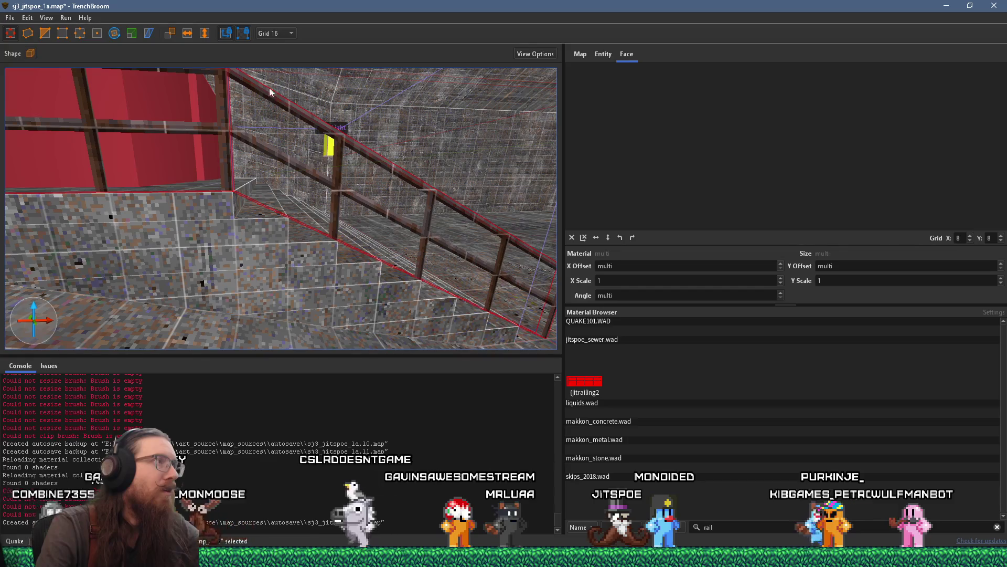
# On a 1-unit grid, lower the sloped railing beam by one unit onto the steps.
pyautogui.click(270, 33)
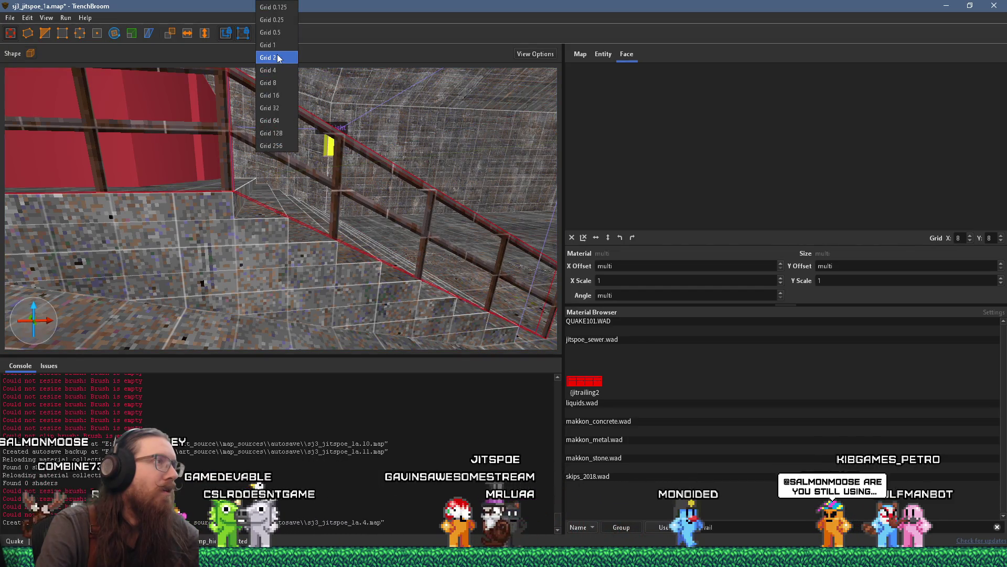
pyautogui.click(267, 45)
pyautogui.scroll(5, 298, 154)
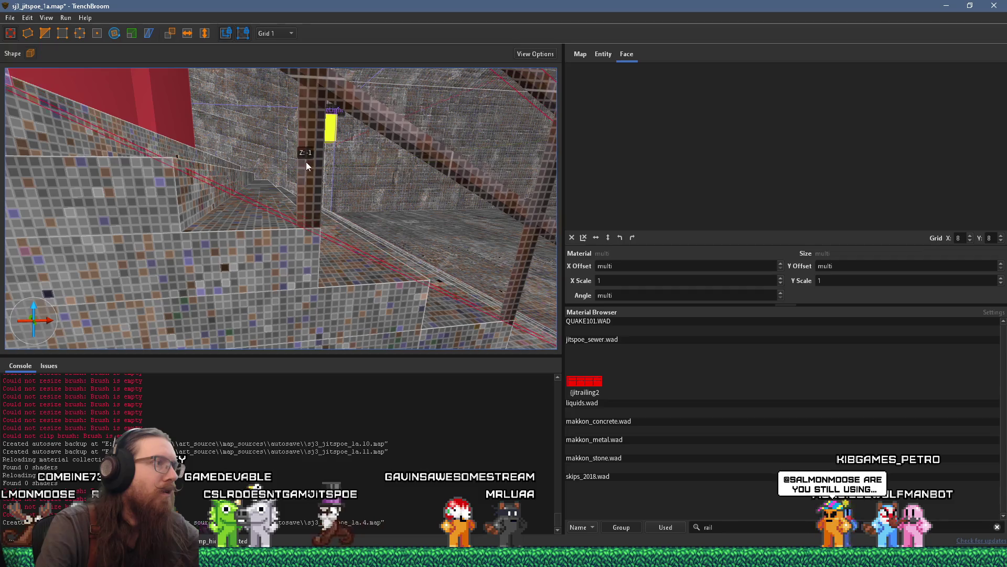
pyautogui.scroll(3, 306, 167)
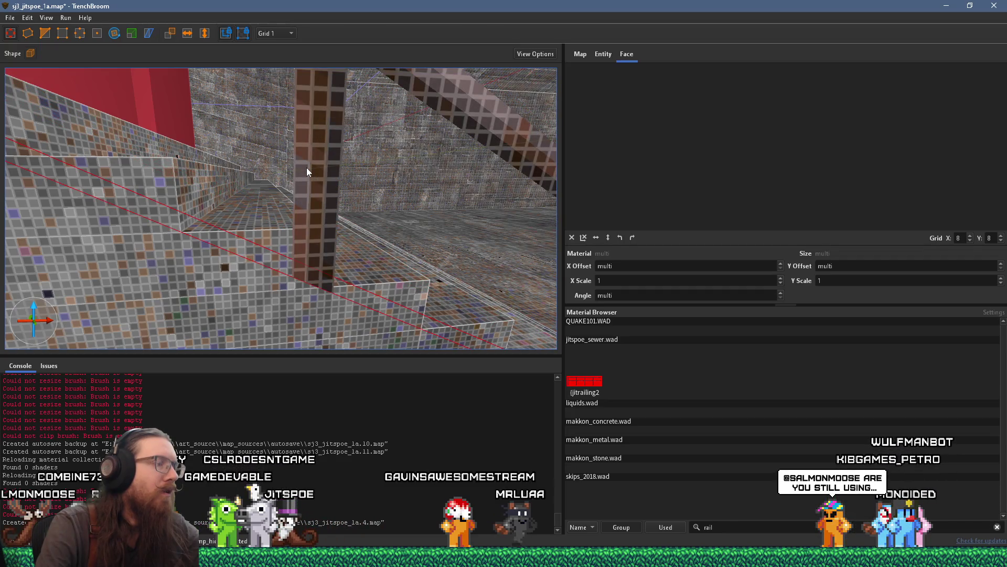
pyautogui.scroll(-3, 309, 161)
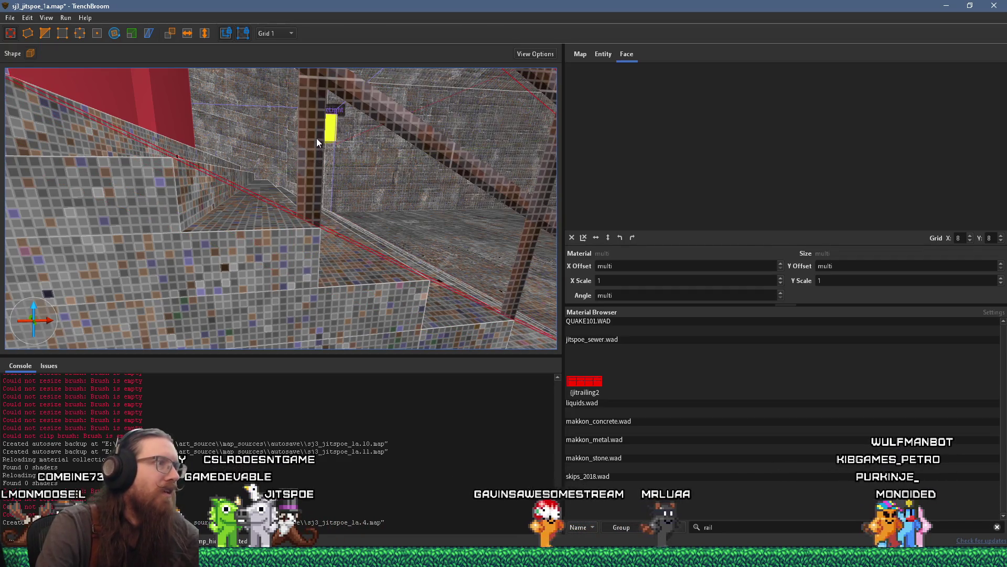
pyautogui.moveTo(315, 148); pyautogui.dragTo(316, 153)
pyautogui.scroll(-10, 352, 174)
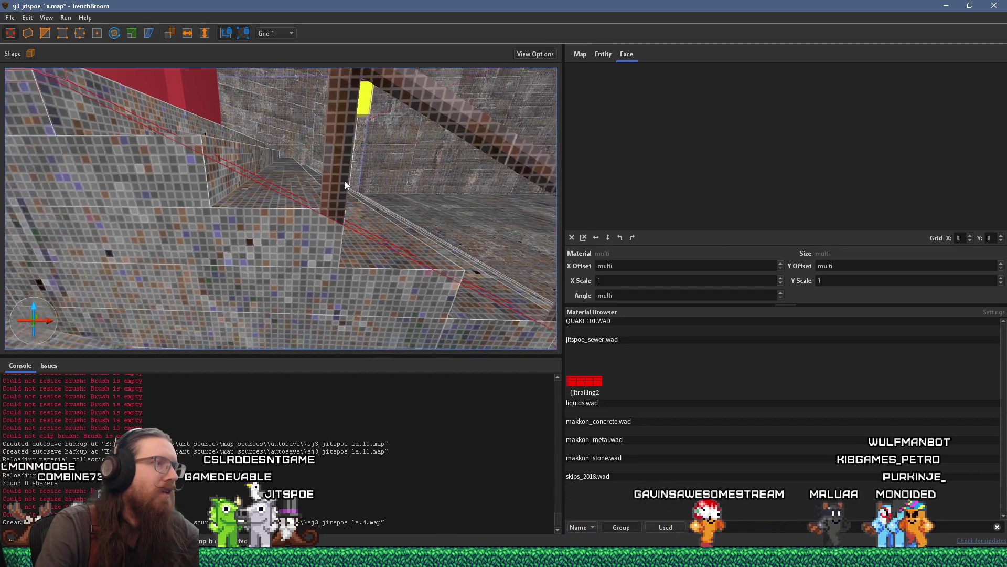
pyautogui.scroll(4, 275, 169)
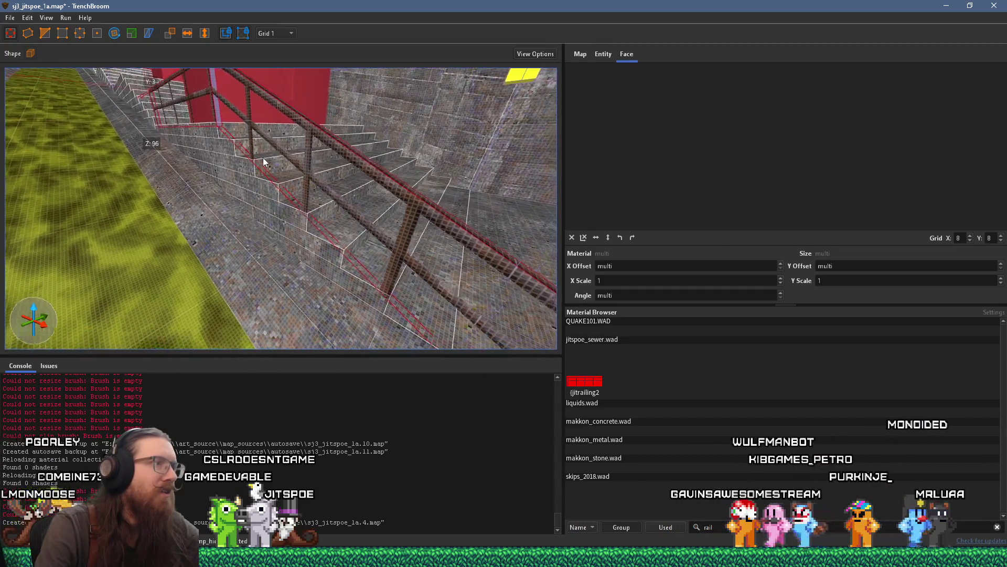
pyautogui.scroll(4, 262, 156)
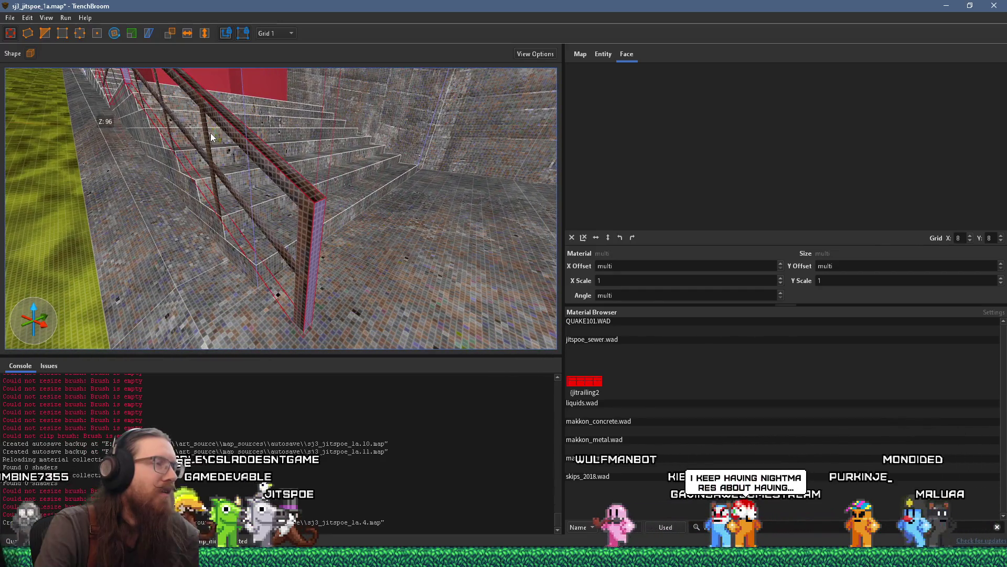
pyautogui.moveTo(210, 133); pyautogui.dragTo(303, 197)
pyautogui.scroll(2, 303, 196)
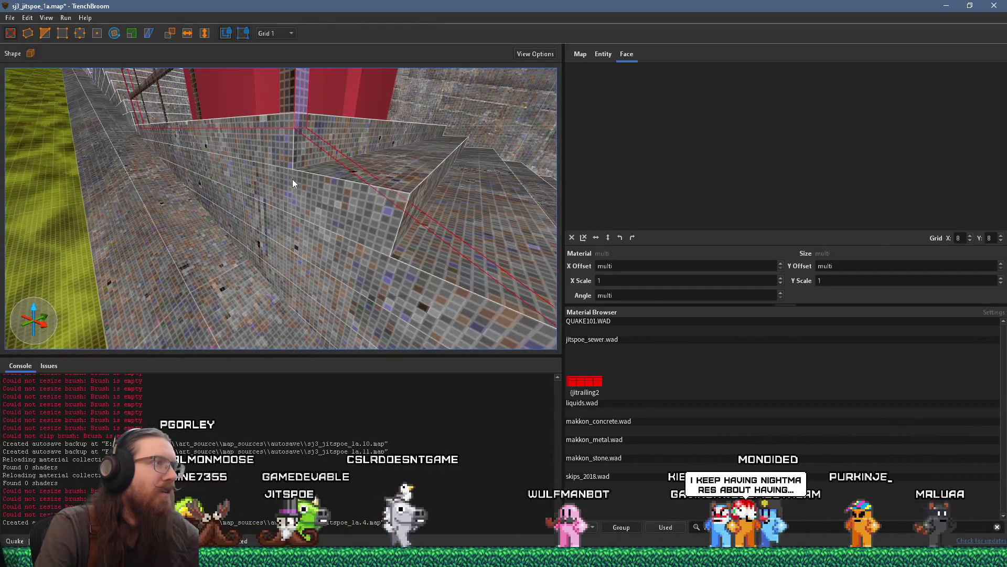
pyautogui.scroll(5, 288, 185)
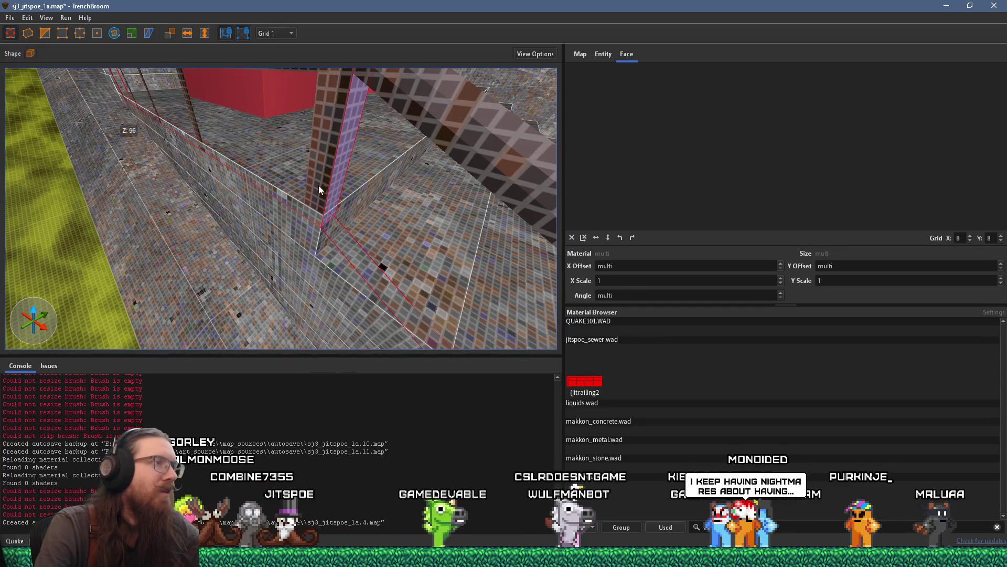
pyautogui.scroll(-1, 320, 184)
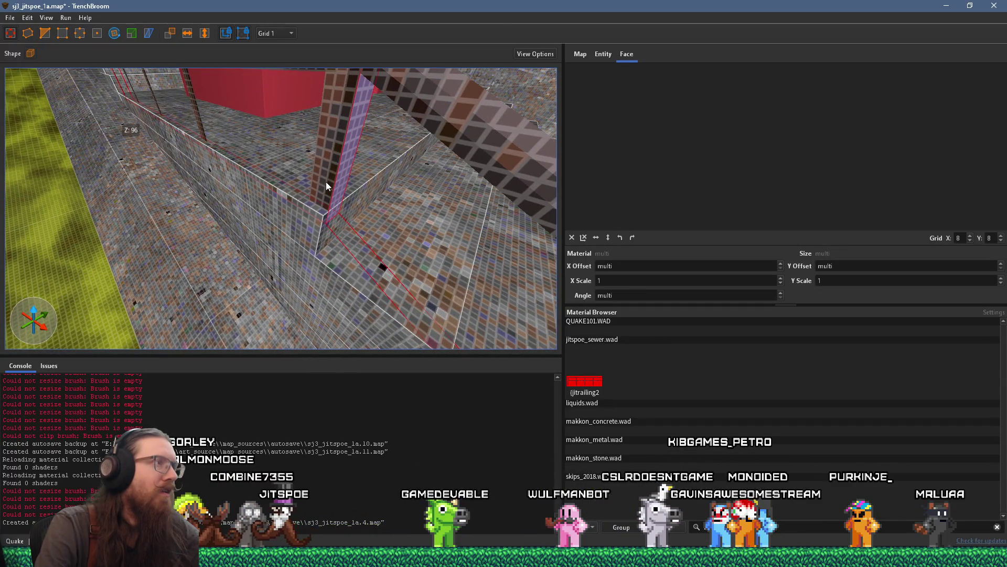
pyautogui.scroll(-5, 326, 181)
pyautogui.moveTo(312, 181); pyautogui.dragTo(372, 174)
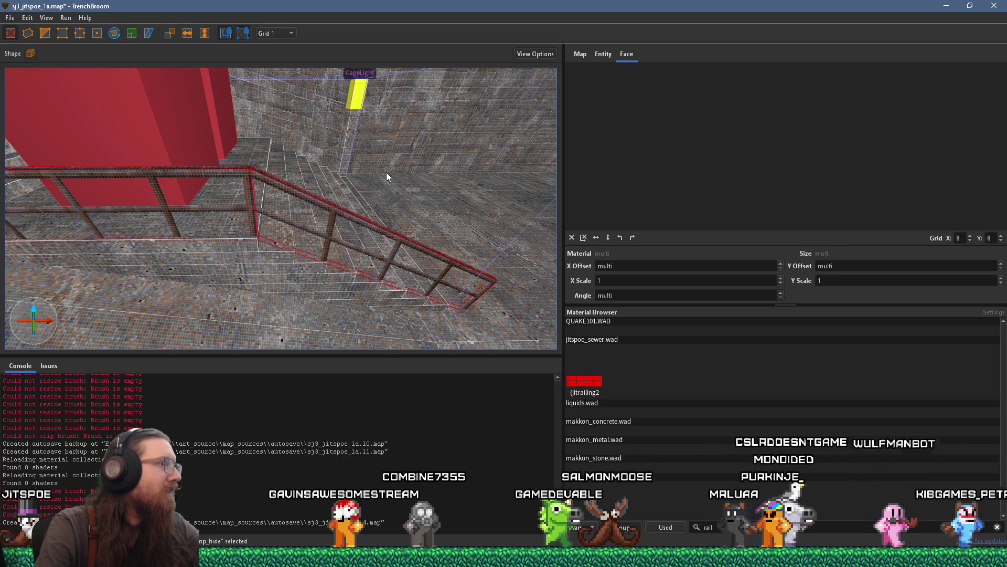
pyautogui.moveTo(338, 231)
pyautogui.mouseDown()
pyautogui.moveTo(244, 233)
pyautogui.moveTo(195, 248)
pyautogui.moveTo(238, 259)
pyautogui.moveTo(295, 245)
pyautogui.moveTo(262, 204)
pyautogui.moveTo(316, 235)
pyautogui.moveTo(257, 205)
pyautogui.moveTo(270, 203)
pyautogui.moveTo(208, 155)
pyautogui.moveTo(182, 156)
pyautogui.moveTo(244, 161)
pyautogui.moveTo(322, 197)
pyautogui.moveTo(370, 247)
pyautogui.moveTo(436, 275)
pyautogui.mouseUp()
pyautogui.keyDown('shift'); pyautogui.click(364, 218); pyautogui.keyUp('shift')
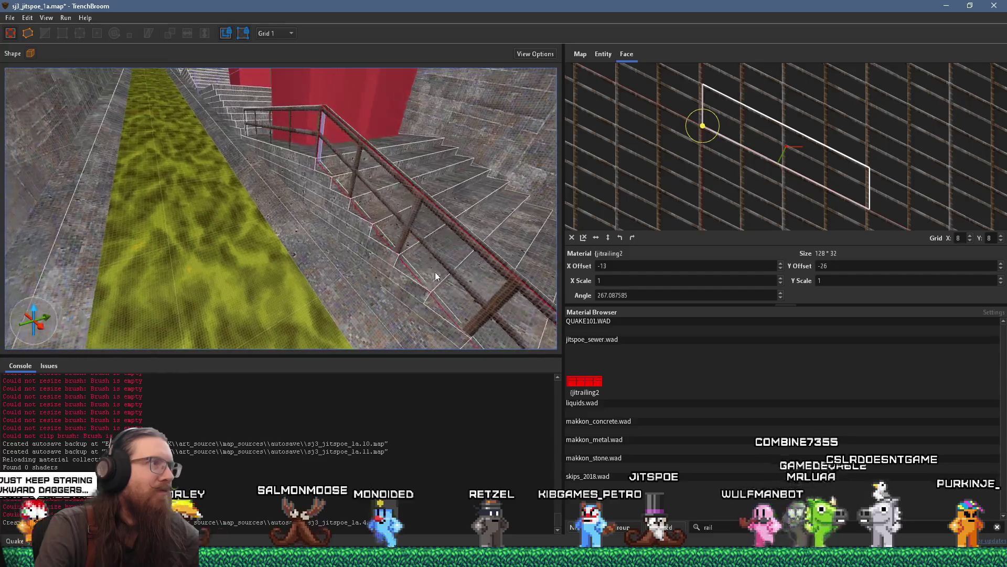
pyautogui.keyDown('shift'); pyautogui.click(317, 137); pyautogui.keyUp('shift')
pyautogui.moveTo(369, 166)
pyautogui.mouseDown()
pyautogui.moveTo(299, 132)
pyautogui.moveTo(225, 140)
pyautogui.moveTo(274, 157)
pyautogui.moveTo(184, 152)
pyautogui.moveTo(199, 237)
pyautogui.mouseUp()
pyautogui.press('a')
pyautogui.moveTo(244, 189)
pyautogui.mouseDown()
pyautogui.moveTo(203, 188)
pyautogui.moveTo(318, 115)
pyautogui.moveTo(319, 156)
pyautogui.moveTo(240, 178)
pyautogui.moveTo(326, 155)
pyautogui.moveTo(375, 159)
pyautogui.moveTo(306, 193)
pyautogui.moveTo(373, 187)
pyautogui.moveTo(391, 204)
pyautogui.moveTo(398, 194)
pyautogui.moveTo(194, 120)
pyautogui.moveTo(267, 163)
pyautogui.mouseUp()
pyautogui.scroll(-5, 318, 157)
pyautogui.click(367, 175)
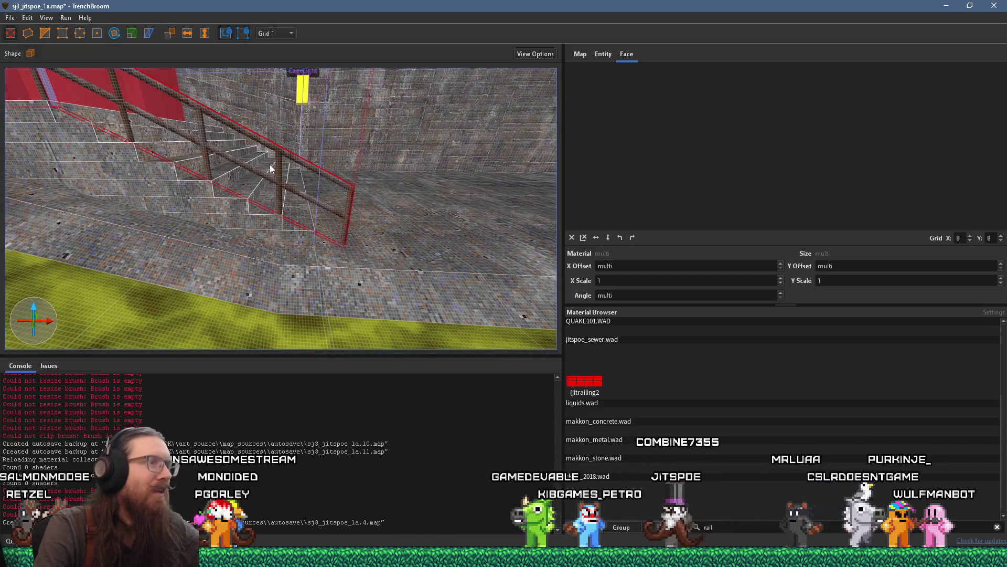
# Zoom in on the railing and check the grid sizes, keeping grid 1.
pyautogui.scroll(-5, 286, 171)
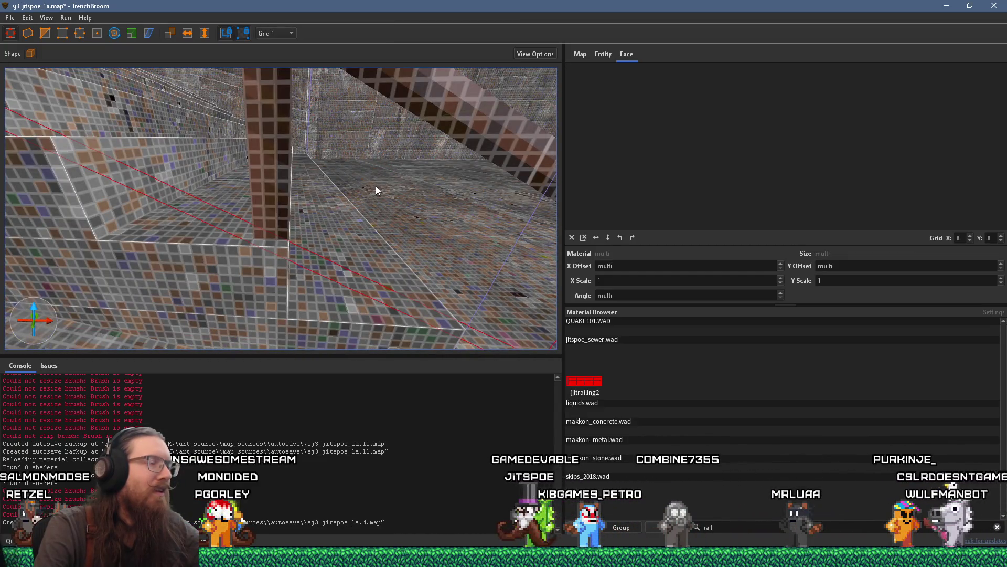
pyautogui.scroll(-2, 376, 186)
pyautogui.scroll(-2, 361, 180)
pyautogui.scroll(3, 355, 181)
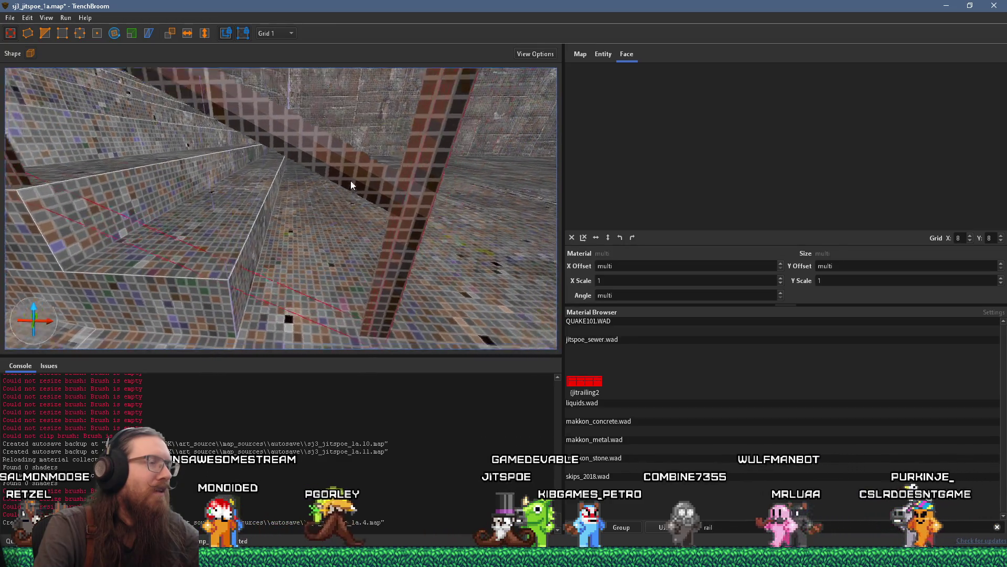
pyautogui.scroll(1, 375, 201)
pyautogui.scroll(-2, 378, 200)
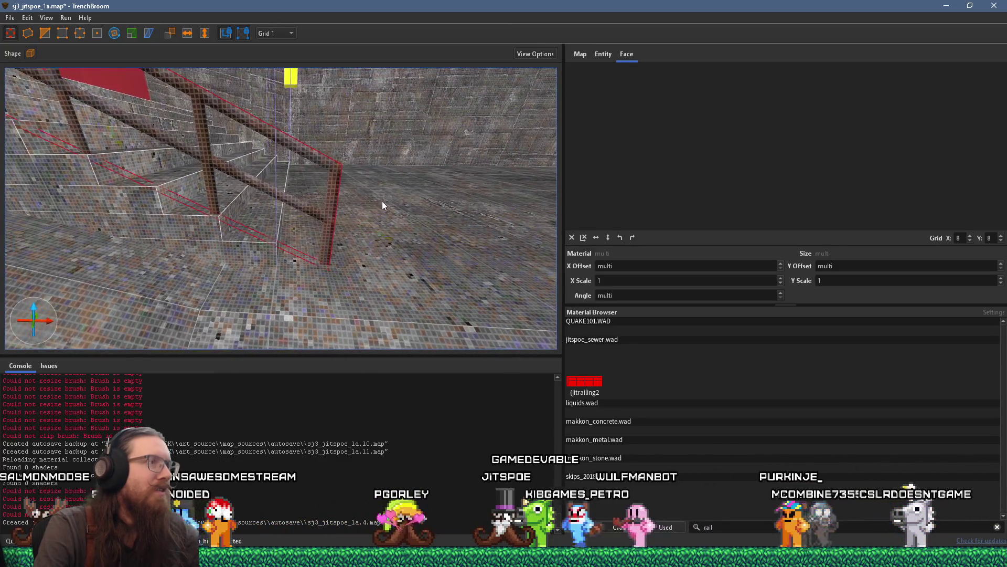
pyautogui.scroll(-3, 386, 202)
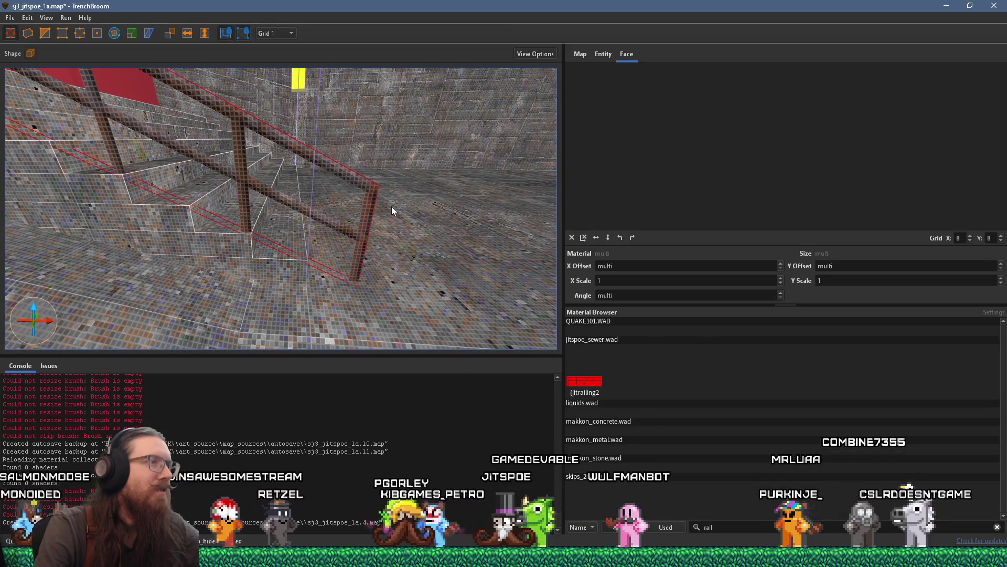
pyautogui.scroll(-2, 393, 210)
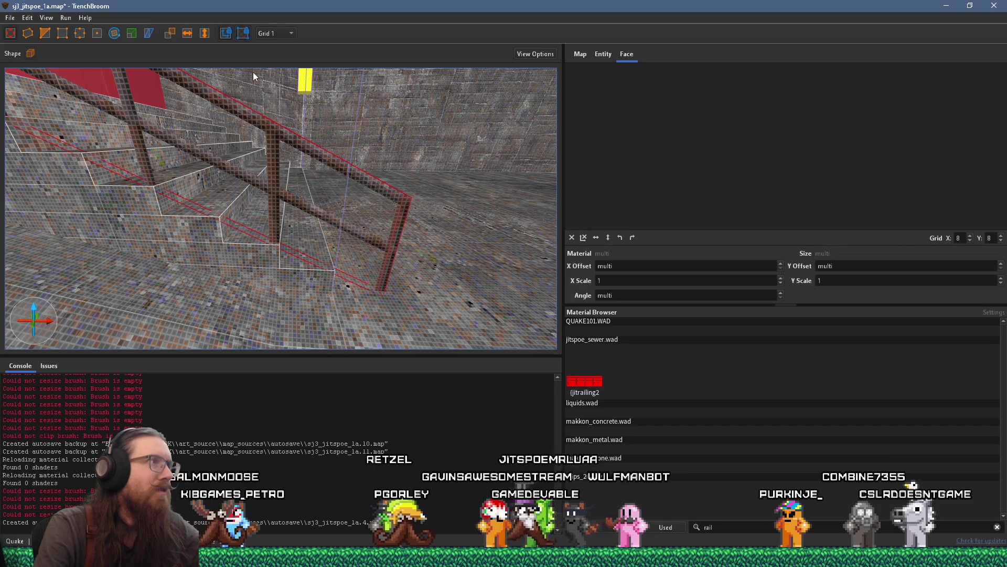
pyautogui.click(266, 33)
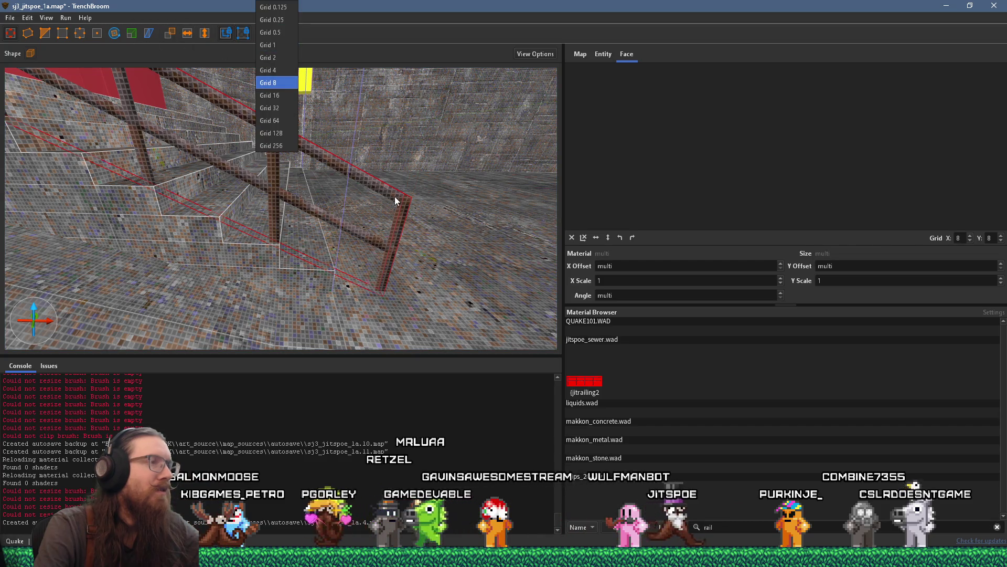
pyautogui.click(395, 196)
# Convert the selected railing brushes into a func_detail_illusionary brush entity.
pyautogui.scroll(-2, 404, 198)
pyautogui.moveTo(404, 198)
pyautogui.mouseDown()
pyautogui.moveTo(295, 151)
pyautogui.moveTo(479, 196)
pyautogui.mouseUp()
pyautogui.moveTo(247, 178)
pyautogui.mouseDown()
pyautogui.moveTo(235, 190)
pyautogui.moveTo(268, 190)
pyautogui.moveTo(245, 204)
pyautogui.moveTo(175, 184)
pyautogui.mouseUp()
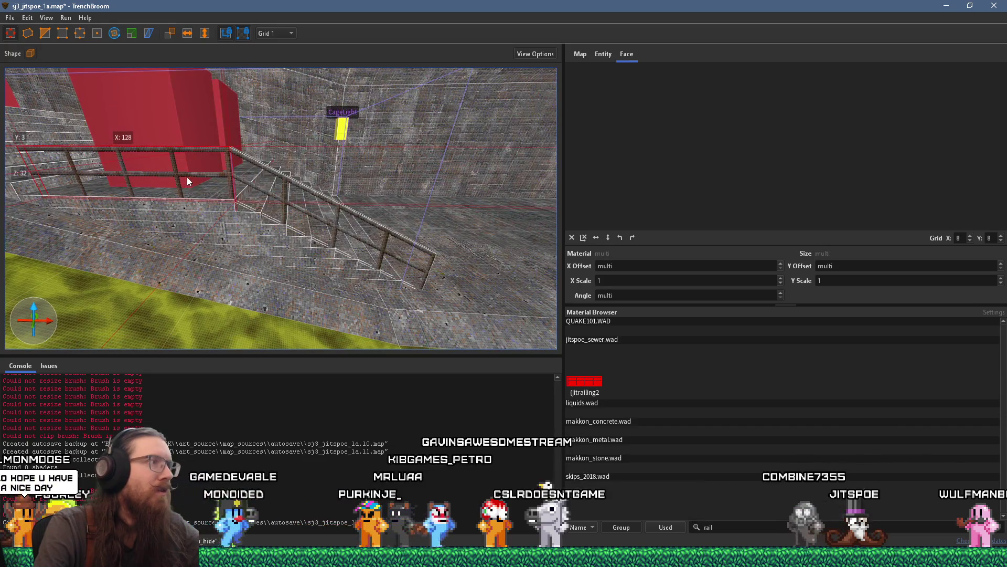
pyautogui.moveTo(245, 187); pyautogui.dragTo(333, 224)
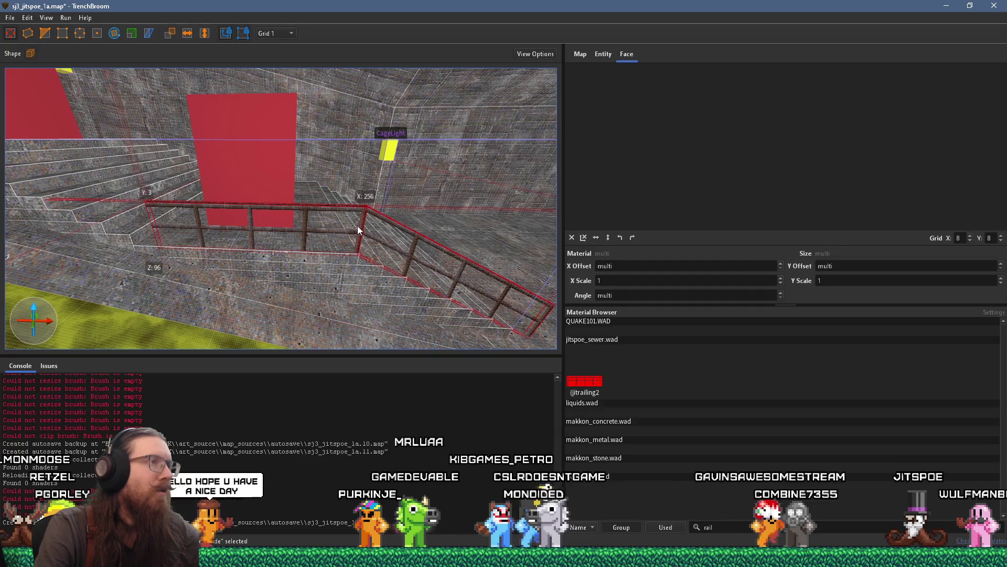
pyautogui.scroll(-3, 358, 225)
pyautogui.rightClick(377, 220)
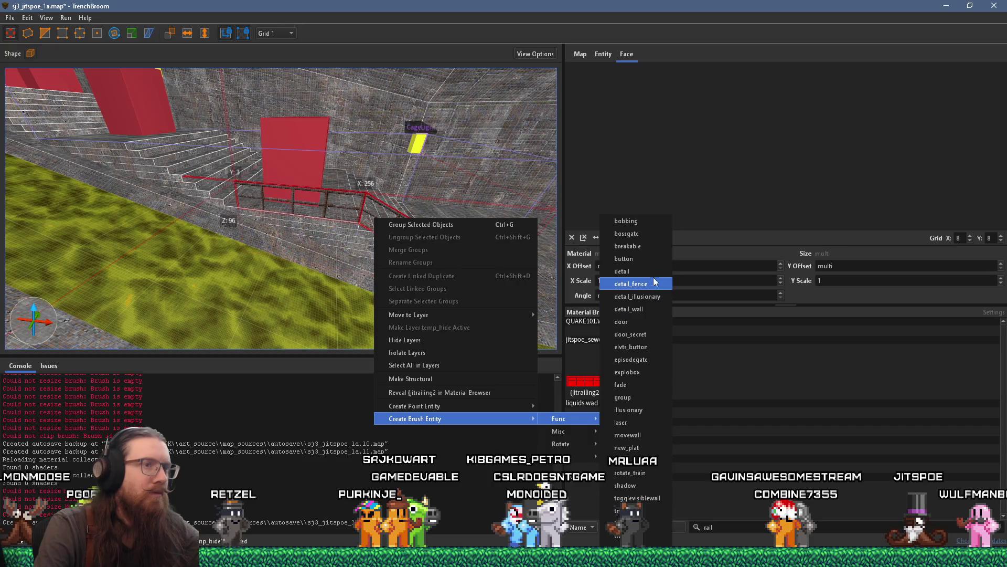
pyautogui.click(637, 296)
pyautogui.scroll(2, 444, 253)
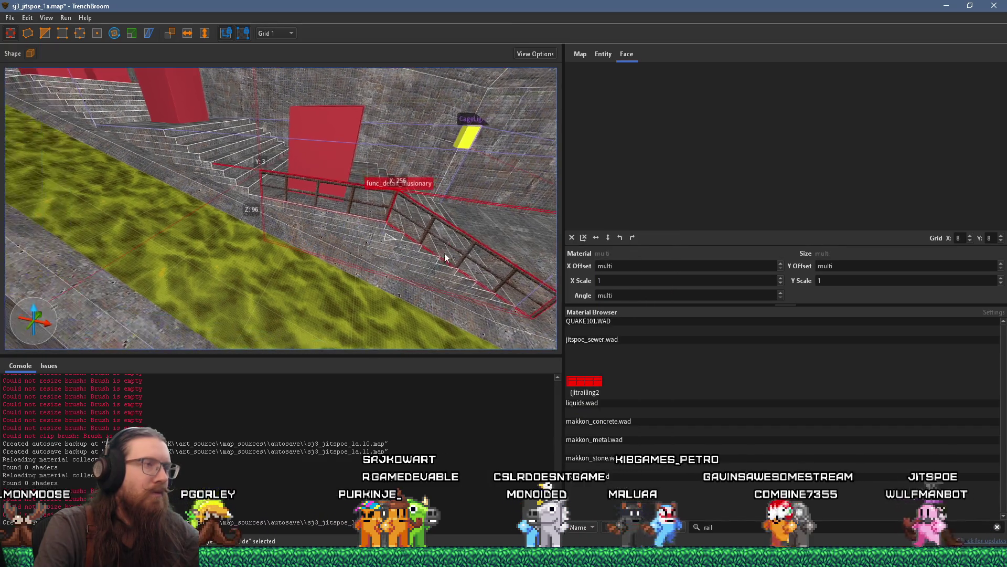
pyautogui.scroll(-3, 420, 257)
pyautogui.click(263, 33)
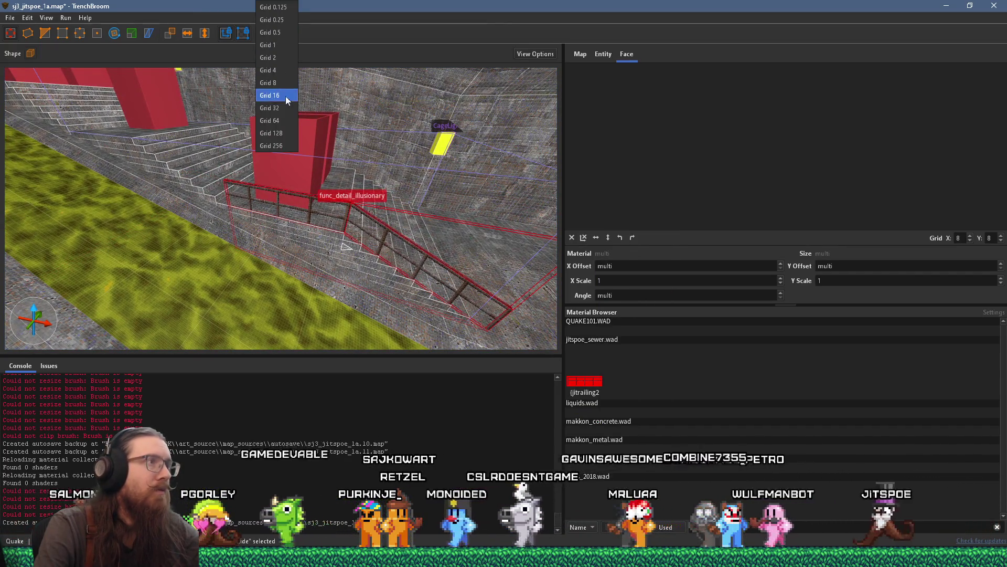
# Switch to Grid 16 and drag the railing entity to the left.
pyautogui.click(287, 97)
pyautogui.moveTo(331, 223)
pyautogui.mouseDown()
pyautogui.moveTo(149, 187)
pyautogui.moveTo(165, 162)
pyautogui.moveTo(162, 142)
pyautogui.mouseUp()
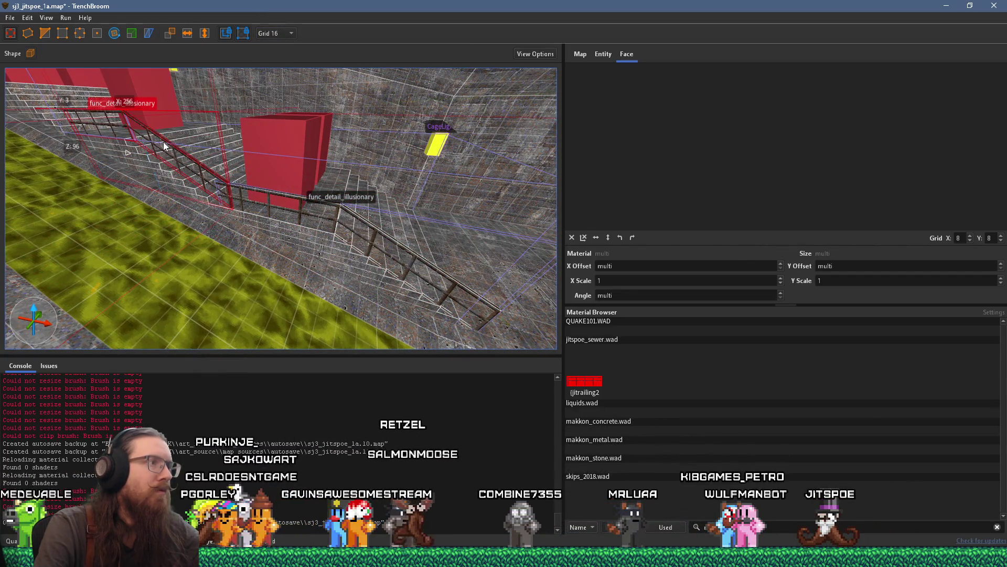
pyautogui.scroll(6, 276, 175)
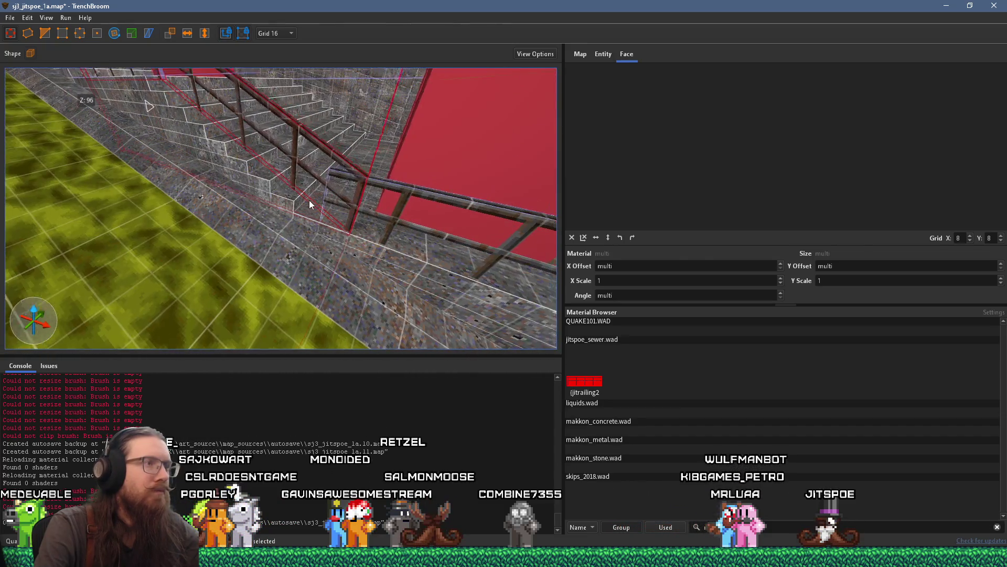
pyautogui.scroll(2, 355, 201)
# View the stairs lengthwise and select the other func_detail_illusionary railing.
pyautogui.moveTo(316, 187)
pyautogui.mouseDown()
pyautogui.moveTo(377, 173)
pyautogui.moveTo(471, 187)
pyautogui.mouseUp()
pyautogui.scroll(10, 471, 187)
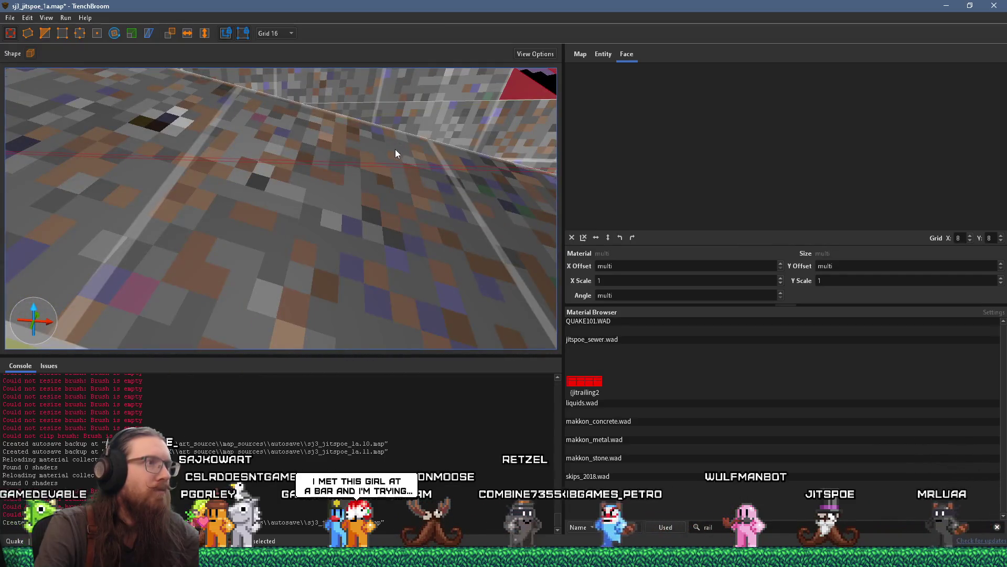
pyautogui.scroll(-10, 385, 171)
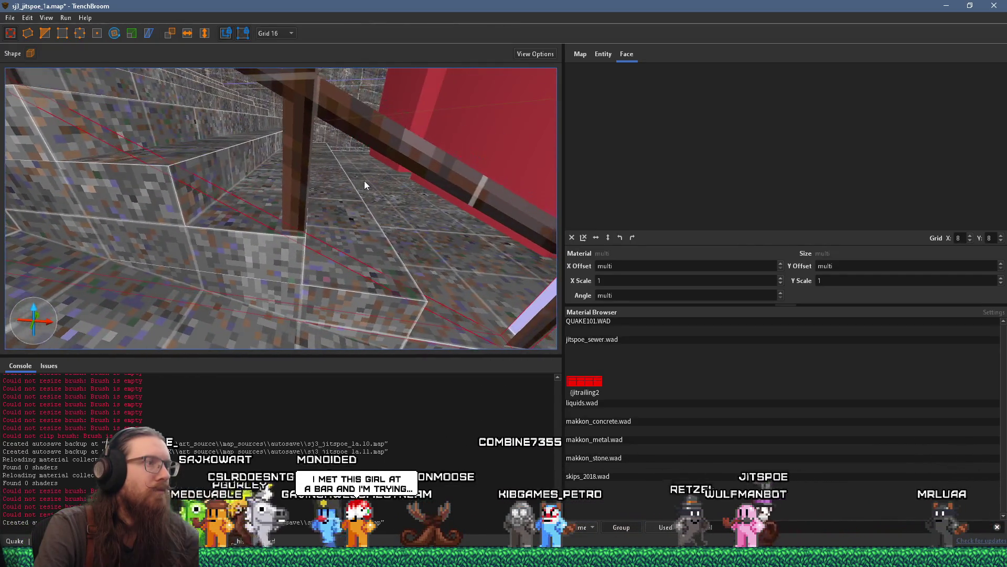
pyautogui.scroll(-10, 369, 208)
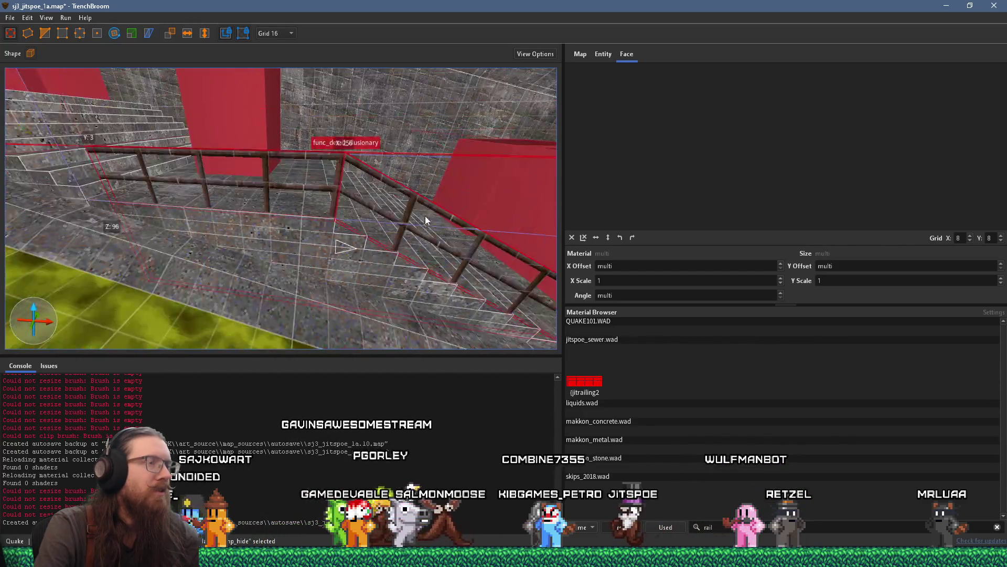
pyautogui.moveTo(325, 175); pyautogui.dragTo(136, 141)
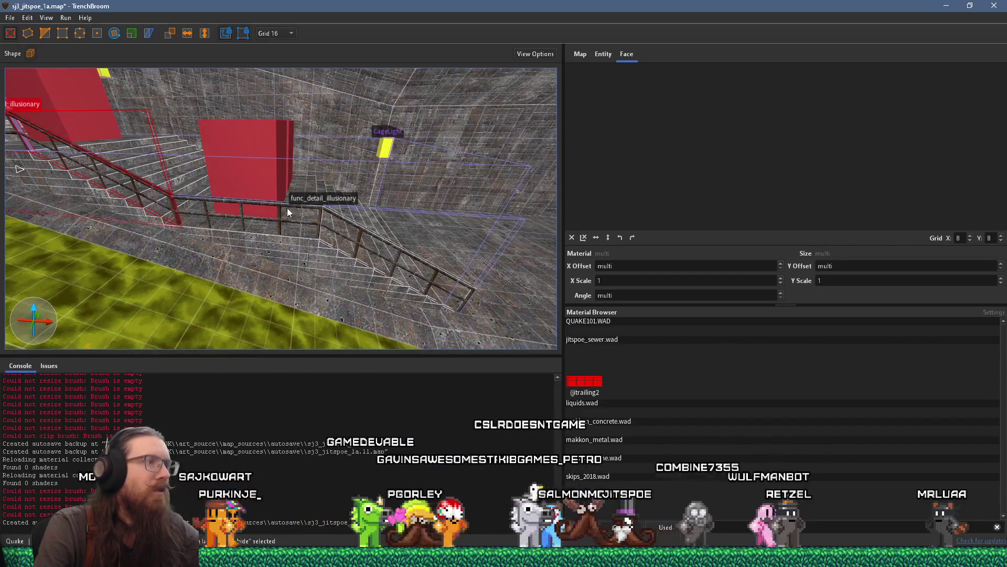
pyautogui.moveTo(354, 235); pyautogui.dragTo(326, 223)
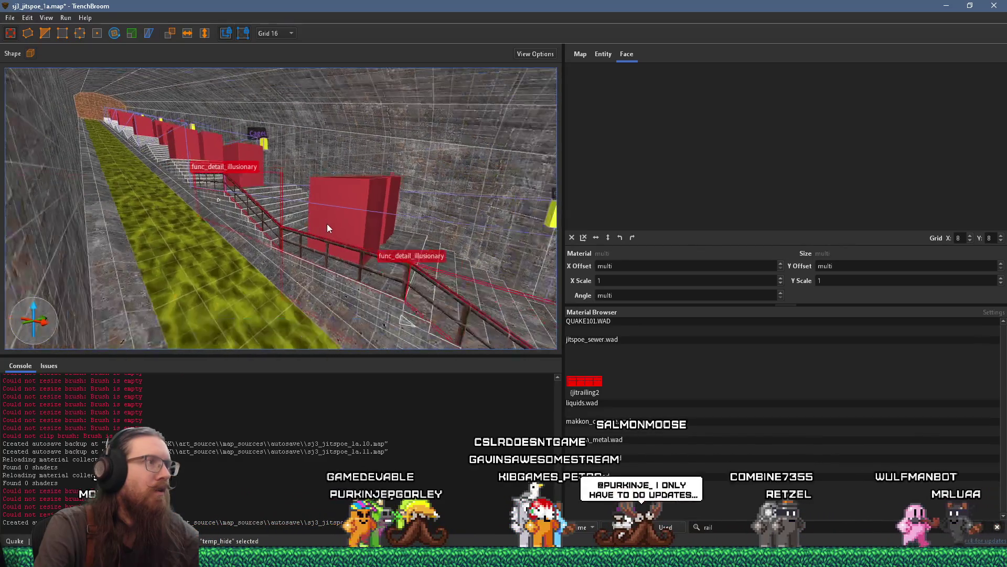
pyautogui.click(178, 187)
pyautogui.moveTo(215, 212)
pyautogui.mouseDown()
pyautogui.moveTo(323, 261)
pyautogui.moveTo(390, 254)
pyautogui.mouseUp()
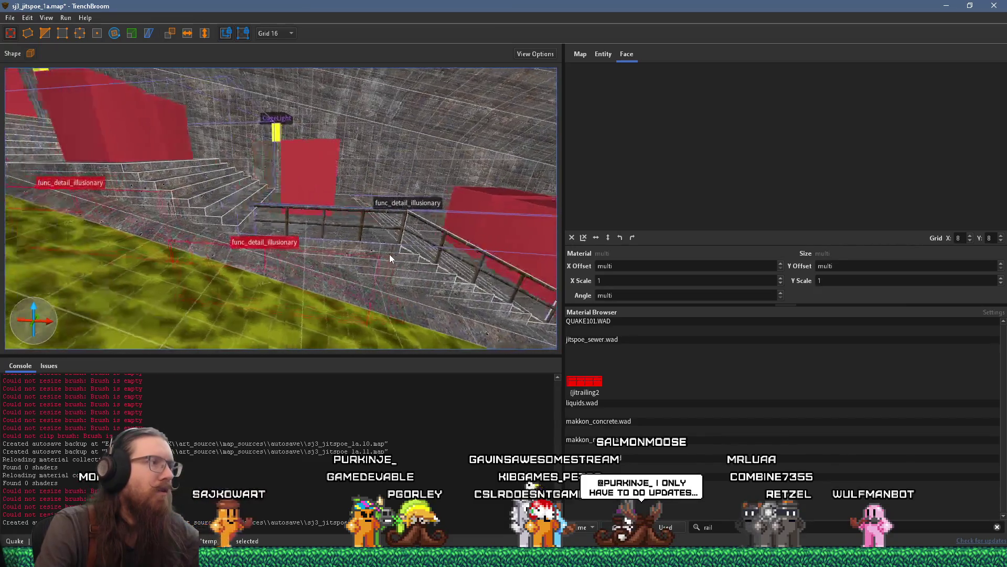
pyautogui.scroll(1, 326, 294)
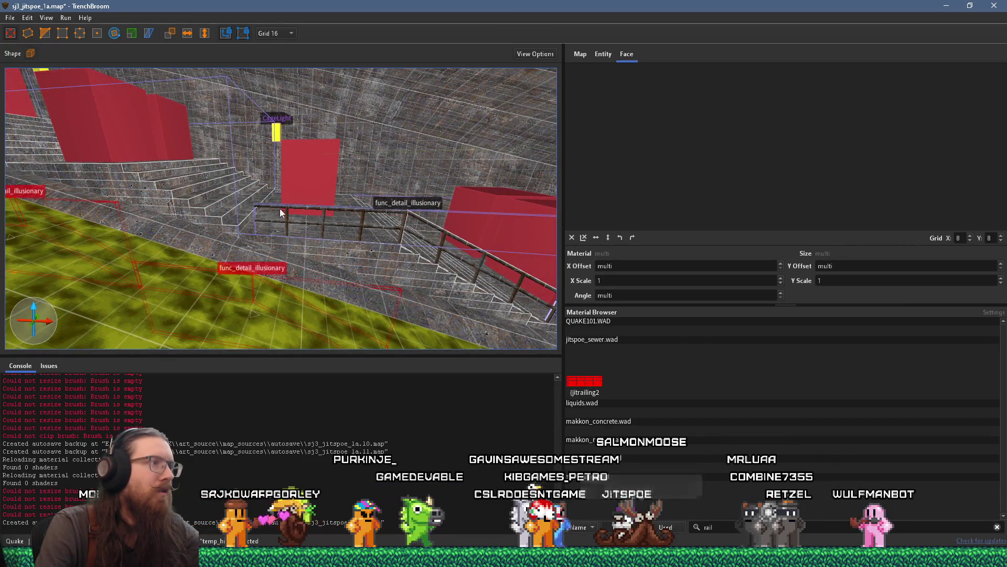
# Move the railing brushes further down the stairs, shifting them 16 and 64 units back.
pyautogui.moveTo(278, 138)
pyautogui.mouseDown()
pyautogui.moveTo(266, 138)
pyautogui.moveTo(303, 176)
pyautogui.moveTo(381, 219)
pyautogui.moveTo(268, 182)
pyautogui.mouseUp()
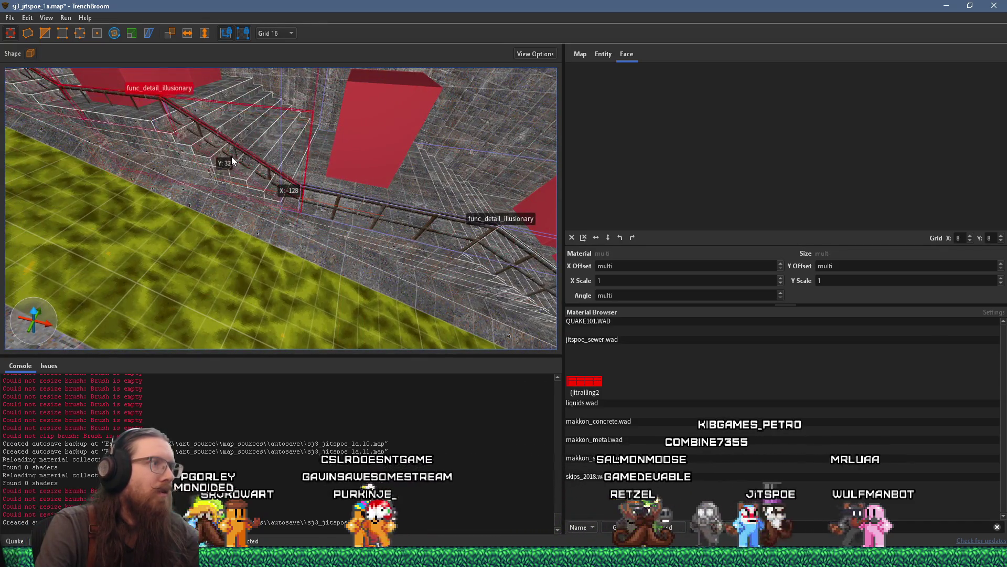
pyautogui.scroll(4, 281, 190)
pyautogui.scroll(-2, 294, 165)
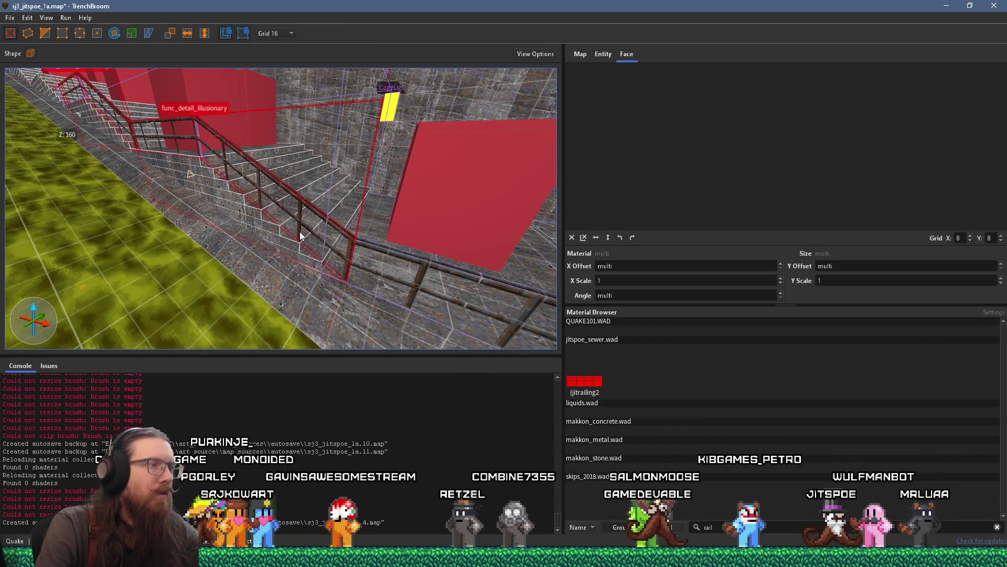
pyautogui.scroll(-6, 300, 235)
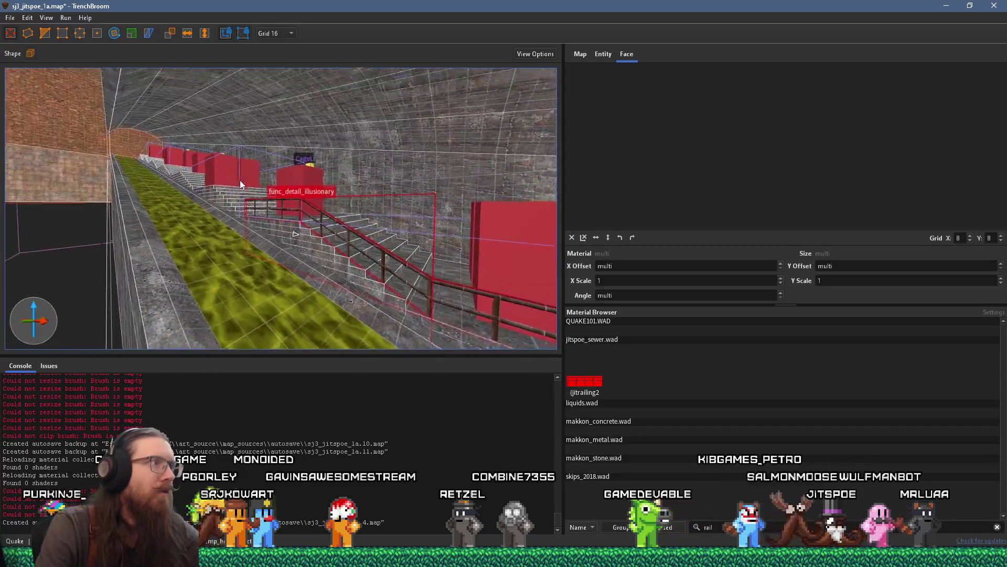
pyautogui.scroll(6, 239, 180)
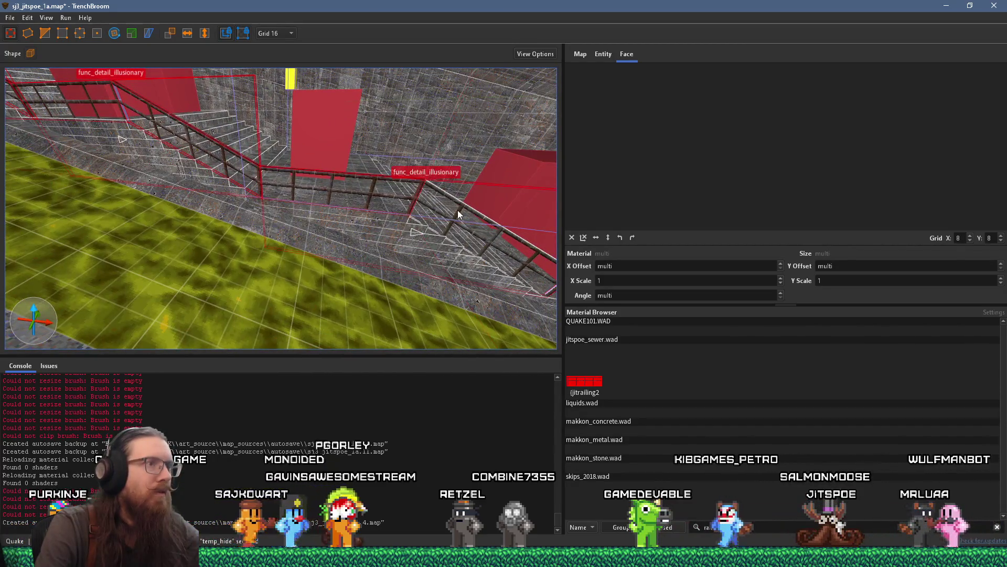
pyautogui.scroll(3, 287, 171)
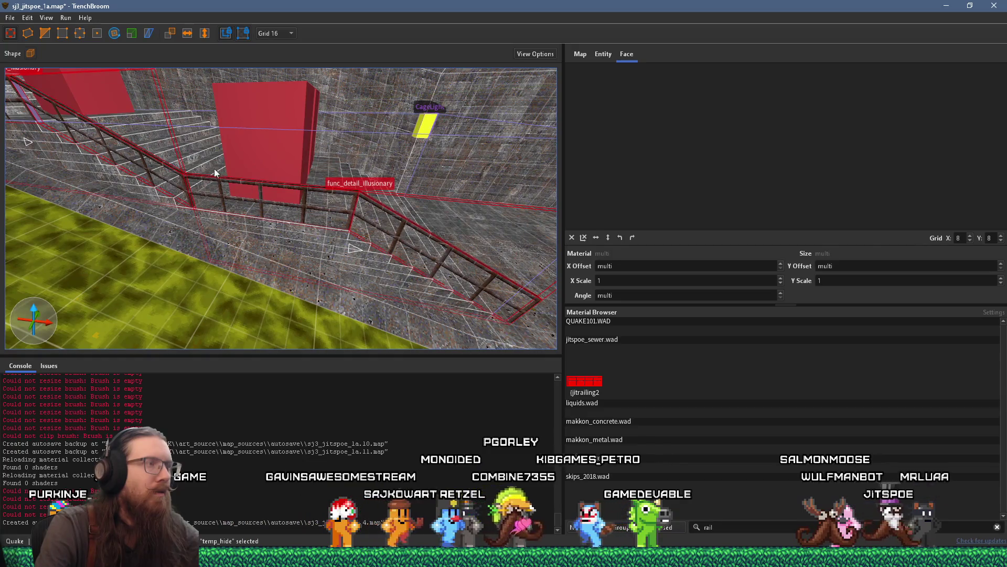
pyautogui.scroll(5, 215, 169)
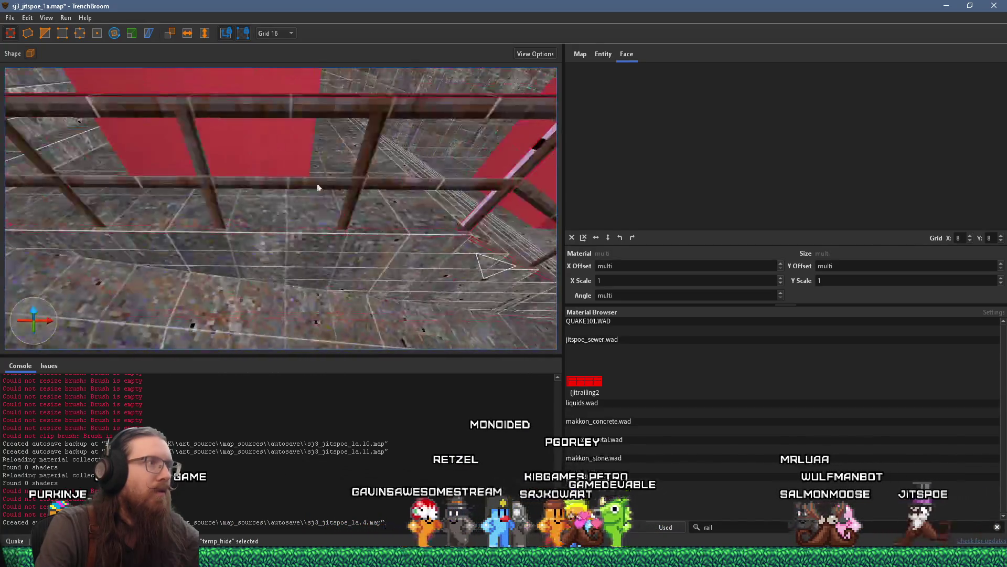
pyautogui.scroll(-8, 345, 196)
pyautogui.moveTo(368, 252)
pyautogui.mouseDown()
pyautogui.moveTo(412, 285)
pyautogui.moveTo(353, 146)
pyautogui.moveTo(210, 179)
pyautogui.moveTo(92, 175)
pyautogui.mouseUp()
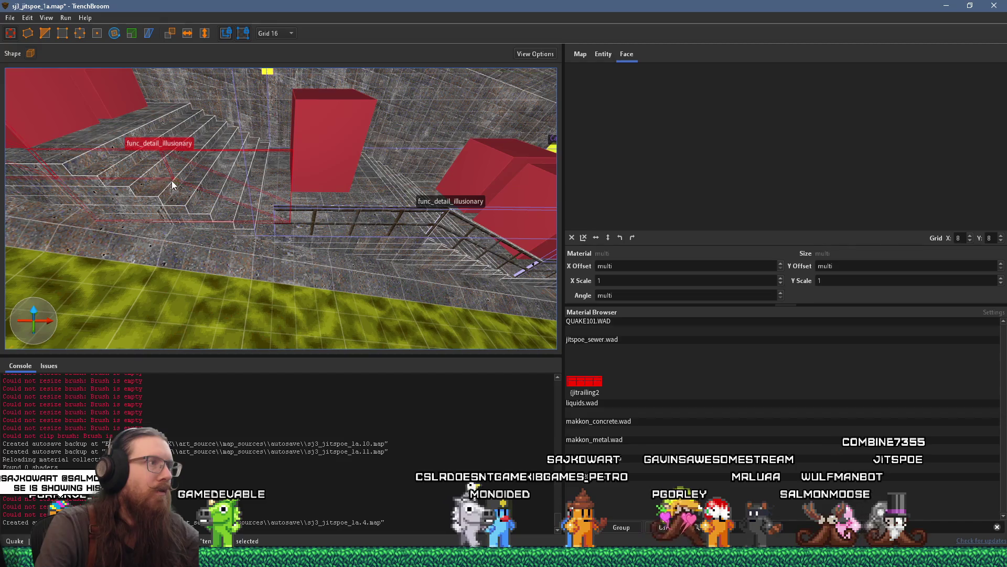
pyautogui.moveTo(196, 171)
pyautogui.mouseDown()
pyautogui.moveTo(201, 129)
pyautogui.moveTo(218, 134)
pyautogui.moveTo(221, 208)
pyautogui.moveTo(283, 198)
pyautogui.moveTo(231, 160)
pyautogui.moveTo(310, 278)
pyautogui.moveTo(307, 188)
pyautogui.moveTo(355, 229)
pyautogui.moveTo(317, 281)
pyautogui.moveTo(283, 229)
pyautogui.moveTo(273, 248)
pyautogui.moveTo(216, 279)
pyautogui.moveTo(177, 281)
pyautogui.moveTo(131, 164)
pyautogui.mouseUp()
# Move the railing over to the left side of the stairs.
pyautogui.scroll(-5, 252, 225)
pyautogui.moveTo(317, 230)
pyautogui.mouseDown()
pyautogui.moveTo(176, 270)
pyautogui.moveTo(185, 240)
pyautogui.mouseUp()
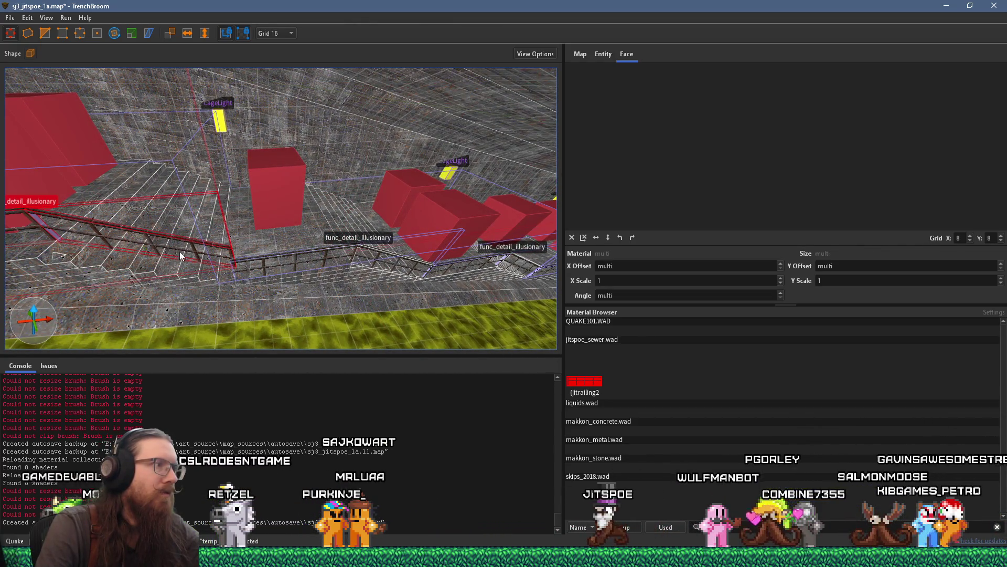
pyautogui.scroll(6, 244, 246)
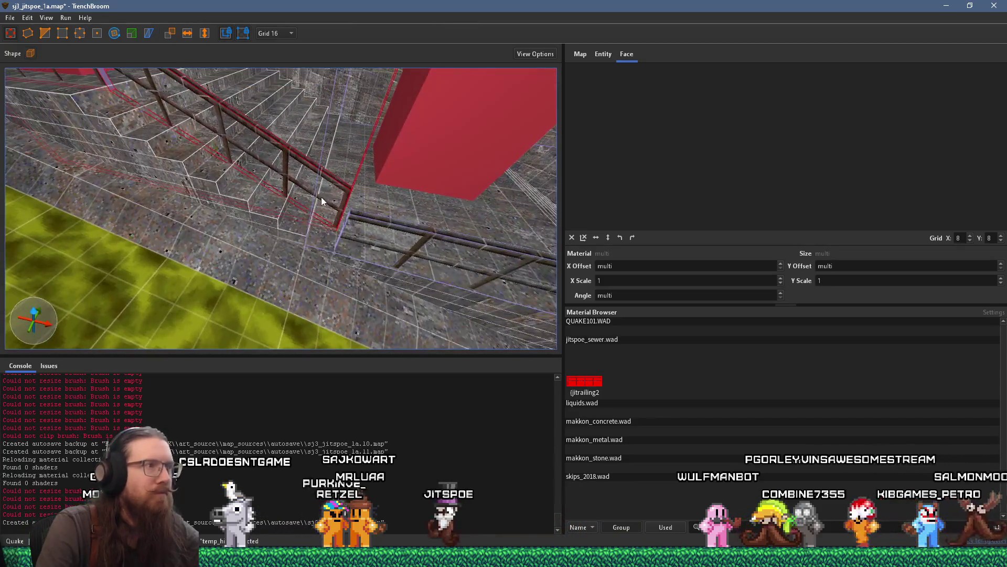